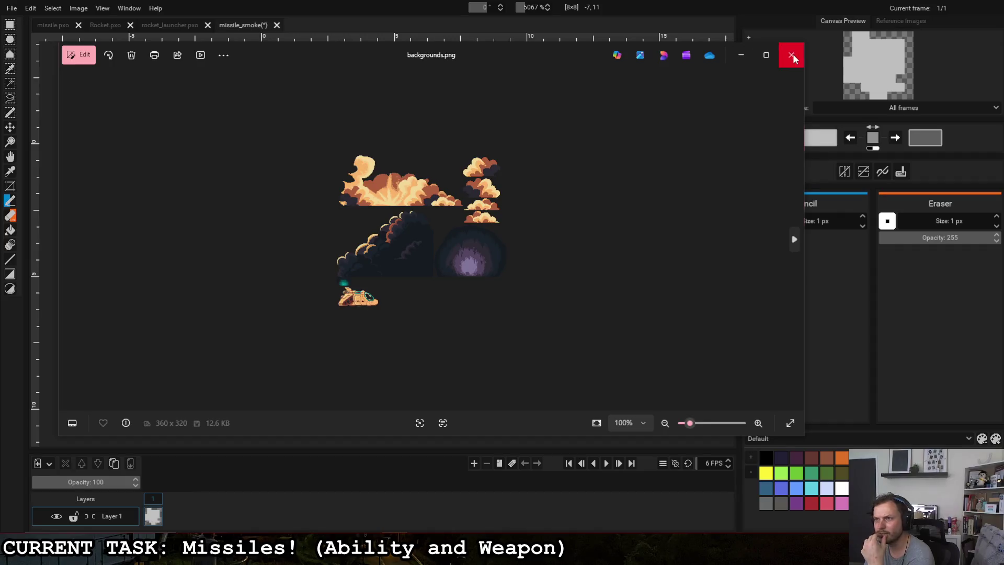
- Close the backgrounds image, then zoom and pan through the enemies animation sprite sheet
click(793, 56)
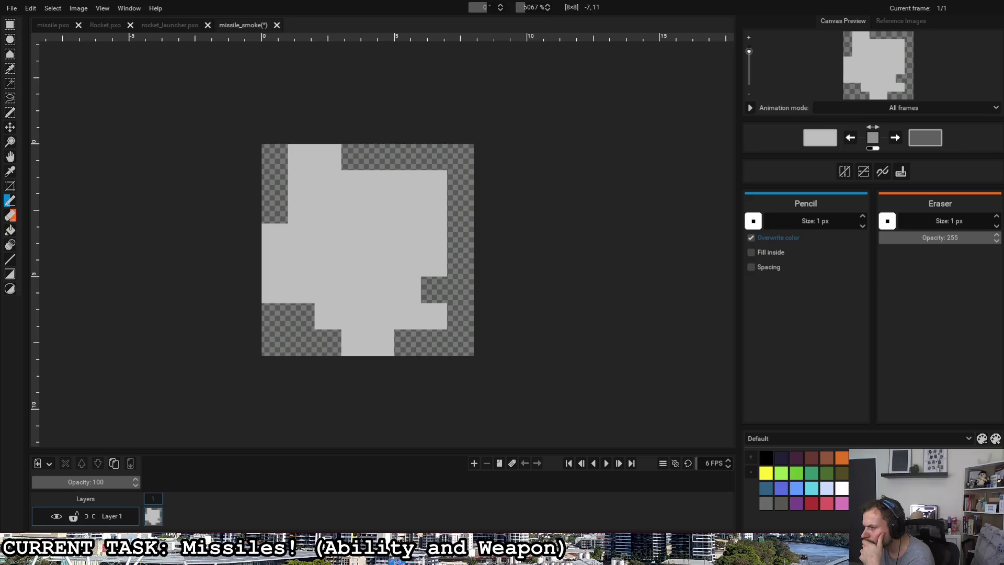
key(alt+Tab)
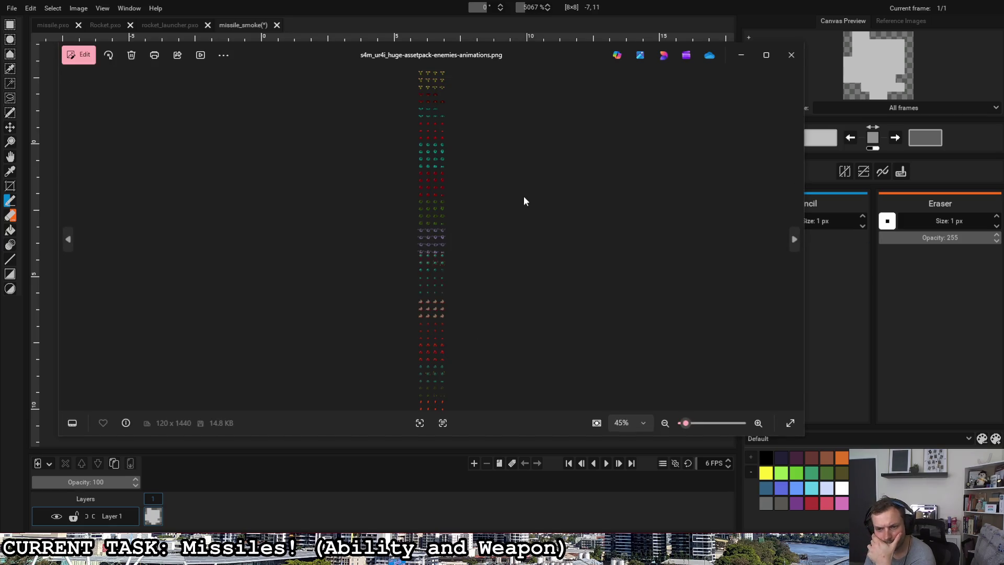
scroll(435, 240, up, 6)
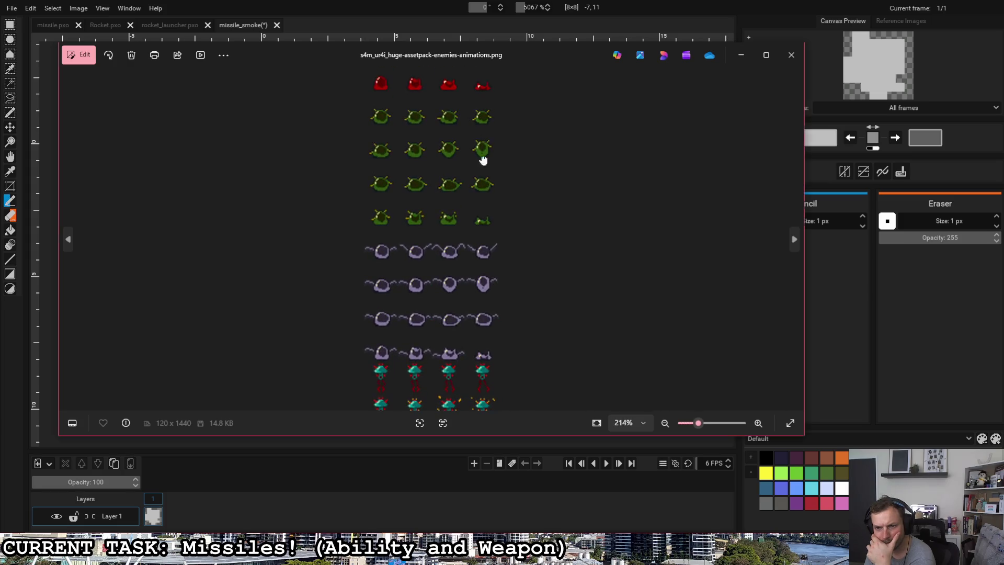
mouse_move(470, 254)
mouse_down()
mouse_move(441, 282)
mouse_move(450, 317)
mouse_up()
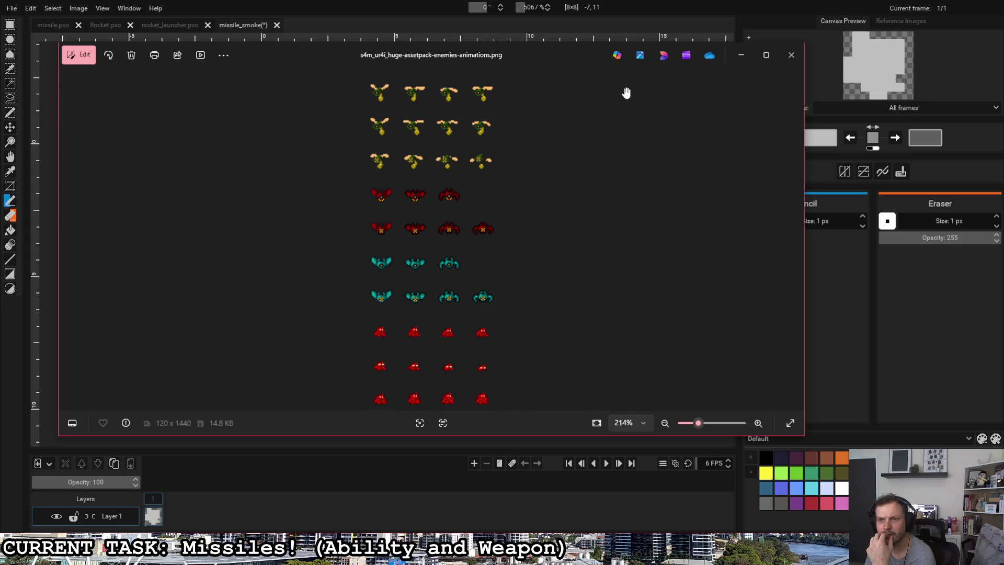
click(790, 57)
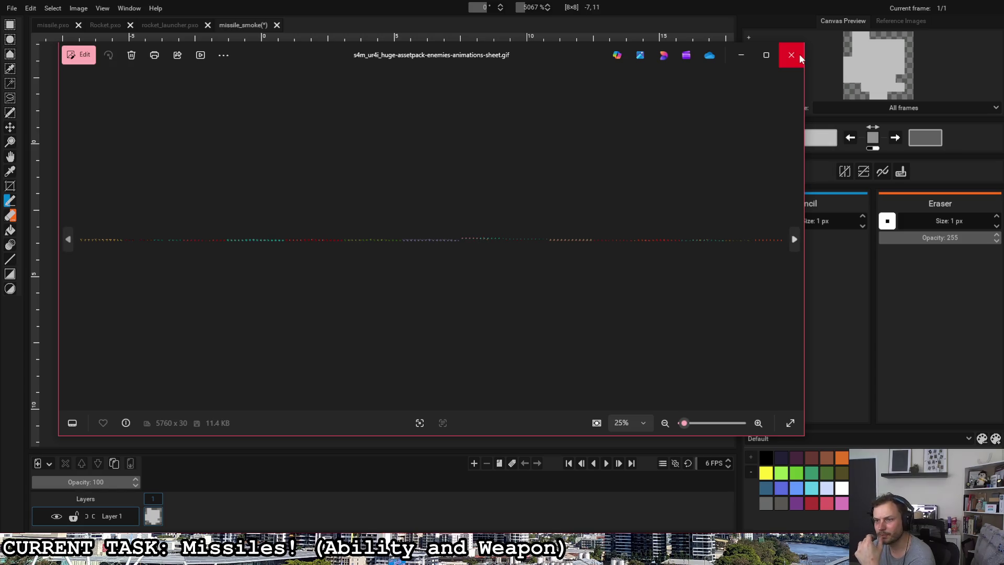
- Page through the intro, tilemap and UI sheets, then close Photos
click(795, 237)
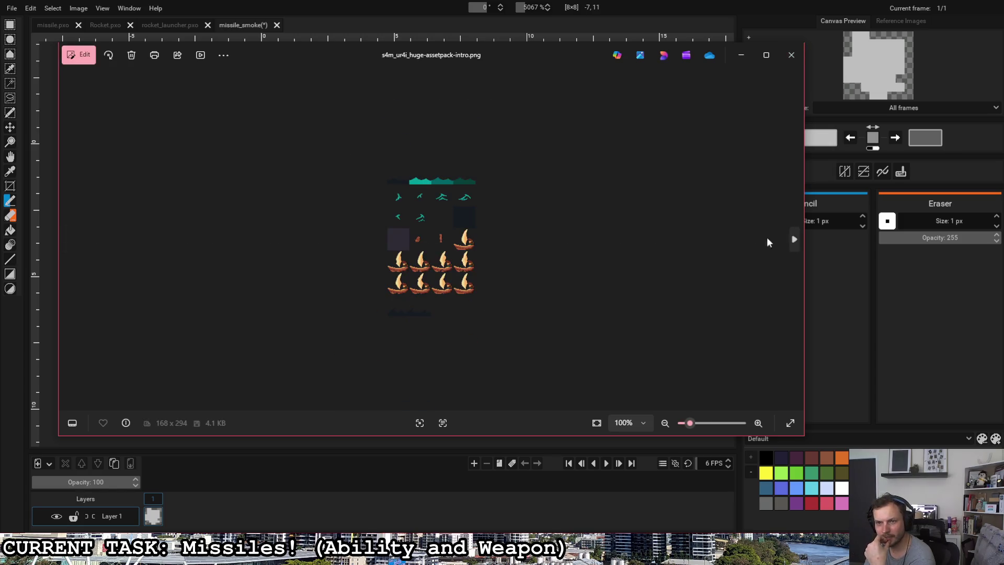
key(Right)
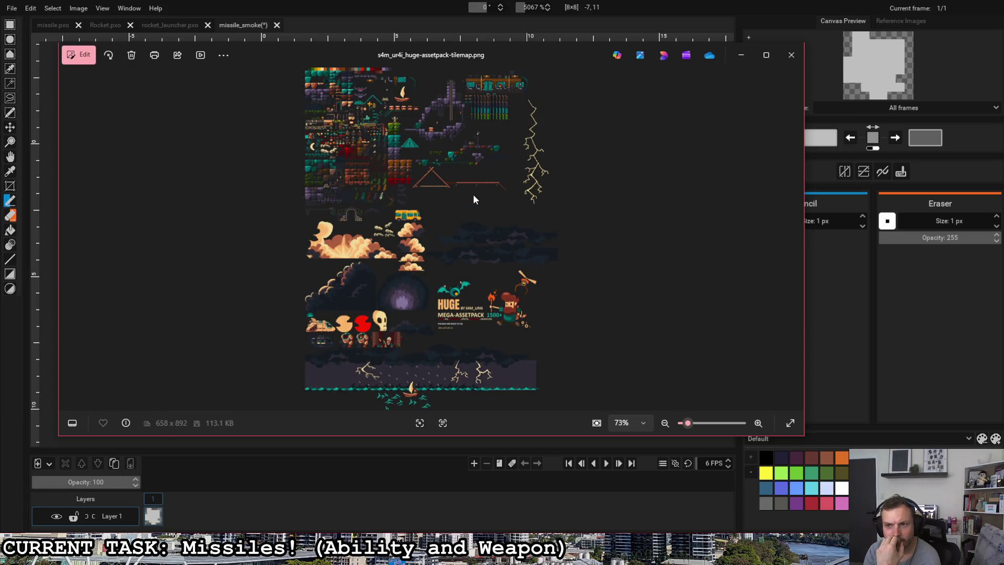
key(Right)
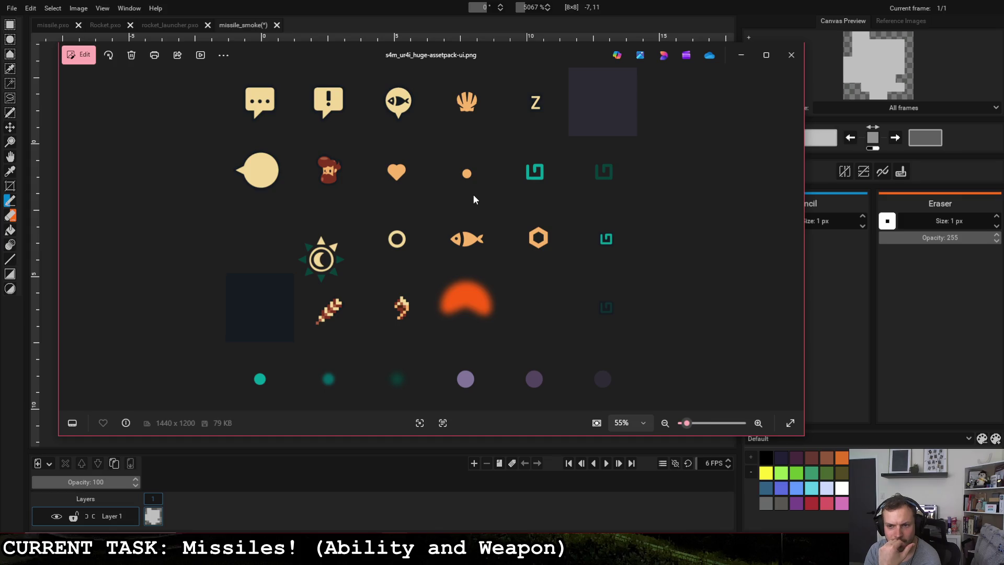
key(Right)
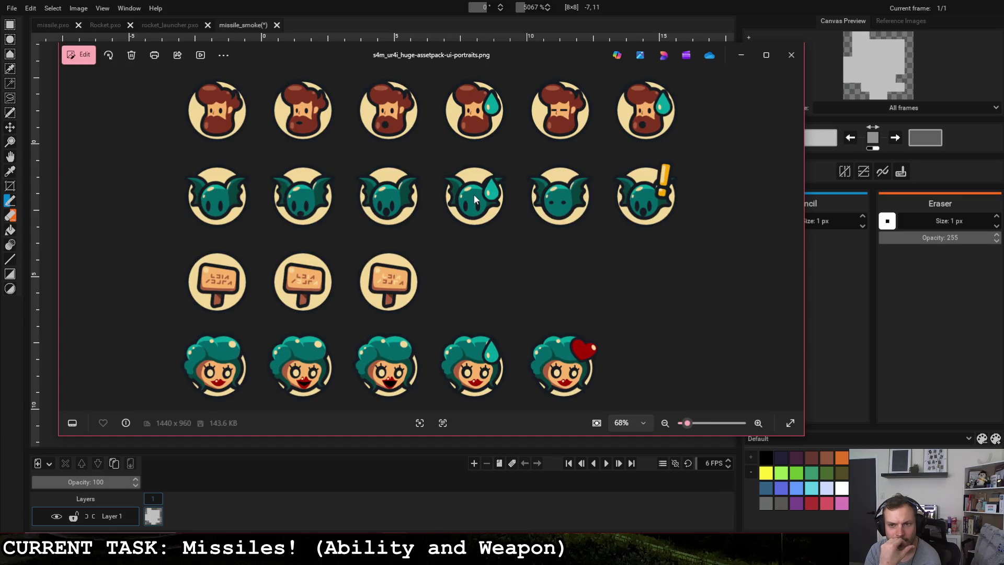
key(Right)
key(Right)
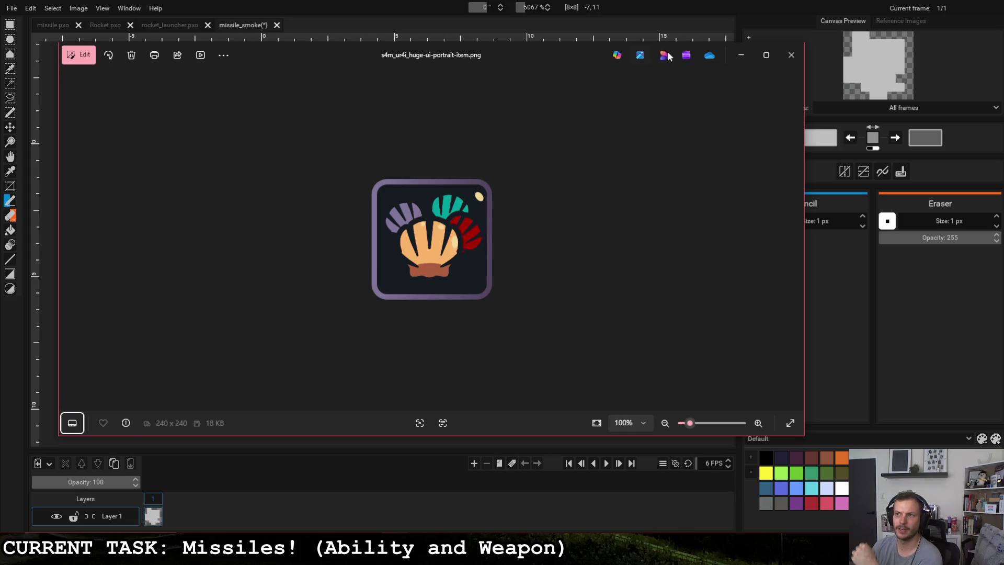
click(792, 55)
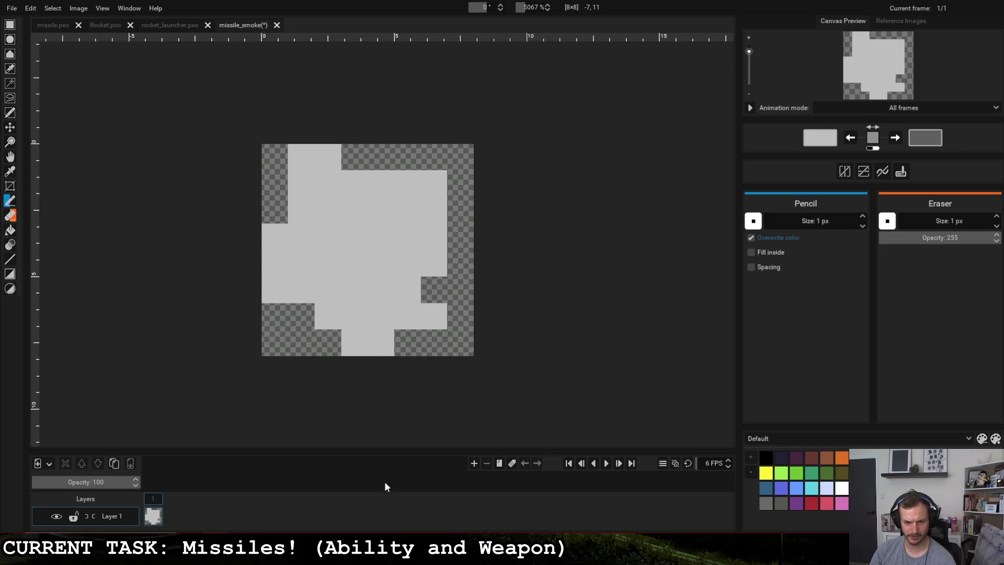
- Add frame 2 as a copy of frame 1 and paint two dark grey pixels near the centre
click(474, 463)
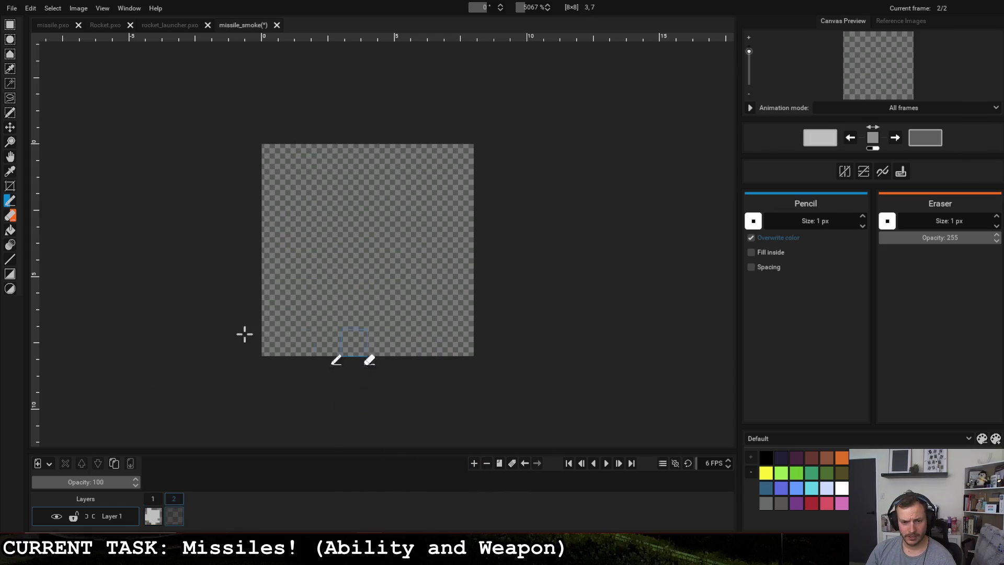
click(153, 498)
click(176, 504)
click(499, 463)
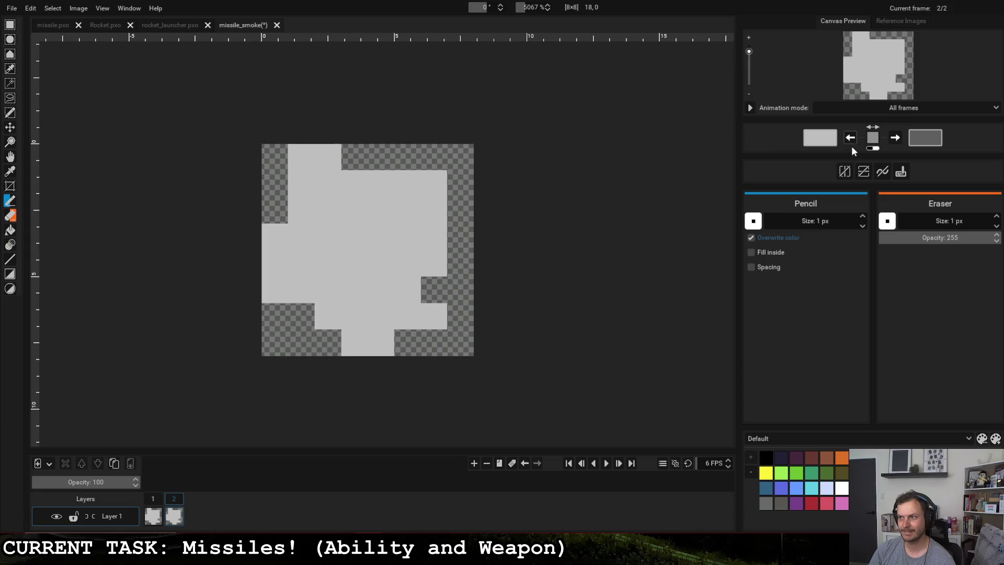
key(x)
click(381, 236)
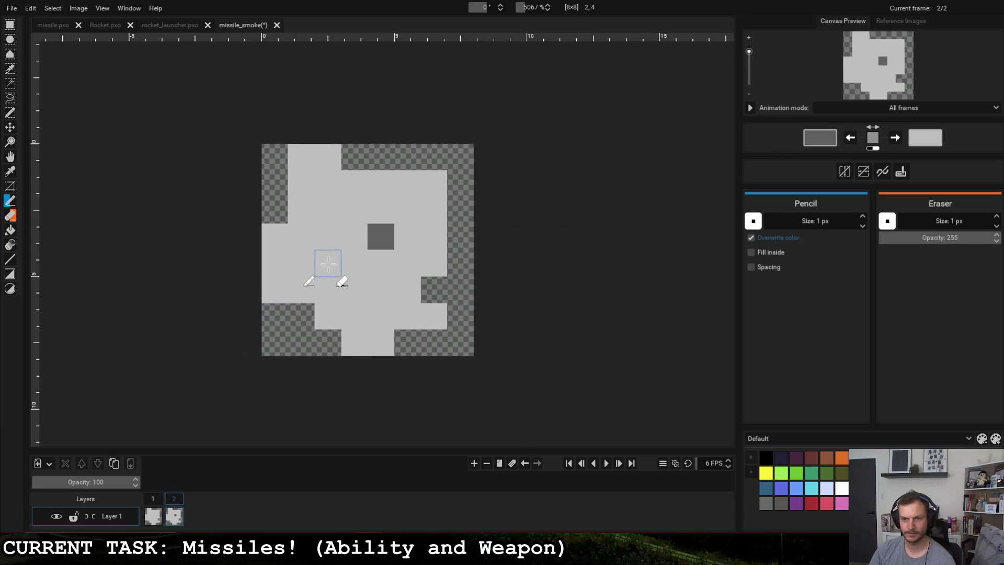
click(333, 261)
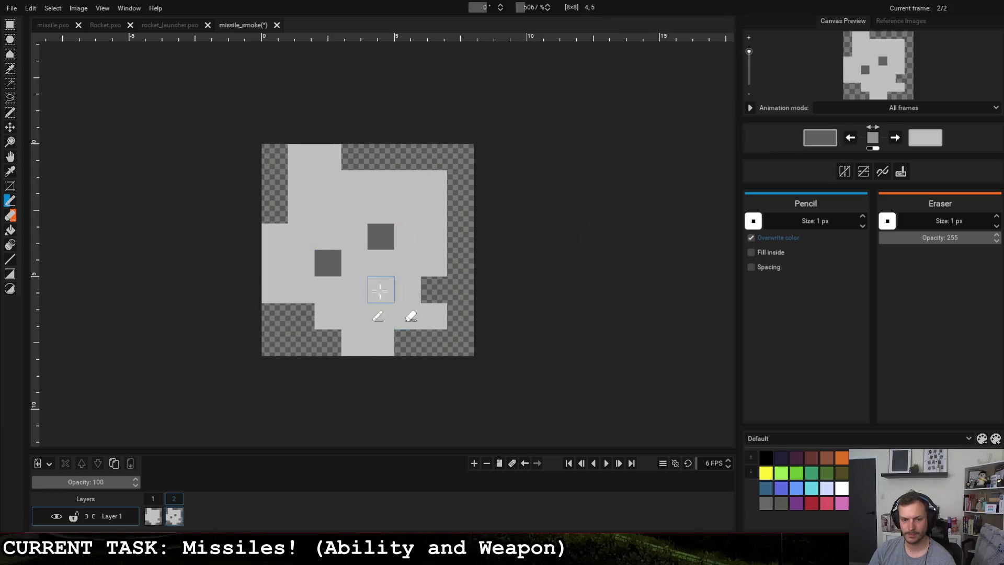
- Fill frame 2's edge gaps with light grey and extend the dark spot one pixel down
key(x)
drag(407, 343, 435, 343)
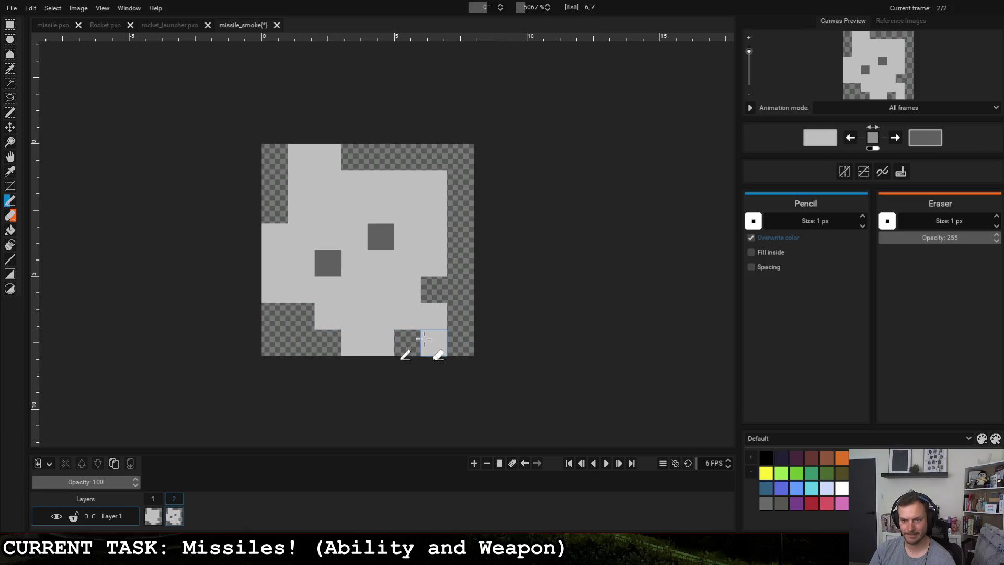
click(461, 289)
drag(461, 263, 460, 237)
click(434, 291)
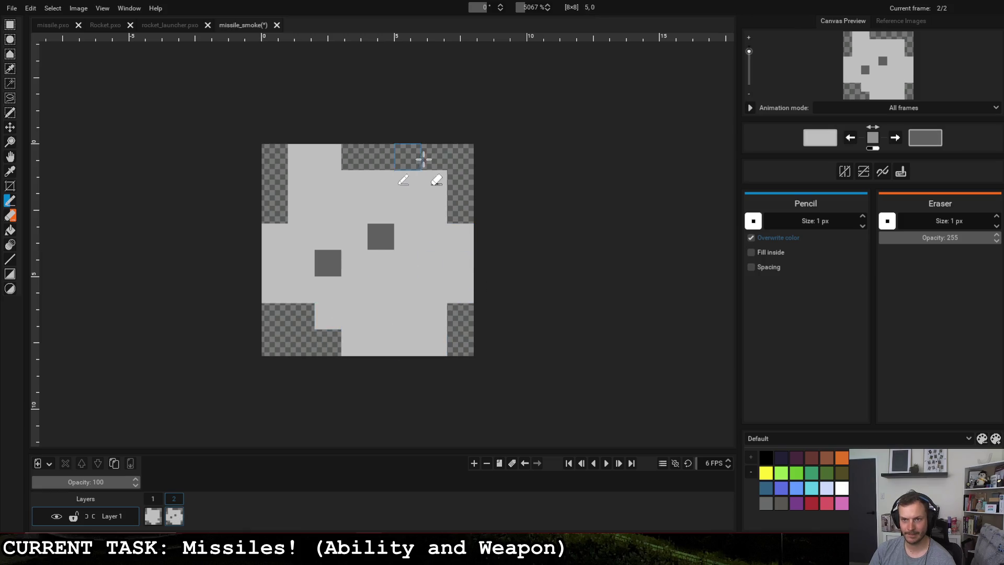
click(435, 157)
click(382, 157)
click(274, 210)
click(354, 157)
click(300, 317)
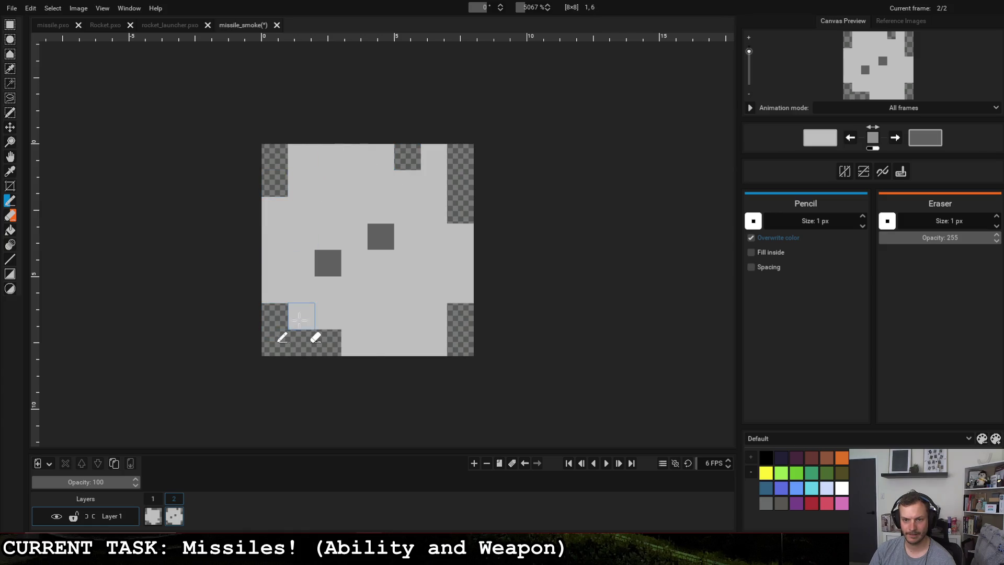
key(x)
click(381, 263)
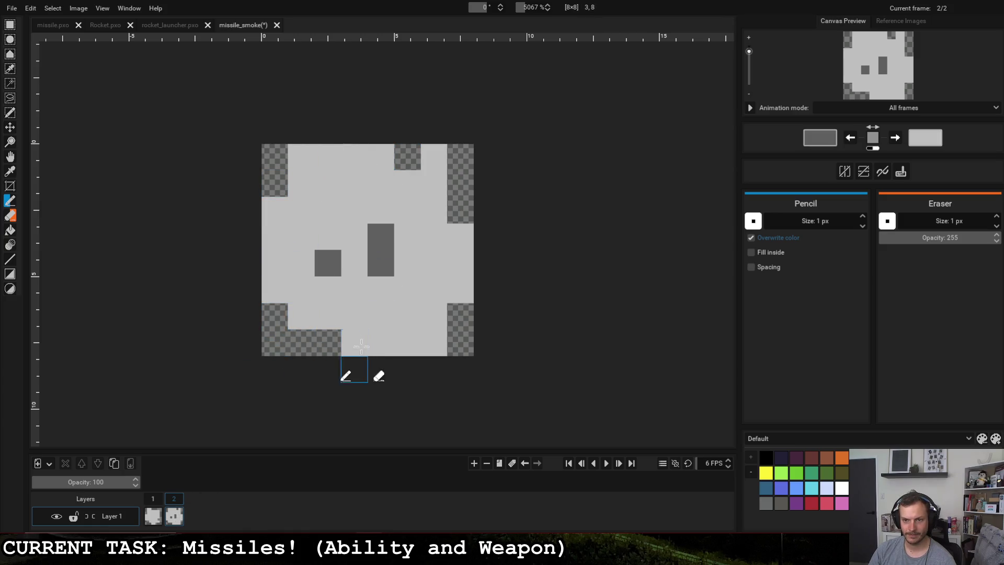
key(x)
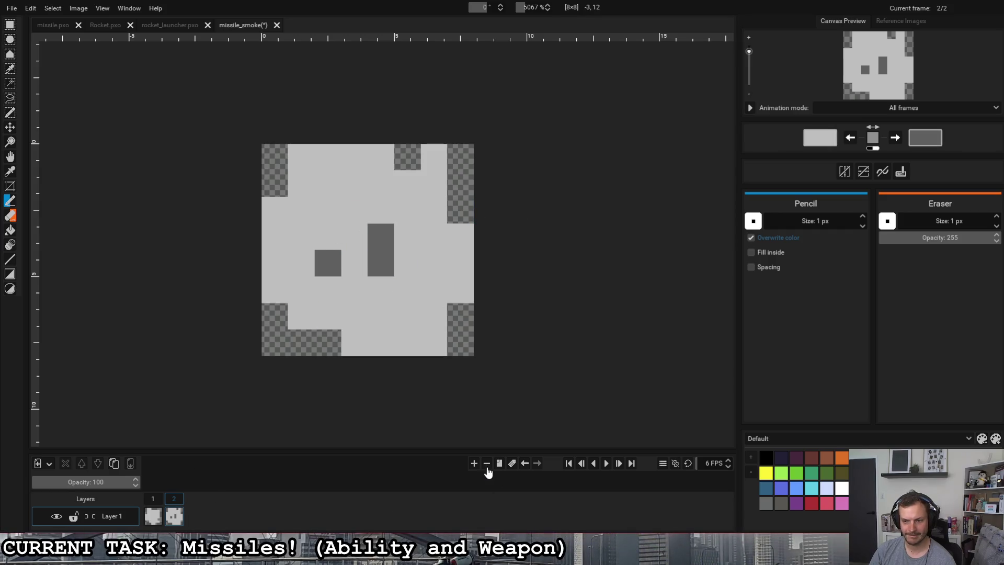
- Add frame 3 from frame 2, growing the dark spot into a cross and filling bottom cells
click(499, 463)
click(328, 264)
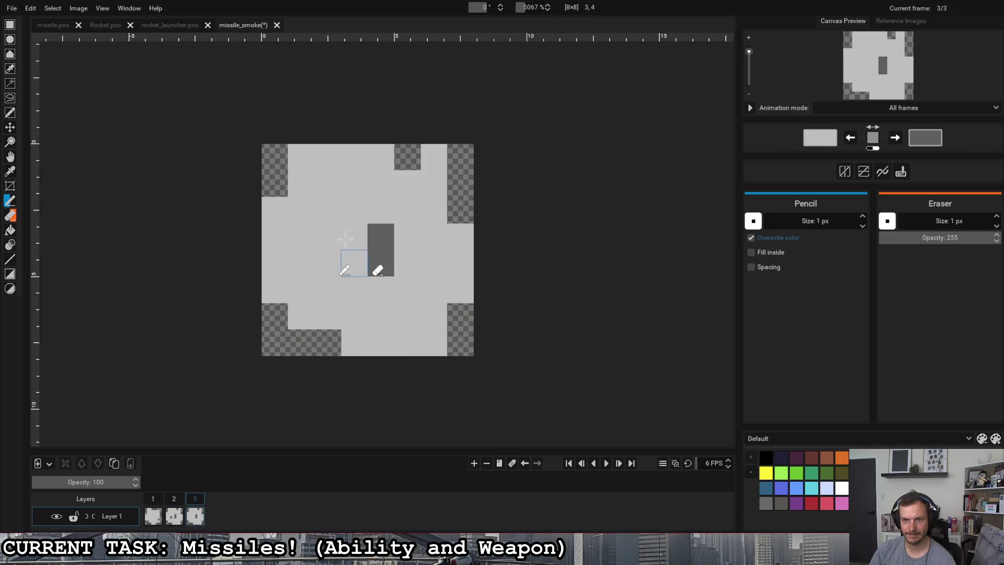
key(x)
mouse_move(357, 247)
mouse_down()
mouse_move(386, 218)
mouse_move(384, 273)
mouse_up()
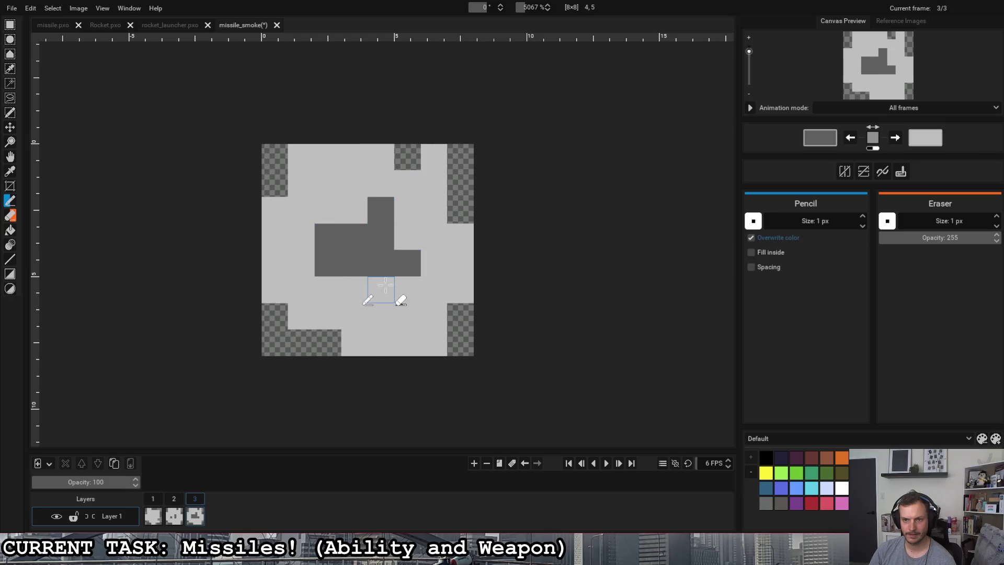
key(x)
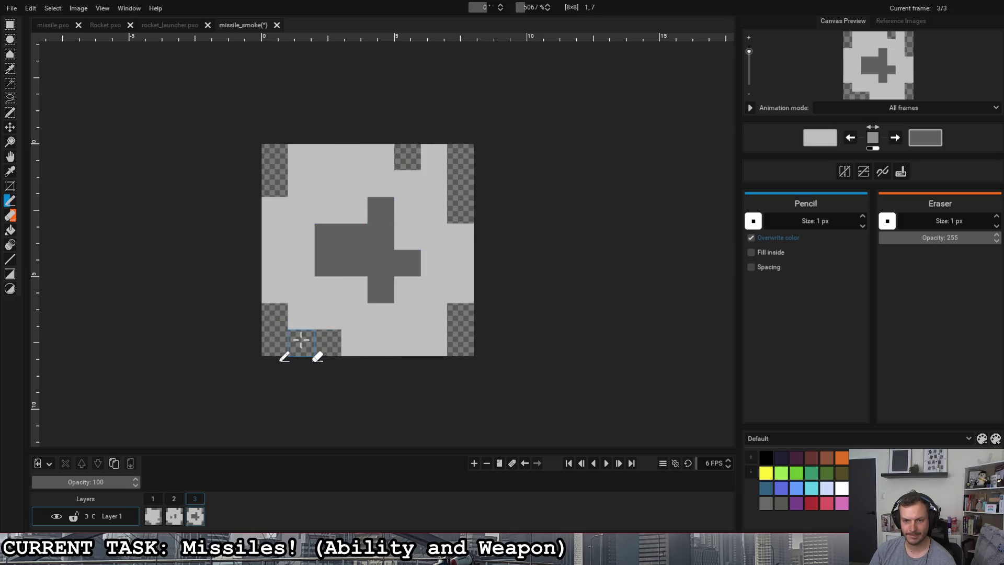
click(301, 341)
click(330, 342)
- Reshape frame 3's outline by erasing and repainting edge cells, then add a fourth frame copied from it
right_click(407, 343)
right_click(434, 343)
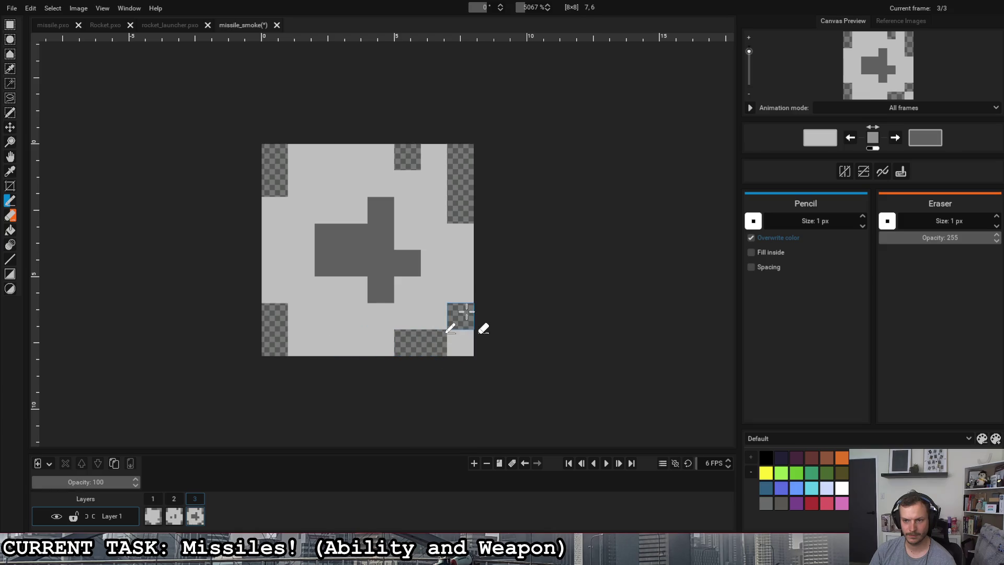
click(460, 210)
right_click(460, 290)
click(407, 156)
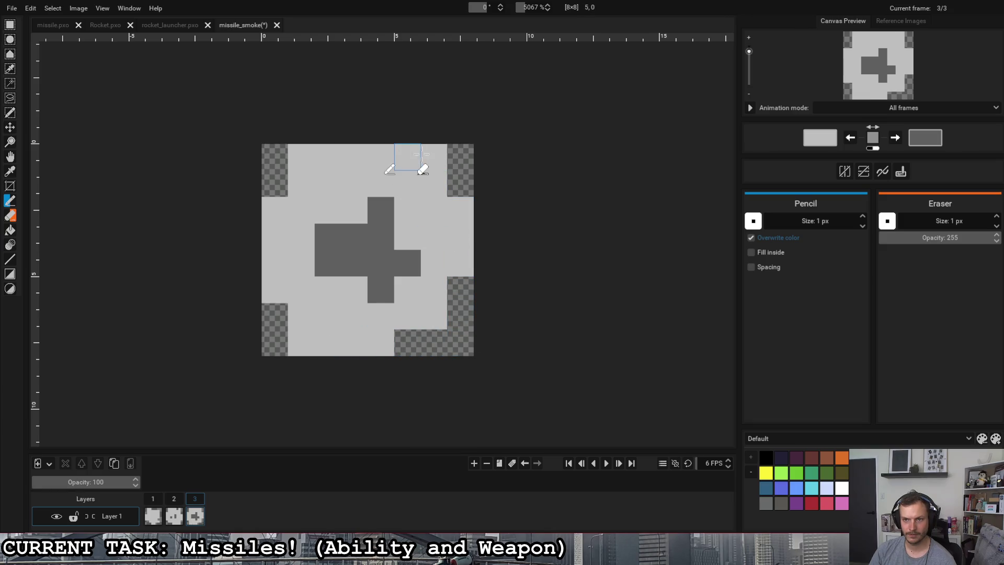
right_click(434, 157)
right_click(302, 157)
right_click(301, 184)
right_click(275, 210)
right_click(274, 237)
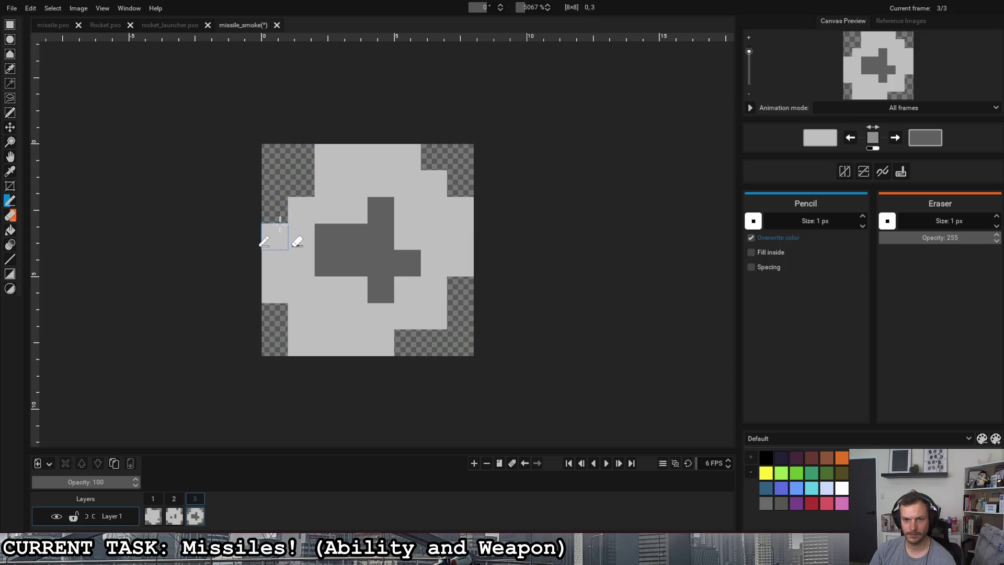
drag(282, 210, 277, 236)
right_click(273, 290)
click(407, 263)
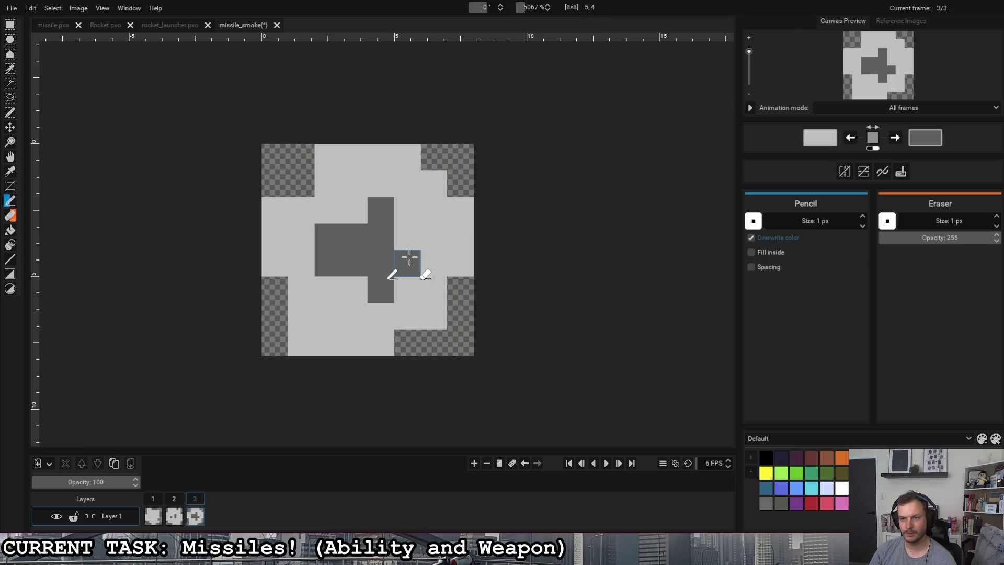
click(500, 464)
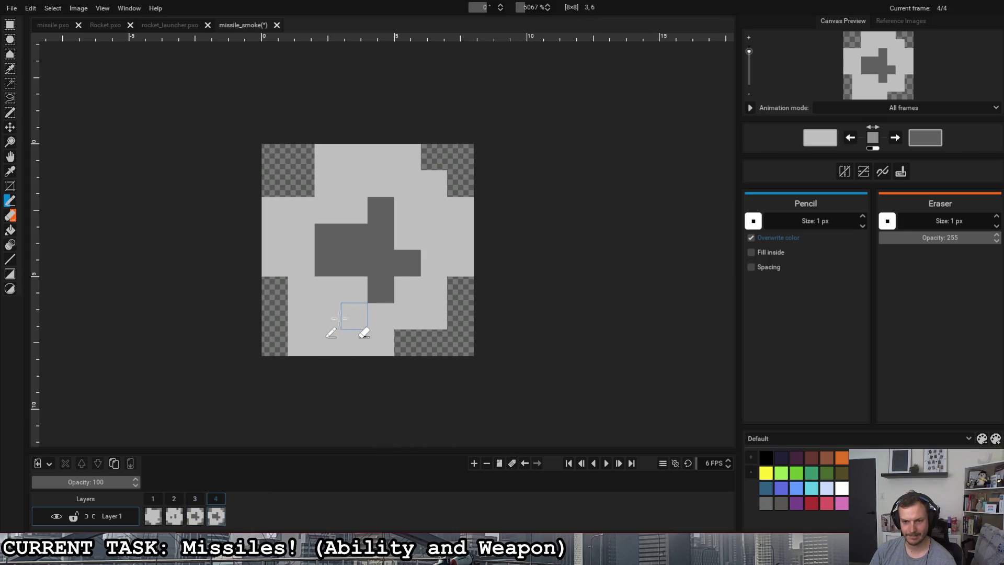
- Paint frame 4's bottom-left, left edge, upper-left and right-side pixels dark grey
key(x)
mouse_move(302, 346)
mouse_down()
mouse_move(301, 317)
mouse_move(275, 316)
mouse_up()
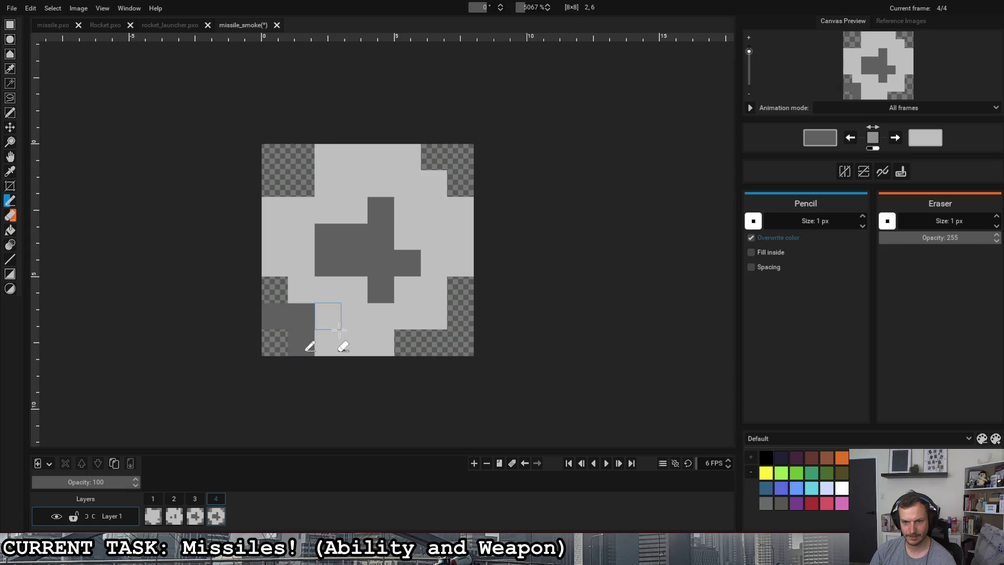
click(275, 263)
click(301, 209)
mouse_move(357, 175)
mouse_down()
mouse_move(418, 205)
mouse_move(443, 284)
mouse_move(379, 342)
mouse_move(334, 319)
mouse_move(354, 289)
mouse_up()
drag(305, 181, 328, 183)
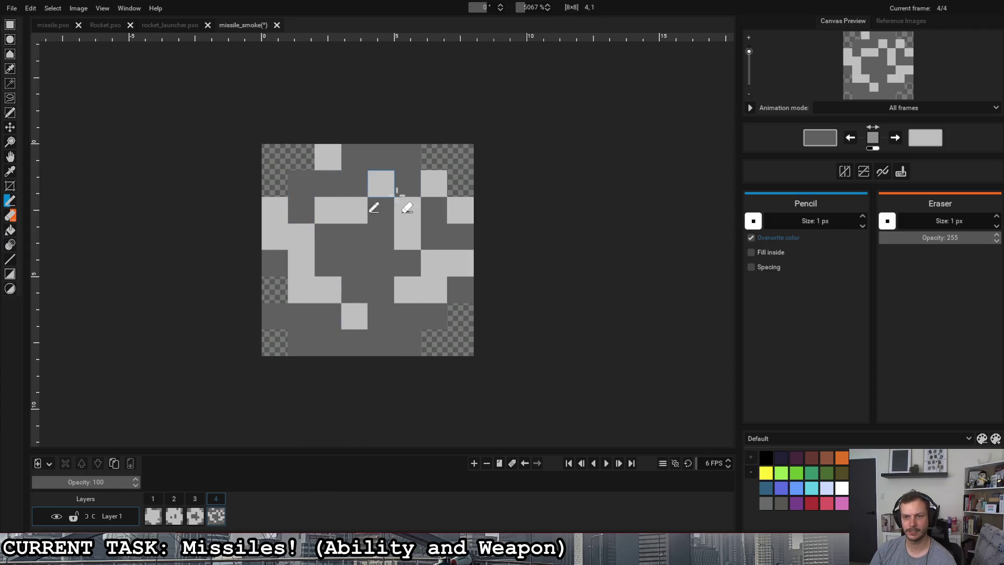
- Erase frame 4's bottom-row, left-column and right-edge pixels, and darken column 2
drag(408, 345, 437, 346)
drag(276, 282, 276, 230)
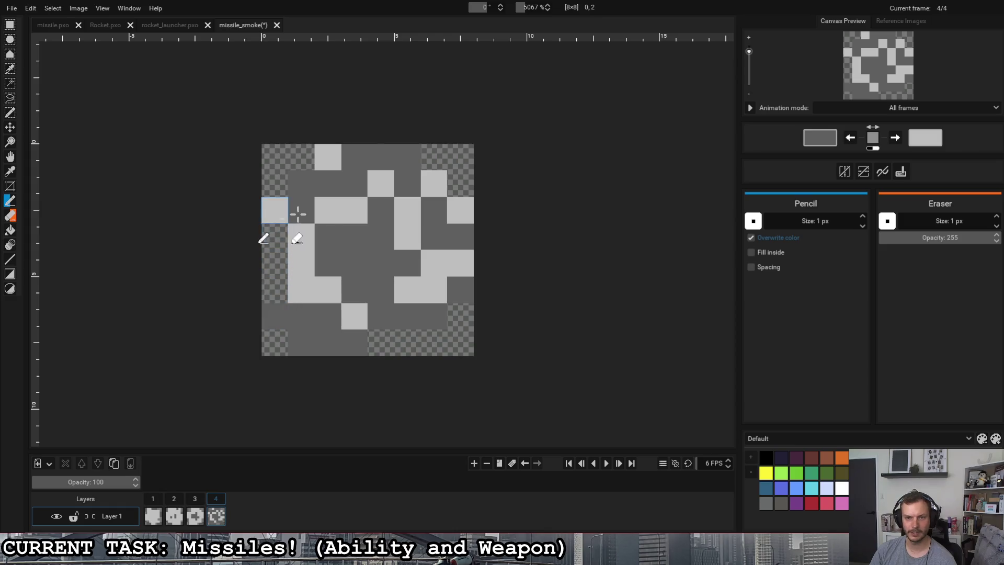
click(381, 236)
right_click(434, 183)
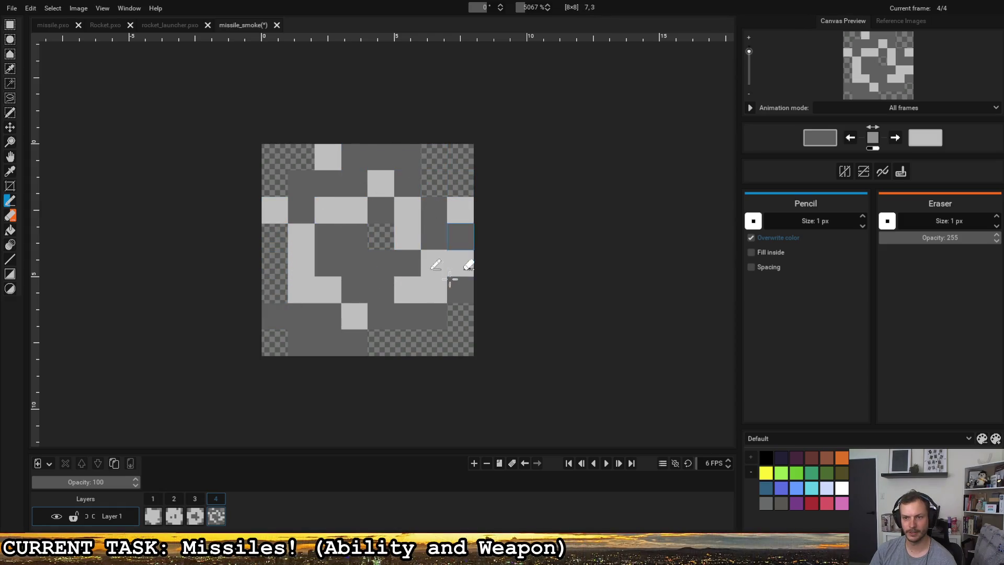
right_click(434, 315)
click(328, 290)
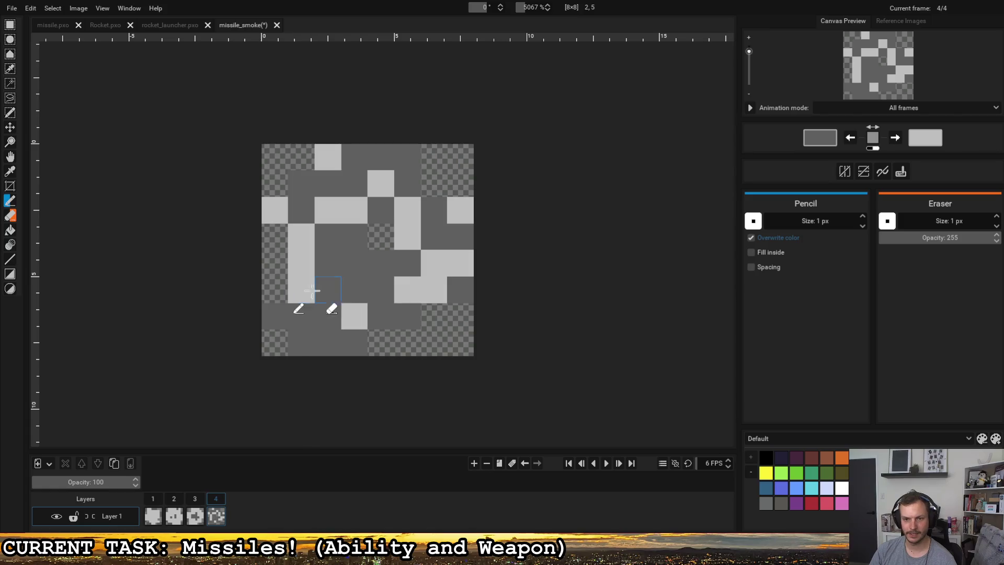
click(328, 156)
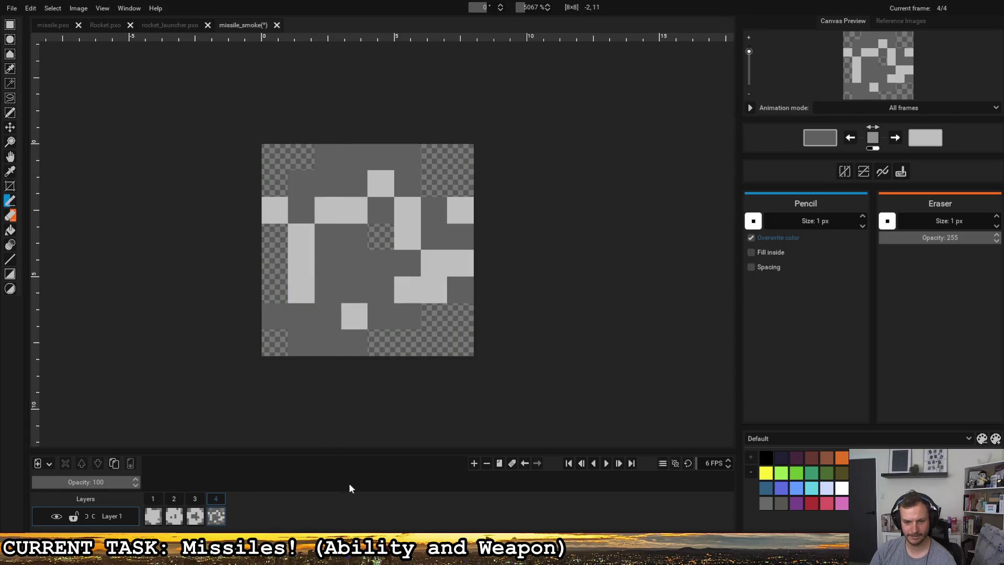
- Duplicate frame 4 into frame 5 and paint most of its light pixels dark grey
click(510, 467)
click(328, 209)
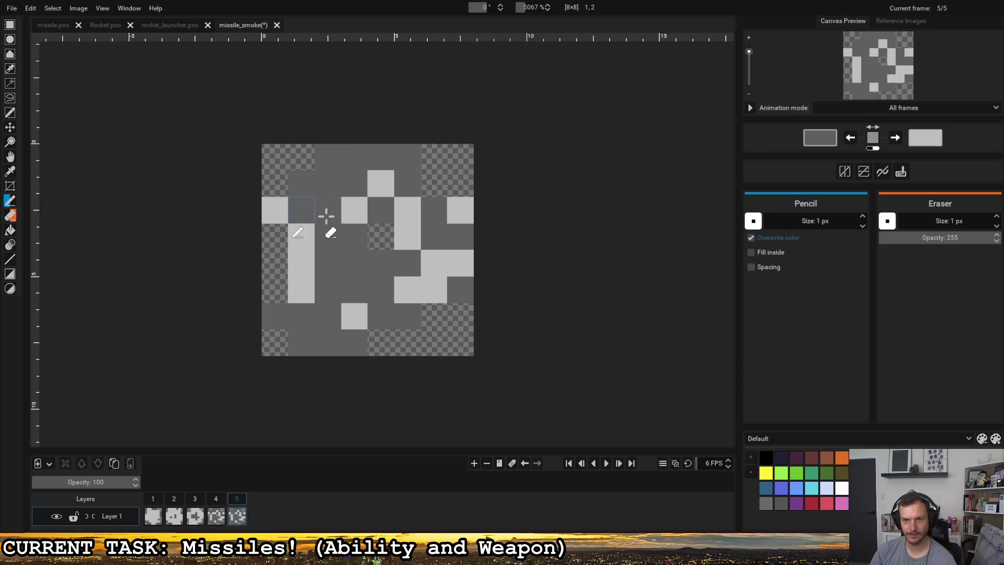
click(354, 209)
click(381, 183)
mouse_move(400, 215)
mouse_down()
mouse_move(456, 213)
mouse_move(408, 287)
mouse_move(319, 283)
mouse_move(285, 206)
mouse_move(276, 246)
mouse_up()
drag(272, 314, 314, 340)
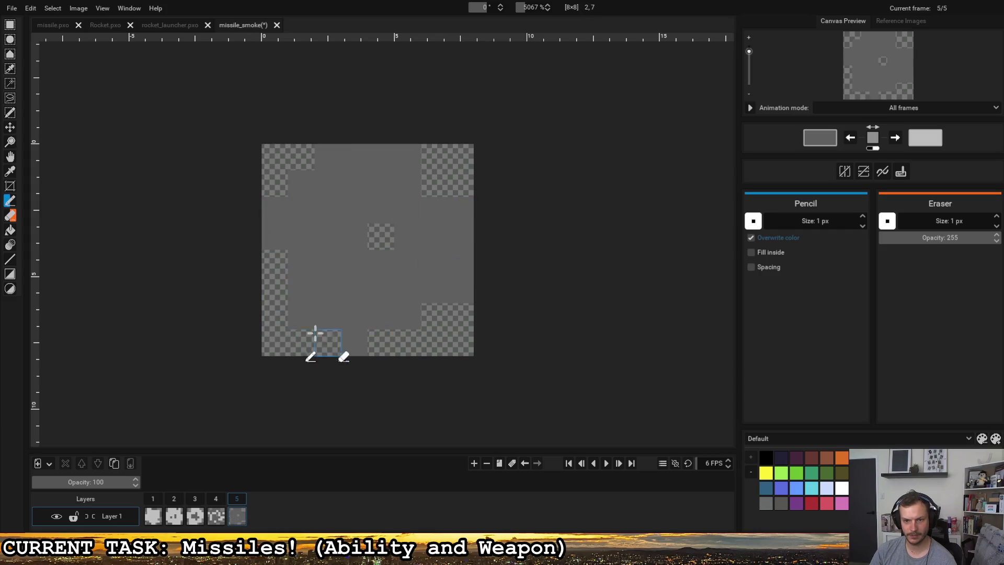
drag(300, 149, 331, 155)
- Erase frame 5's top-row and right-edge pixels, fill the bottom-right, and punch a central transparent hole
right_click(408, 157)
right_click(382, 157)
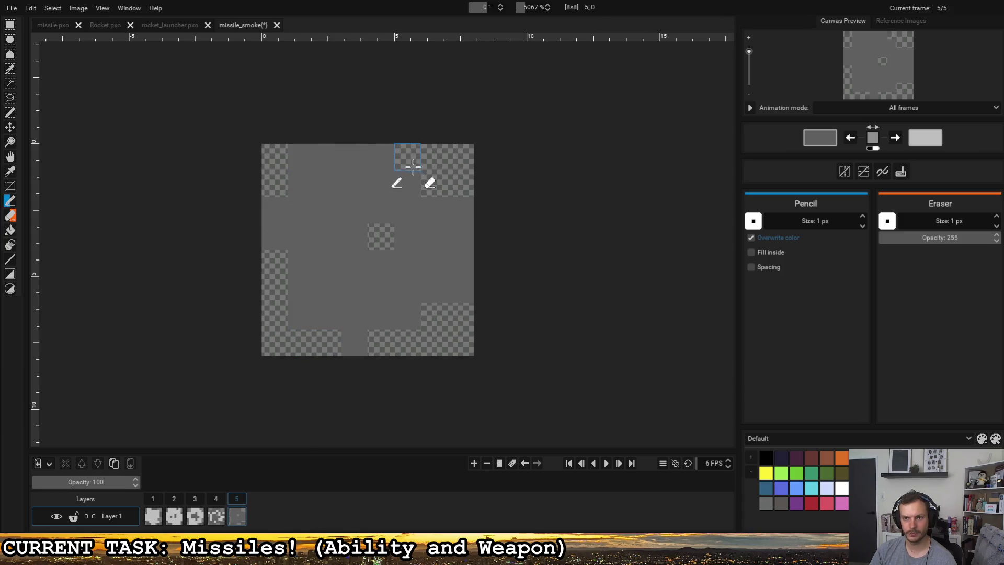
right_click(462, 214)
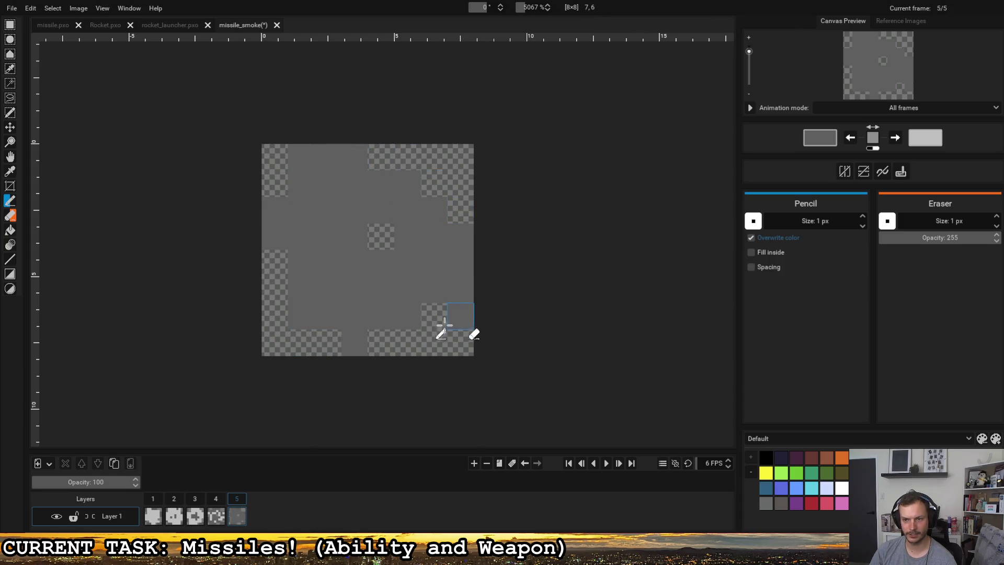
mouse_move(457, 317)
mouse_down()
mouse_move(404, 344)
mouse_move(380, 343)
mouse_up()
right_click(355, 236)
right_click(356, 263)
right_click(355, 290)
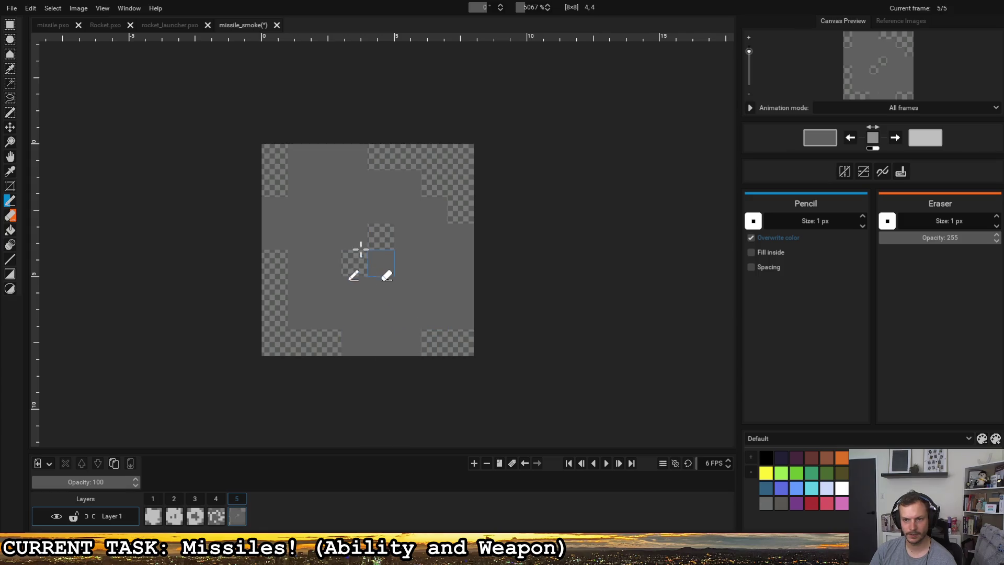
right_click(382, 263)
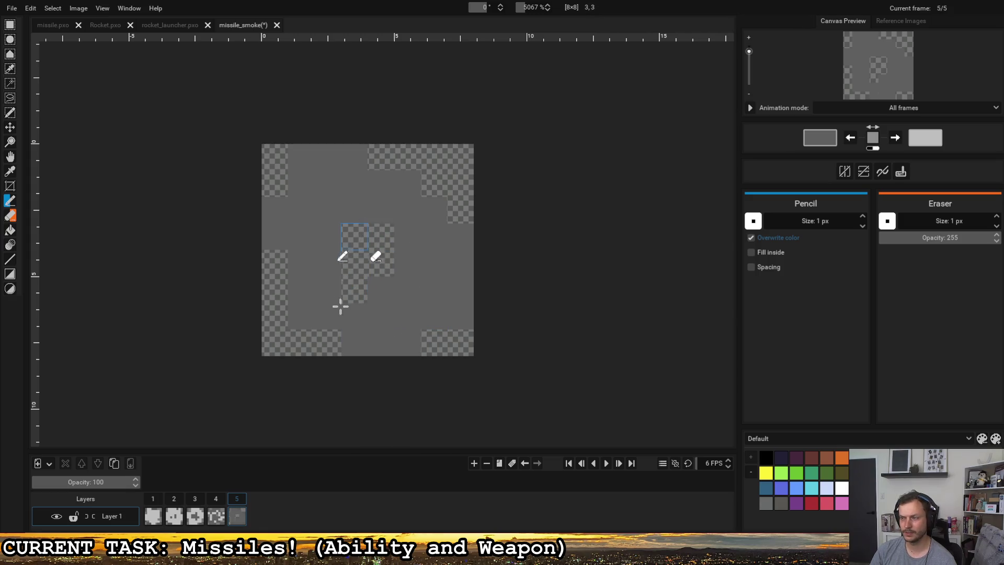
- Create frame 6, widening the central hole and reshaping the bottom row and upper right
click(507, 465)
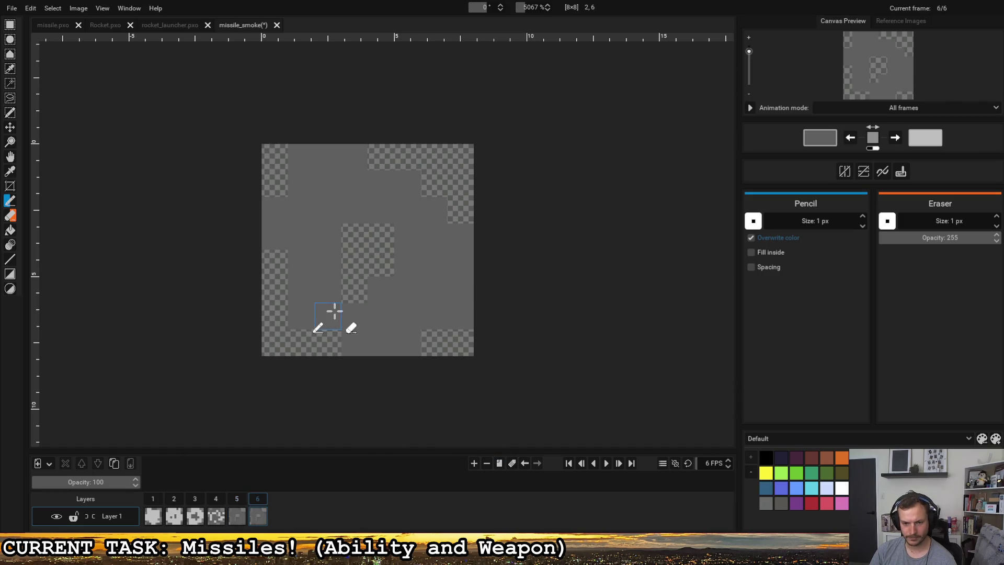
drag(346, 245, 329, 195)
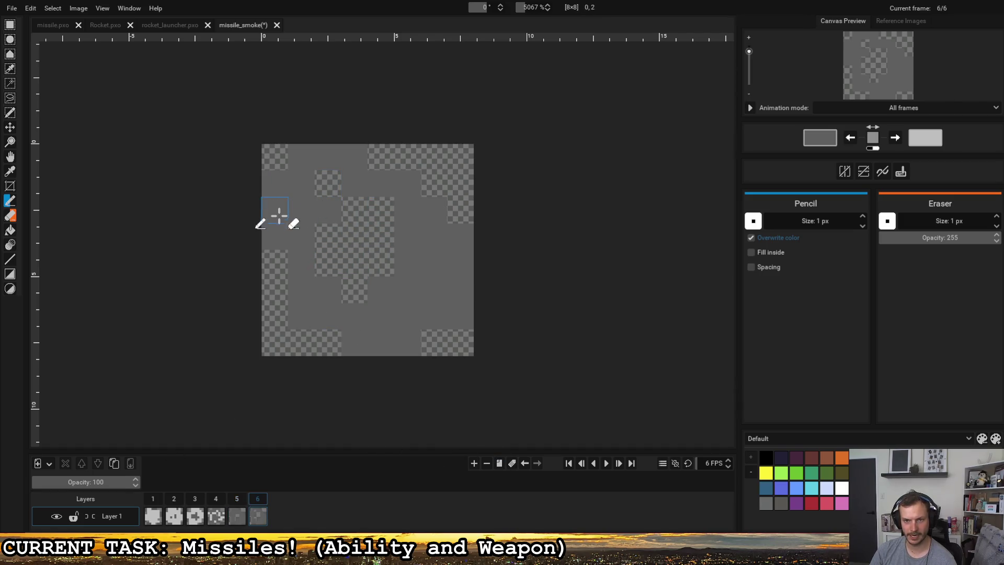
drag(335, 344, 460, 343)
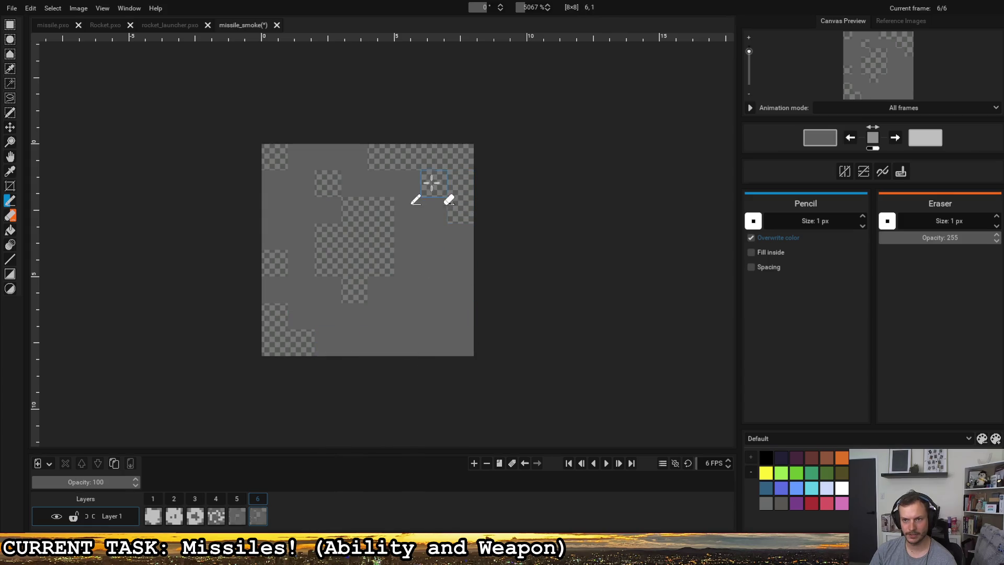
mouse_move(432, 183)
mouse_down()
mouse_move(402, 173)
mouse_move(368, 190)
mouse_move(402, 230)
mouse_move(393, 272)
mouse_move(405, 236)
mouse_up()
drag(289, 284, 392, 315)
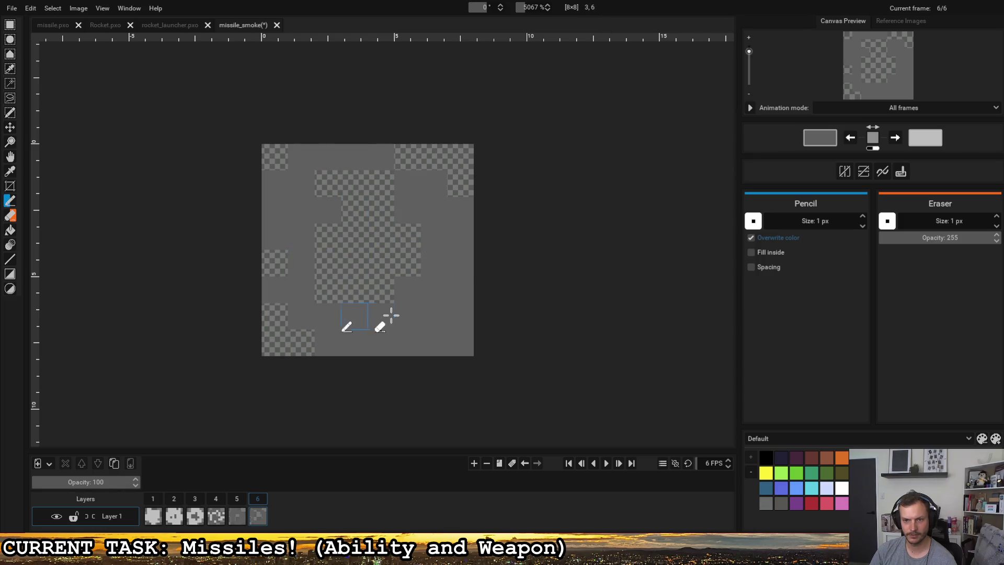
- Create frames 7 and 8, erasing central cells and grey cells along the edges
click(499, 463)
mouse_move(309, 288)
mouse_down()
mouse_move(317, 229)
mouse_move(421, 270)
mouse_move(375, 318)
mouse_up()
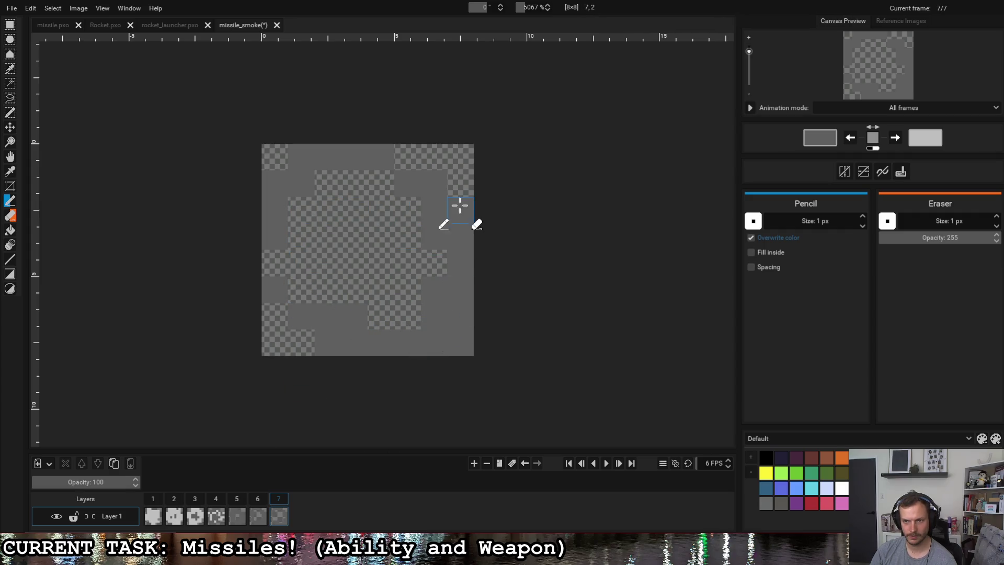
mouse_move(460, 206)
mouse_down()
mouse_move(417, 161)
mouse_move(309, 152)
mouse_move(276, 279)
mouse_move(282, 341)
mouse_move(343, 315)
mouse_move(437, 240)
mouse_move(409, 184)
mouse_up()
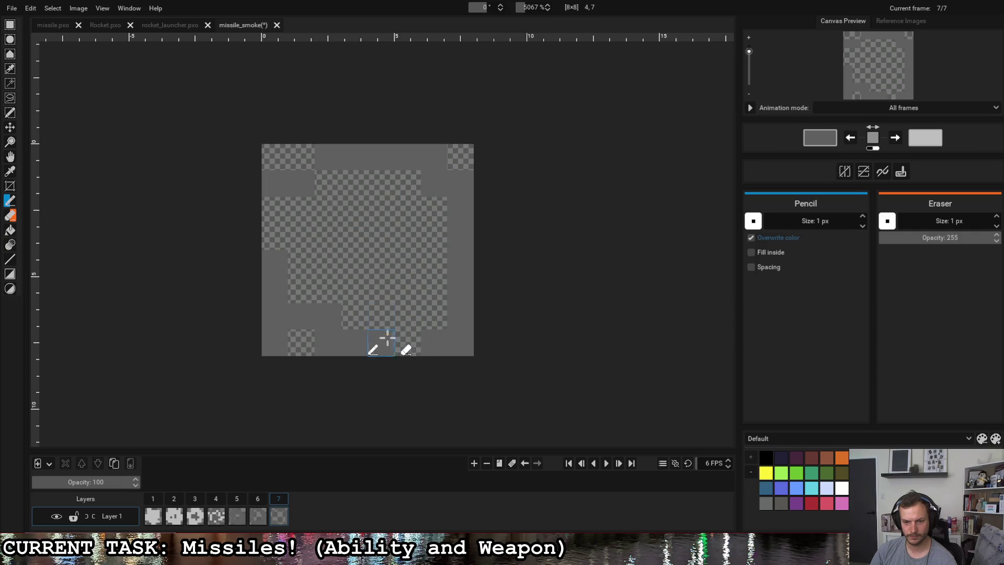
click(459, 285)
click(499, 463)
mouse_move(337, 330)
mouse_down()
mouse_move(280, 278)
mouse_move(293, 188)
mouse_move(343, 162)
mouse_move(431, 178)
mouse_move(459, 238)
mouse_move(464, 321)
mouse_move(412, 340)
mouse_move(350, 342)
mouse_move(269, 324)
mouse_move(274, 241)
mouse_up()
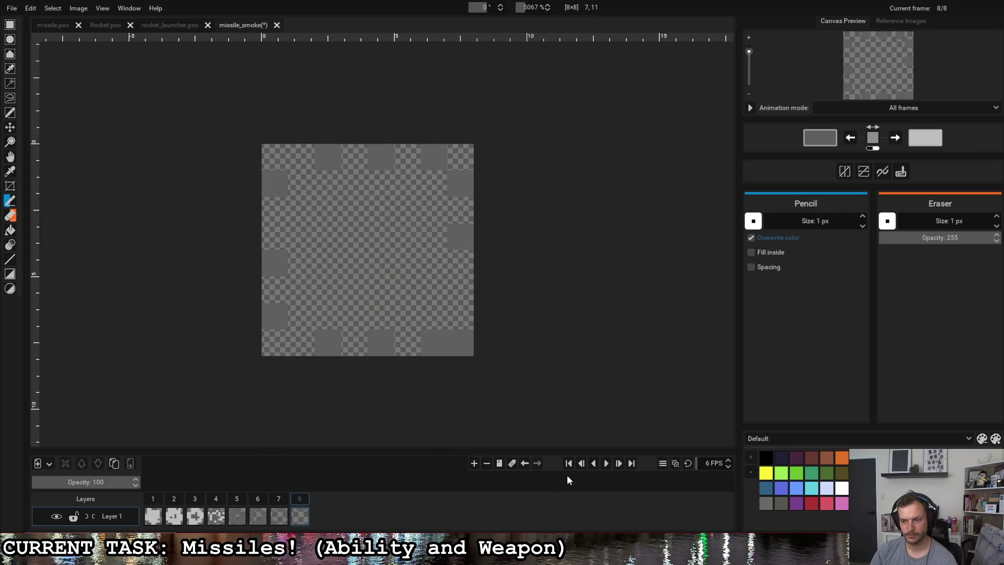
- Create frame 9 with the remaining edge cells erased, then play the animation
click(500, 463)
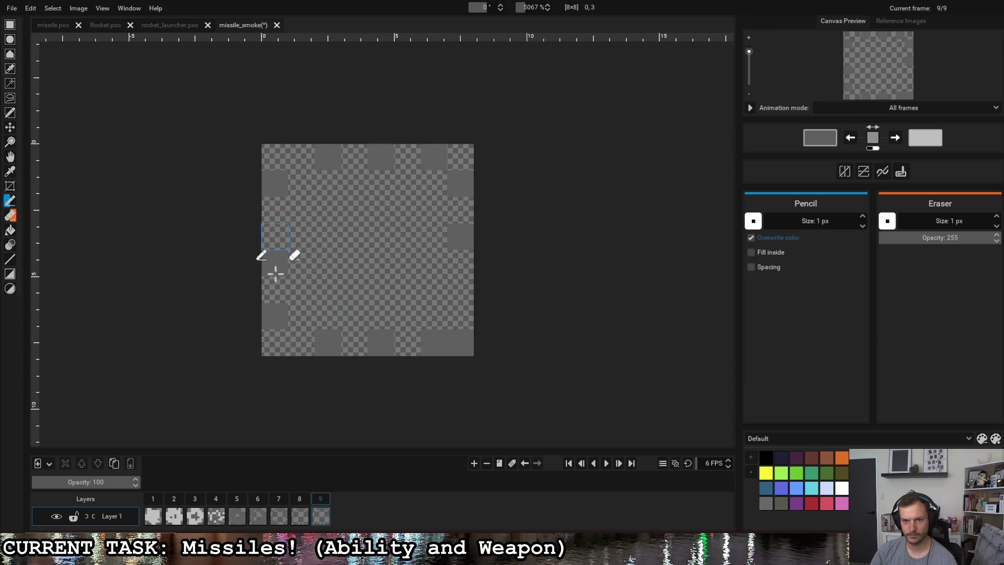
mouse_move(270, 245)
mouse_down()
mouse_move(408, 336)
mouse_move(459, 190)
mouse_move(264, 202)
mouse_move(487, 354)
mouse_up()
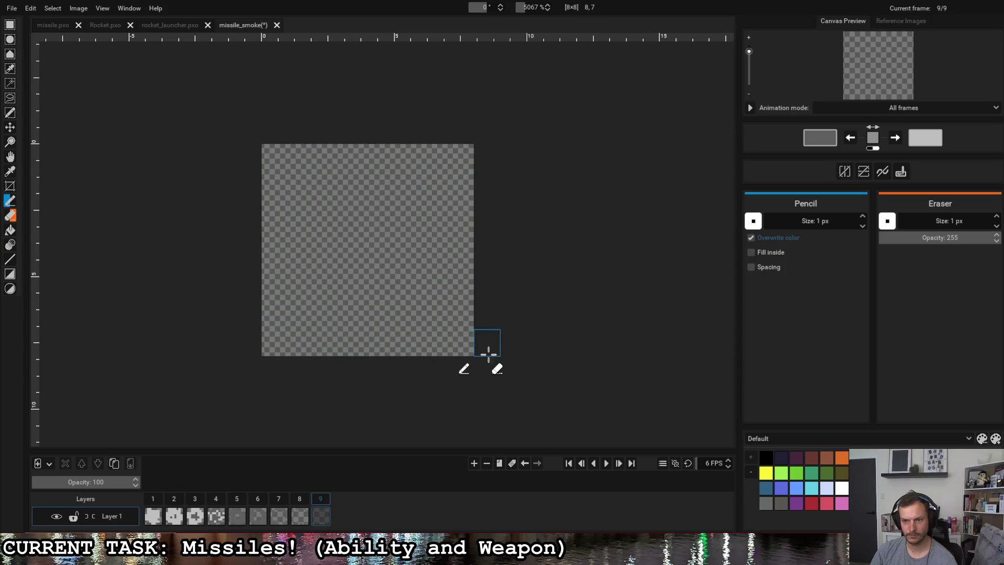
click(609, 465)
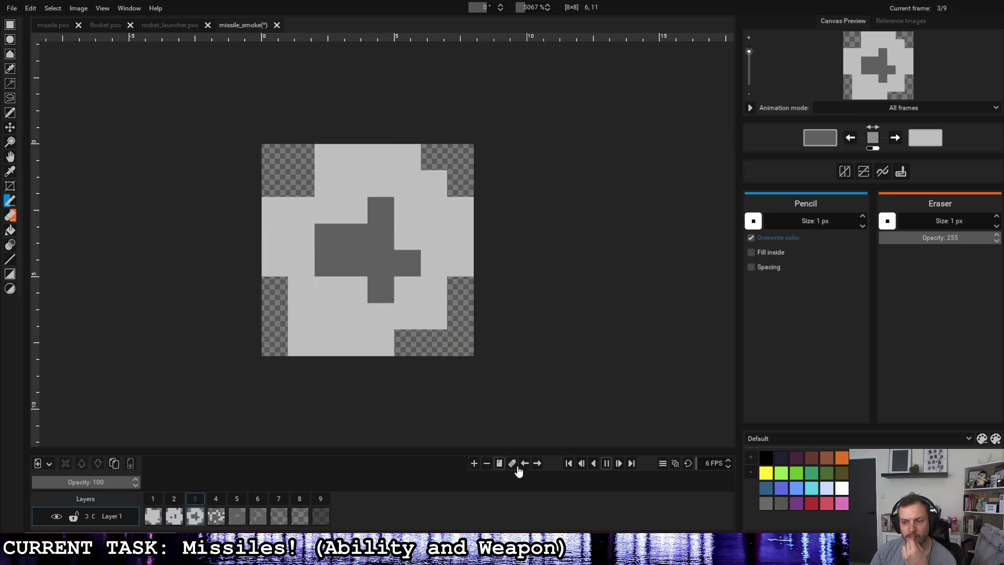
- Copy frame 1 into a new frame and erase it into a smaller opening puff
click(160, 499)
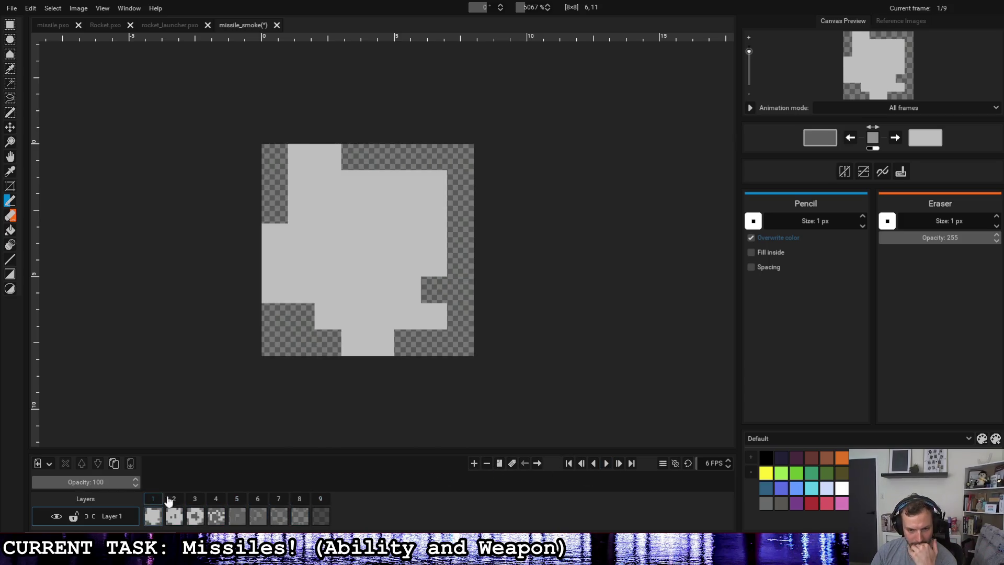
click(499, 463)
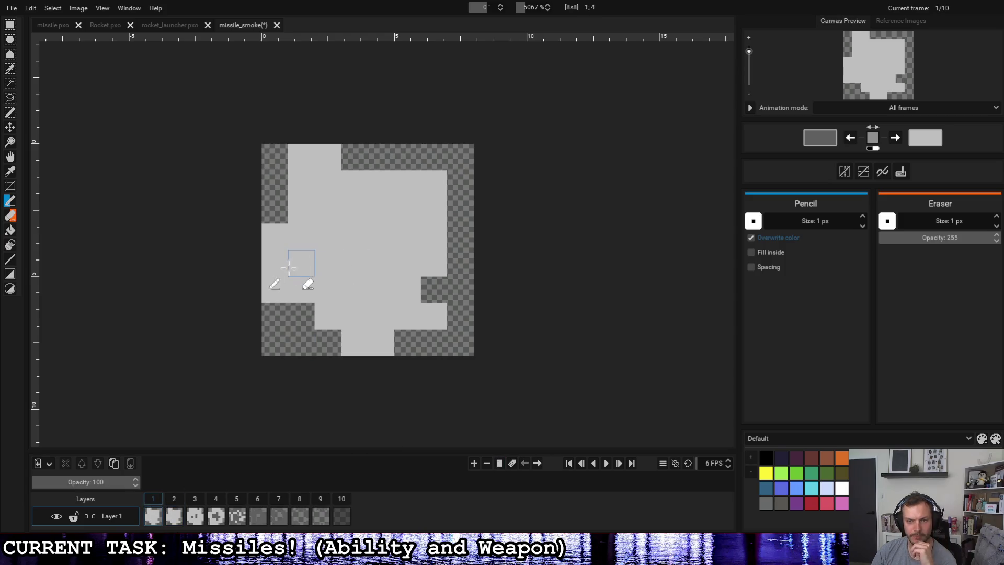
mouse_move(275, 290)
mouse_down()
mouse_move(283, 237)
mouse_move(322, 167)
mouse_up()
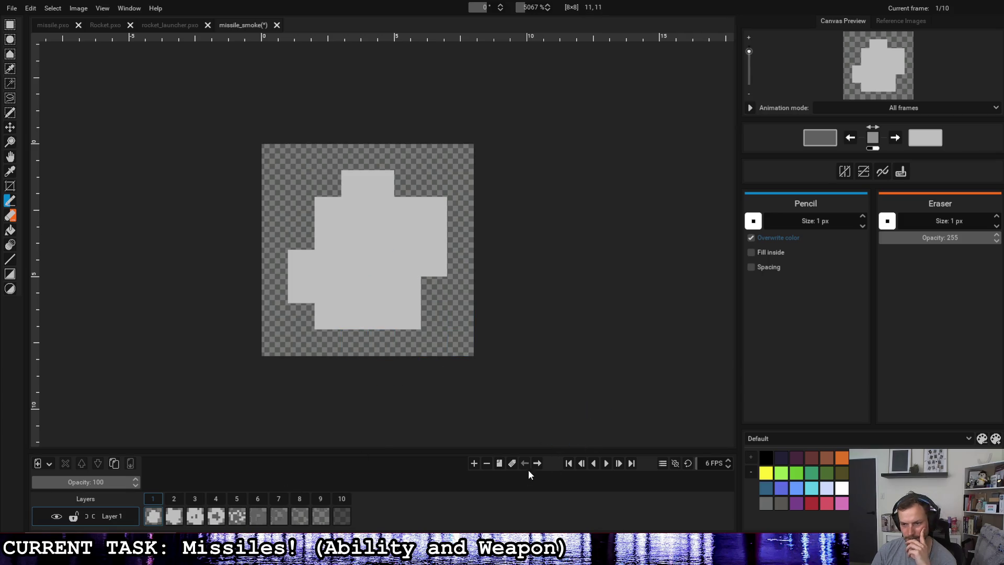
- Change the animation speed to 12 FPS and preview the loop
click(605, 464)
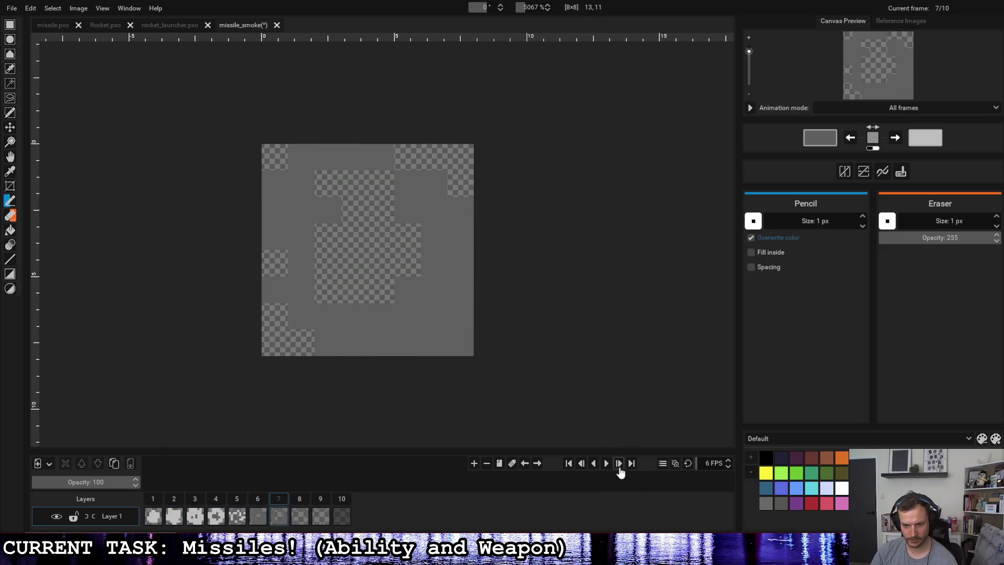
click(716, 467)
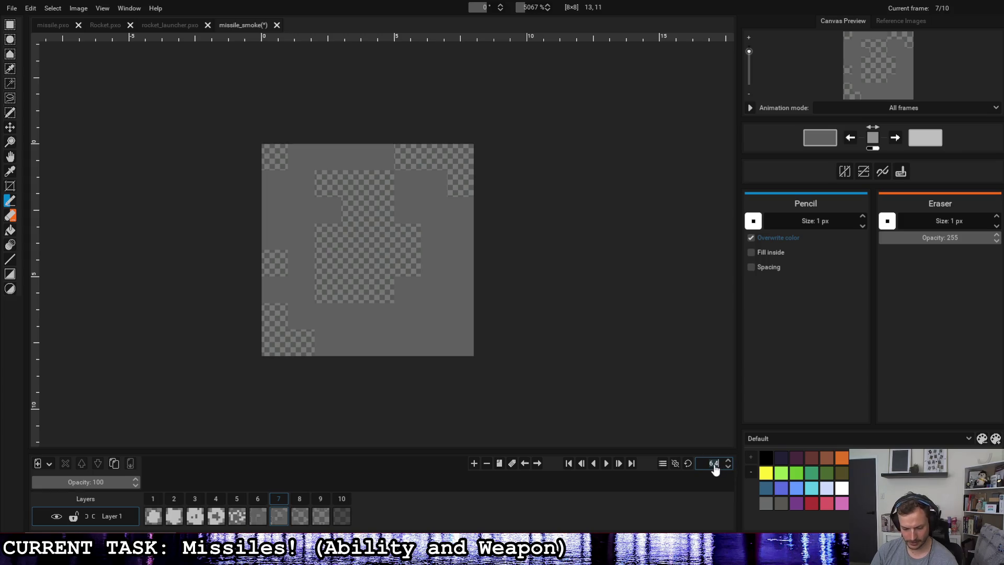
click(607, 464)
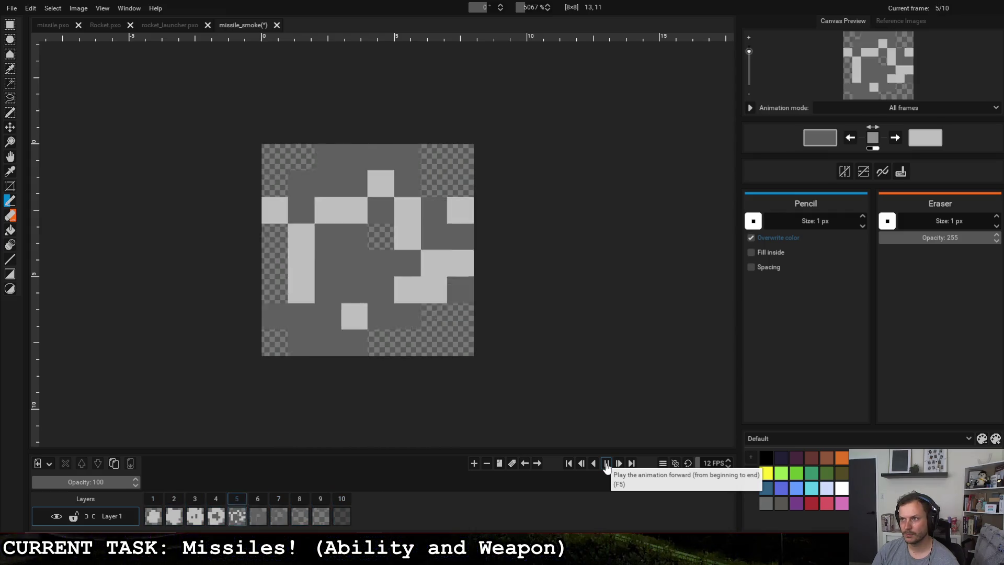
click(607, 464)
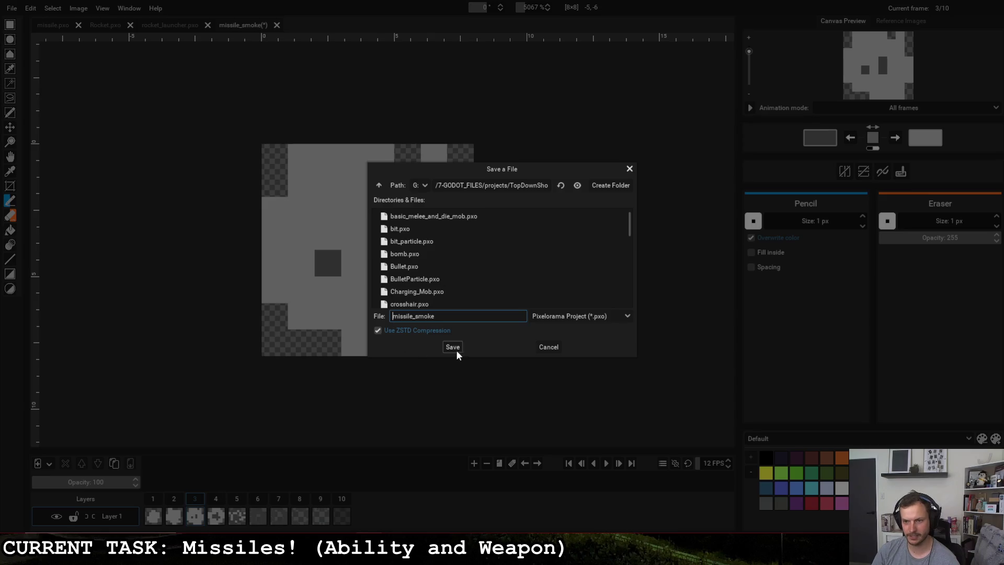
- Save the project as missile_smoke and set up a 3-column spritesheet export
click(454, 348)
click(12, 8)
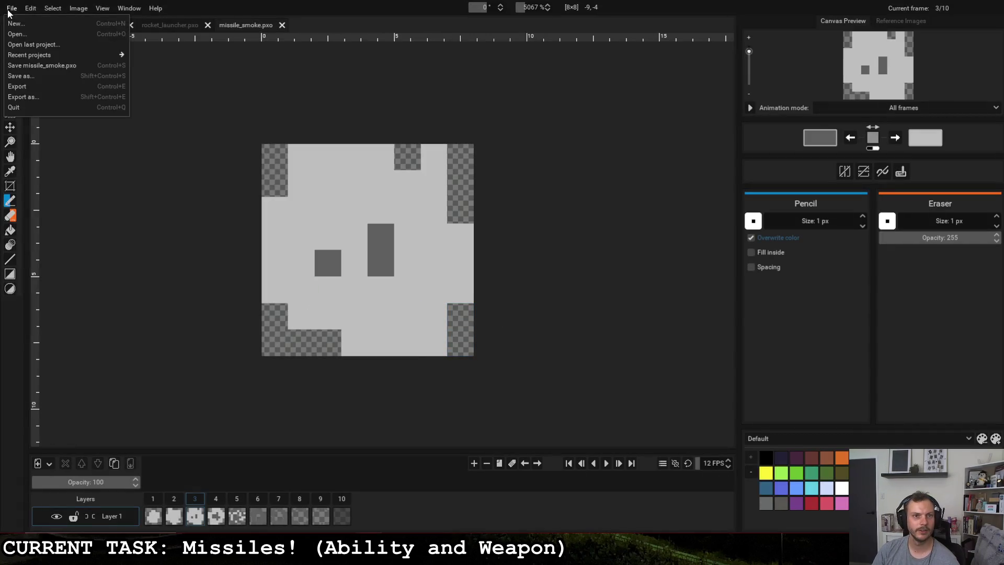
click(27, 96)
scroll(473, 250, down, 1)
scroll(473, 250, up, 1)
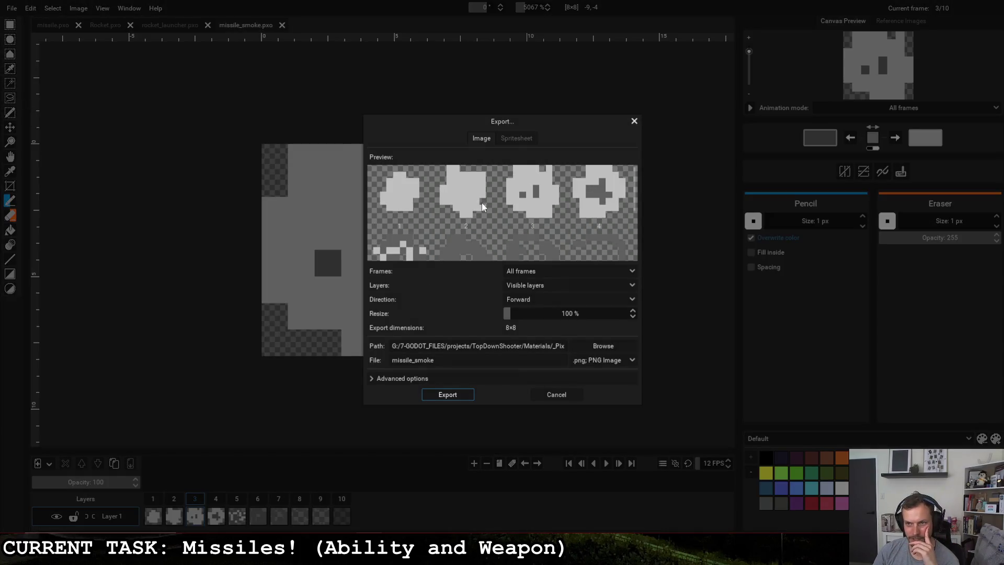
click(516, 138)
click(634, 255)
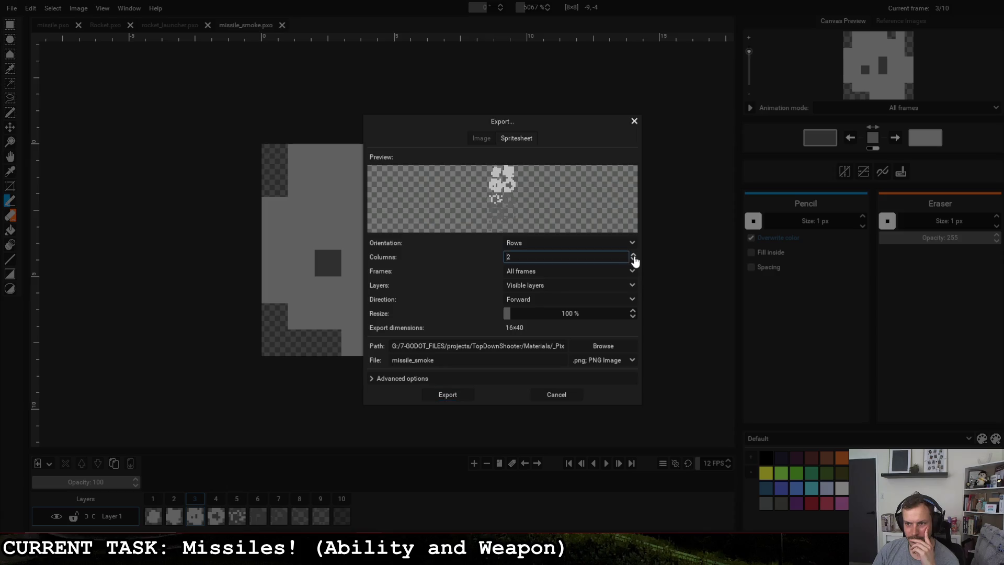
click(633, 254)
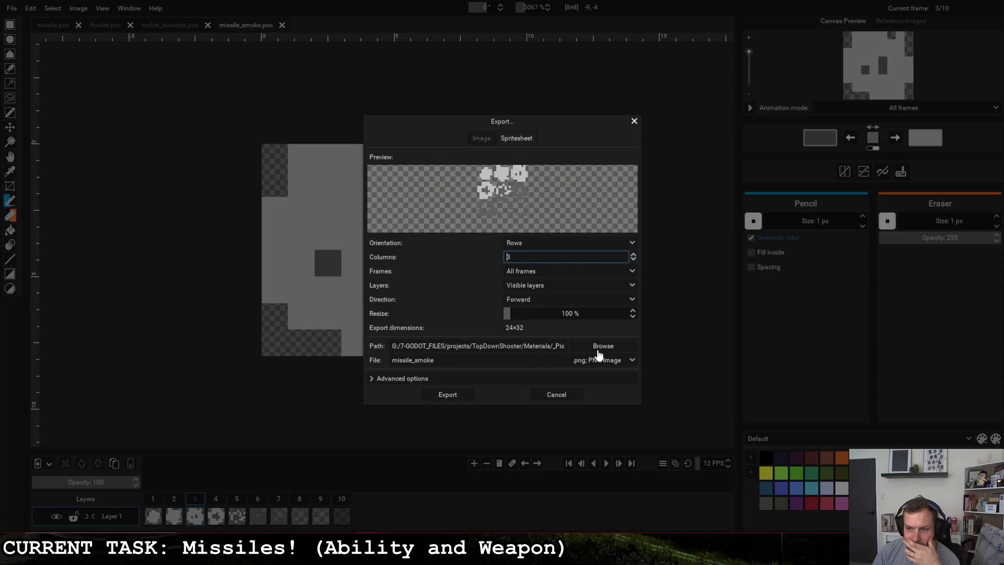
- Browse the export location to the folder holding the weapon sprites
click(580, 347)
click(399, 150)
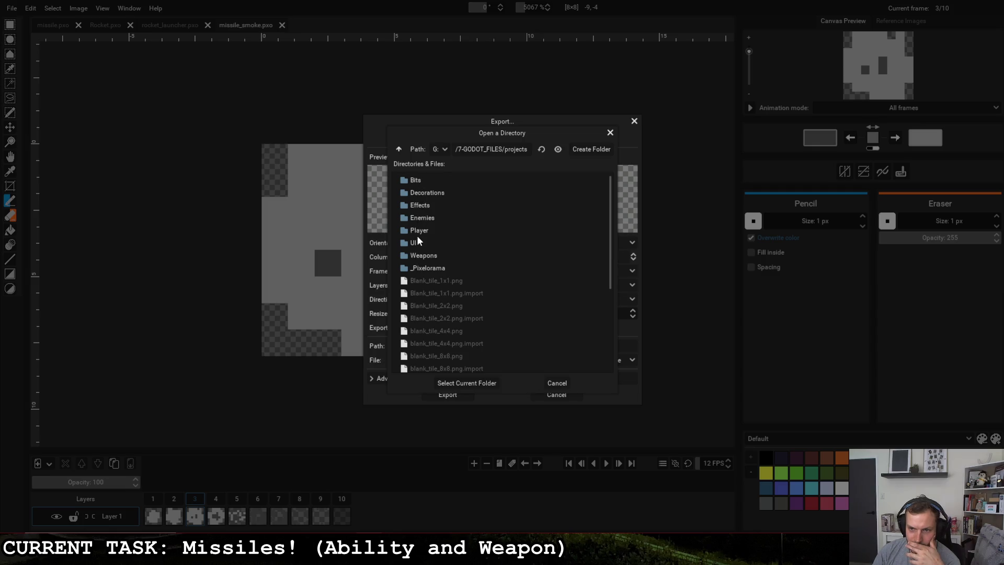
click(420, 193)
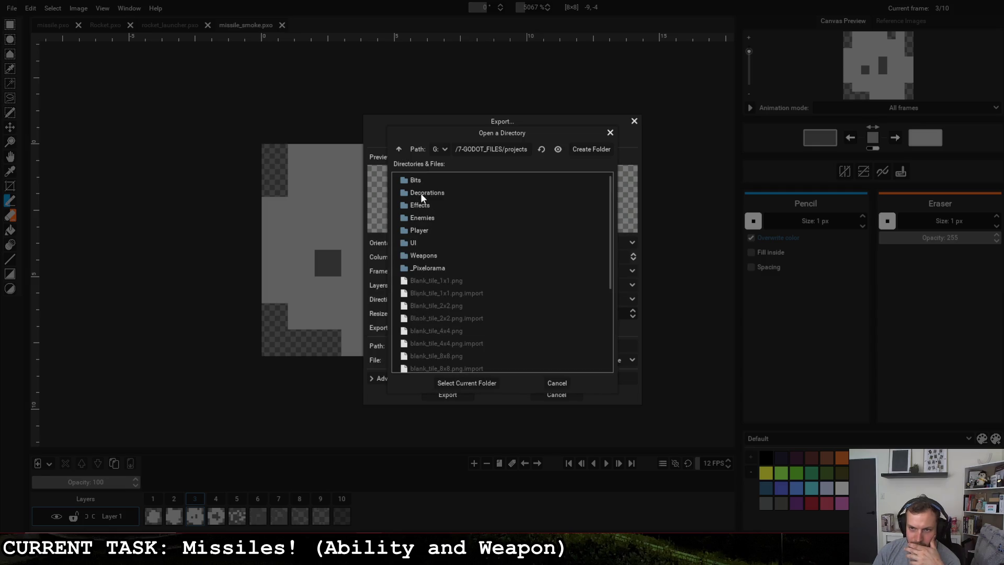
double_click(412, 205)
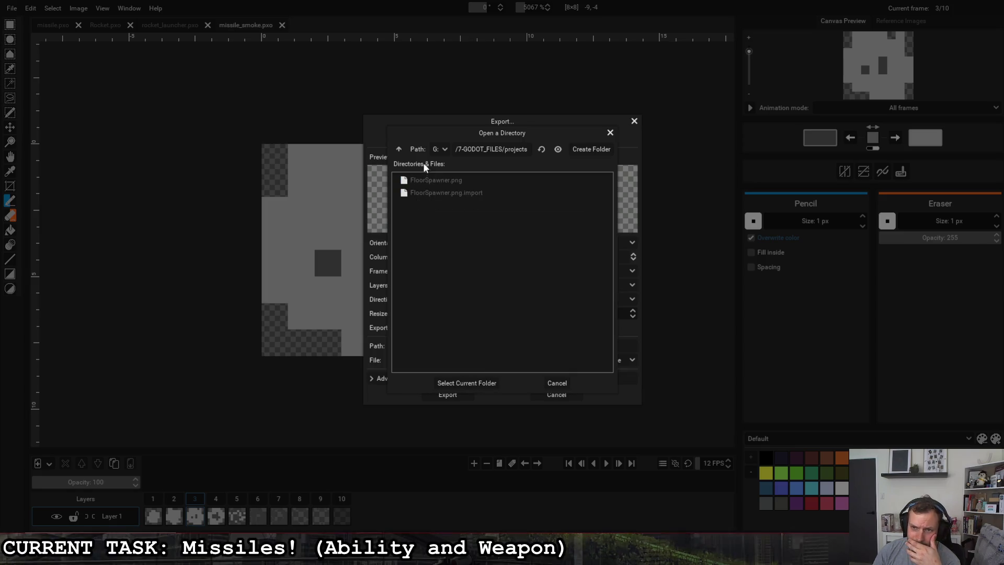
click(436, 205)
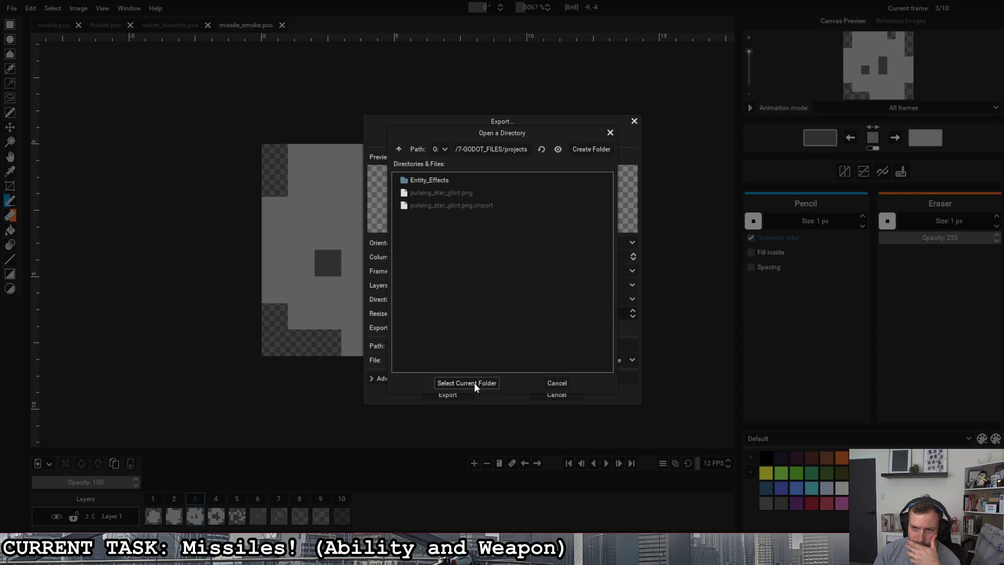
click(399, 149)
scroll(419, 258, down, 5)
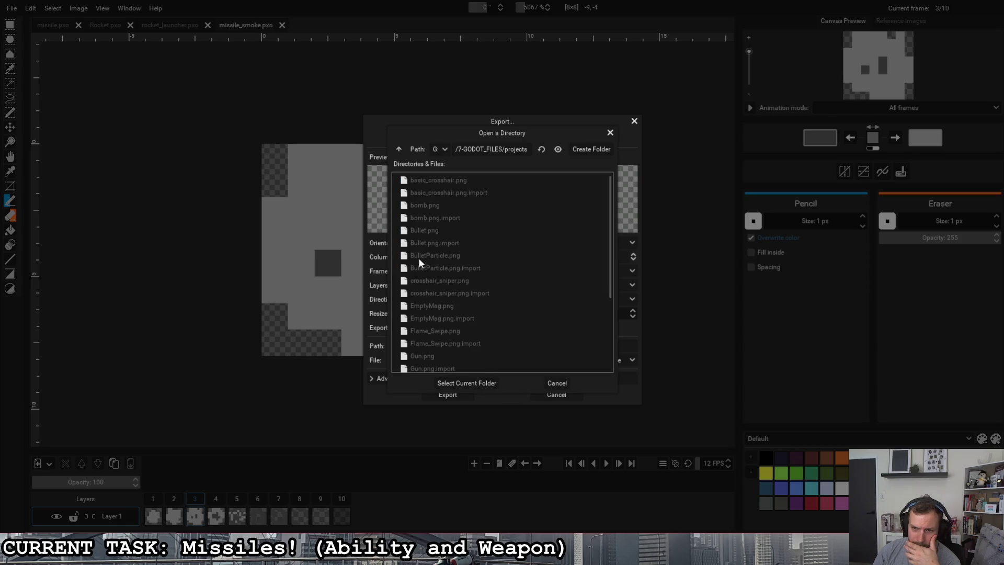
scroll(470, 266, down, 3)
- Create a 'weapon_effect' folder there and export the smoke spritesheet into it
click(588, 151)
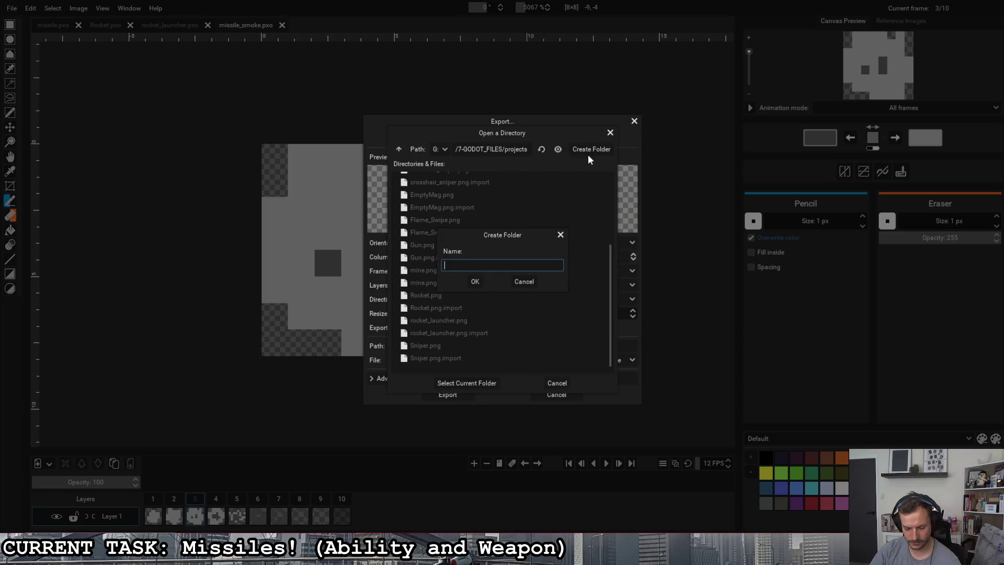
text(weapon_effect)
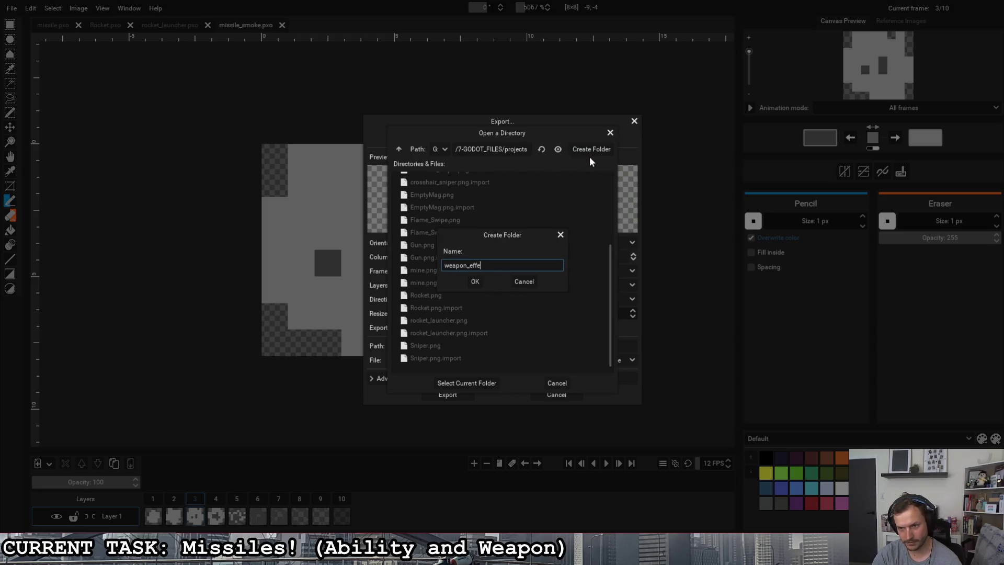
click(477, 283)
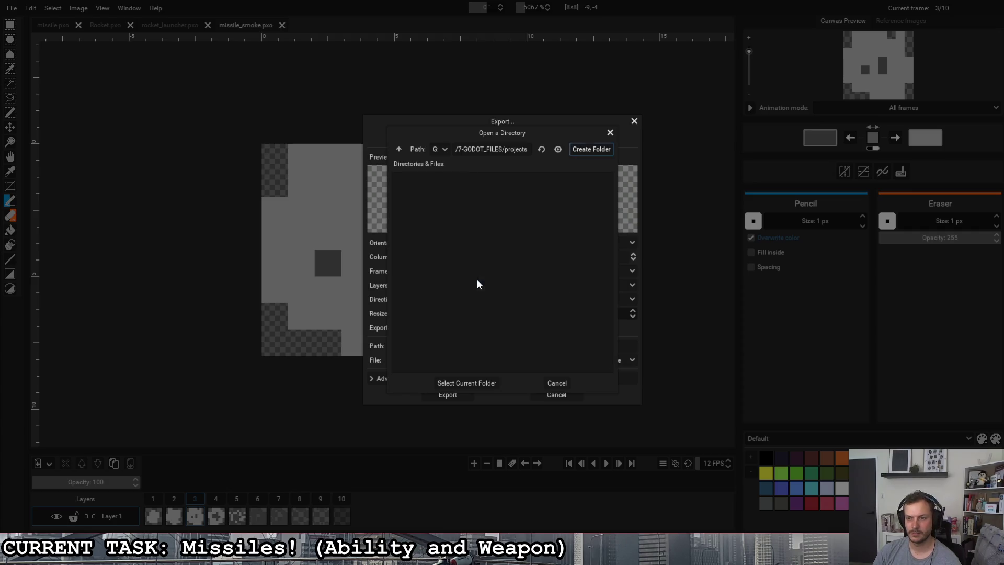
click(462, 387)
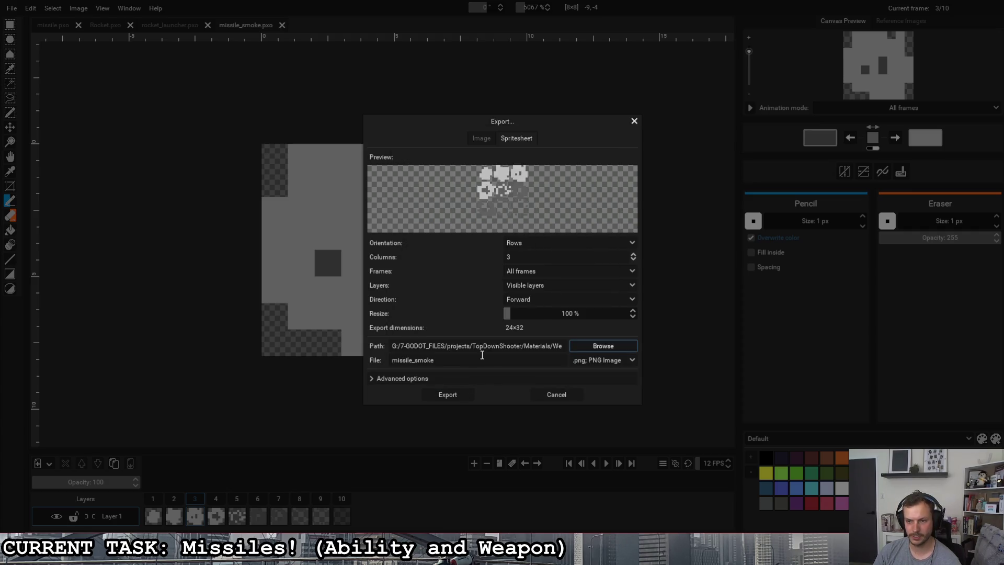
click(469, 398)
key(alt+Tab)
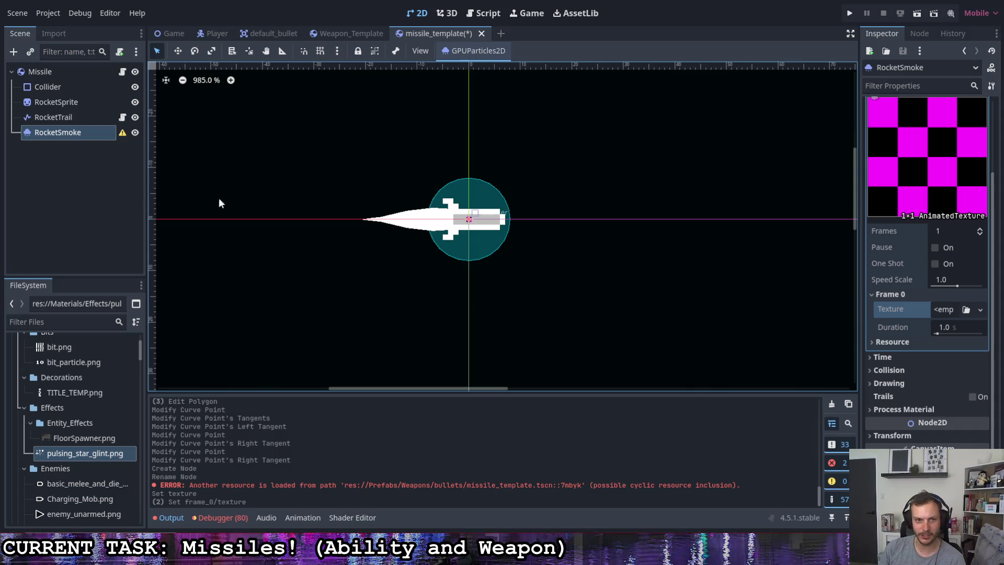
- Select RocketSmoke and assign a New AnimatedTexture as its particle texture
click(73, 132)
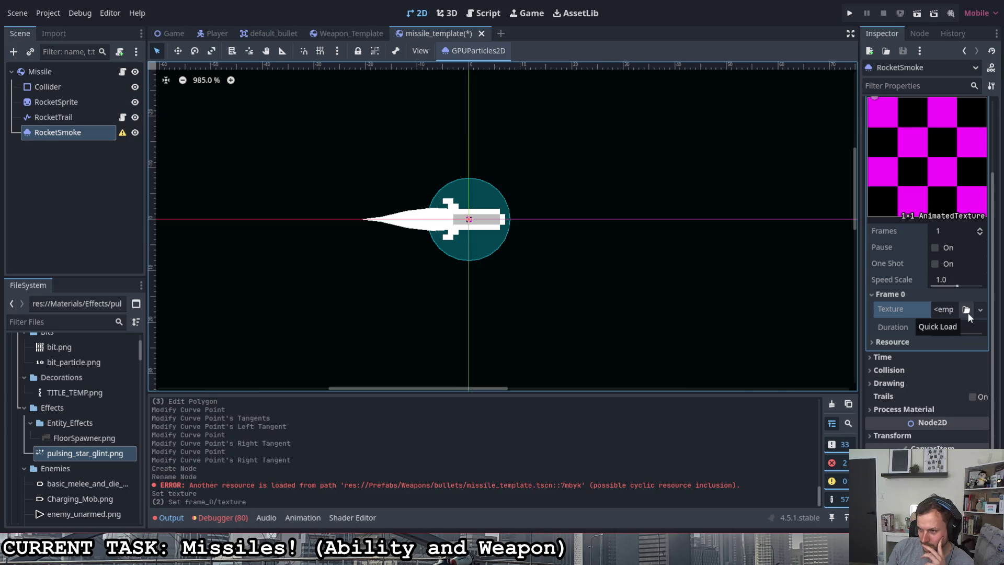
scroll(905, 251, up, 2)
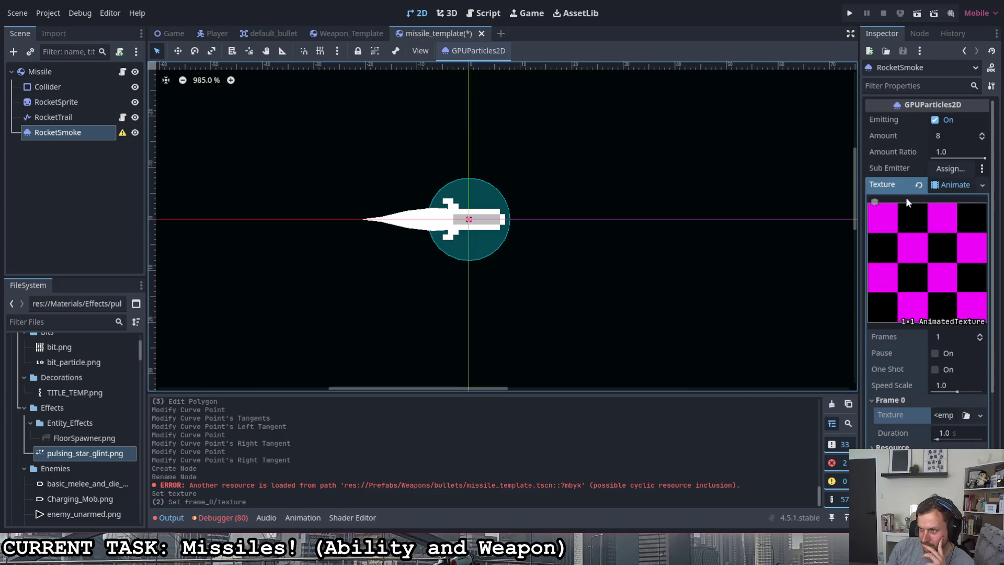
click(960, 186)
click(972, 186)
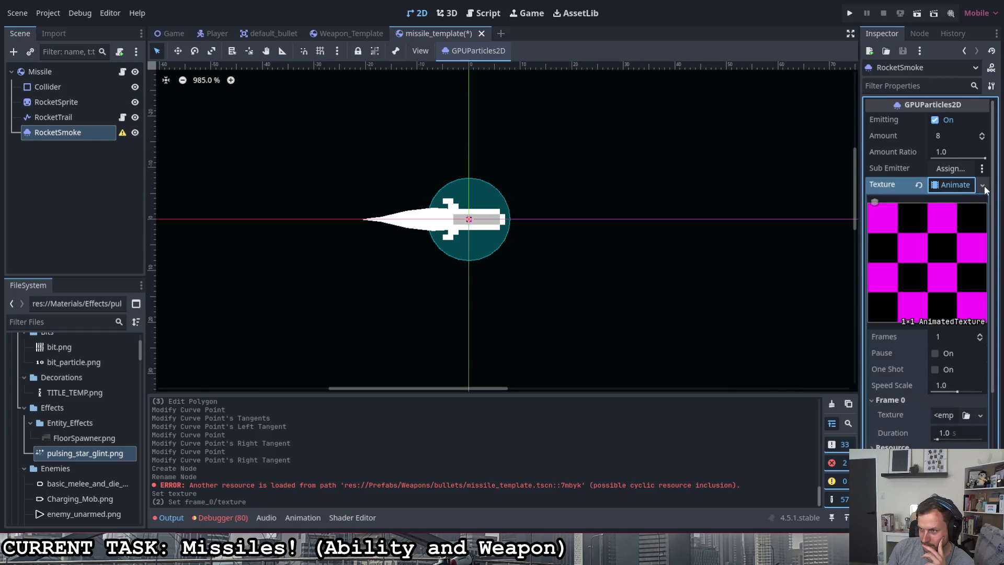
click(988, 185)
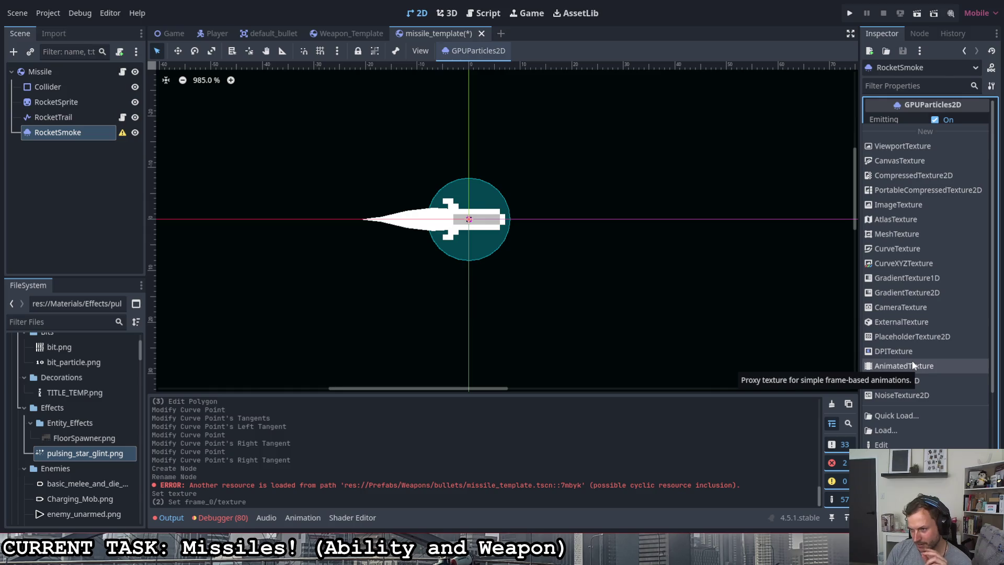
click(913, 365)
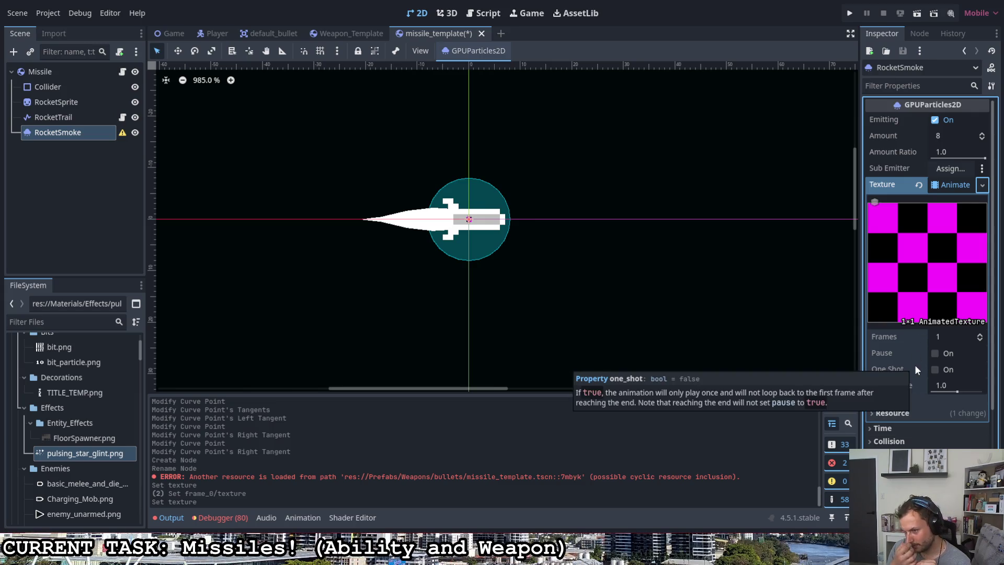
key(alt+Tab)
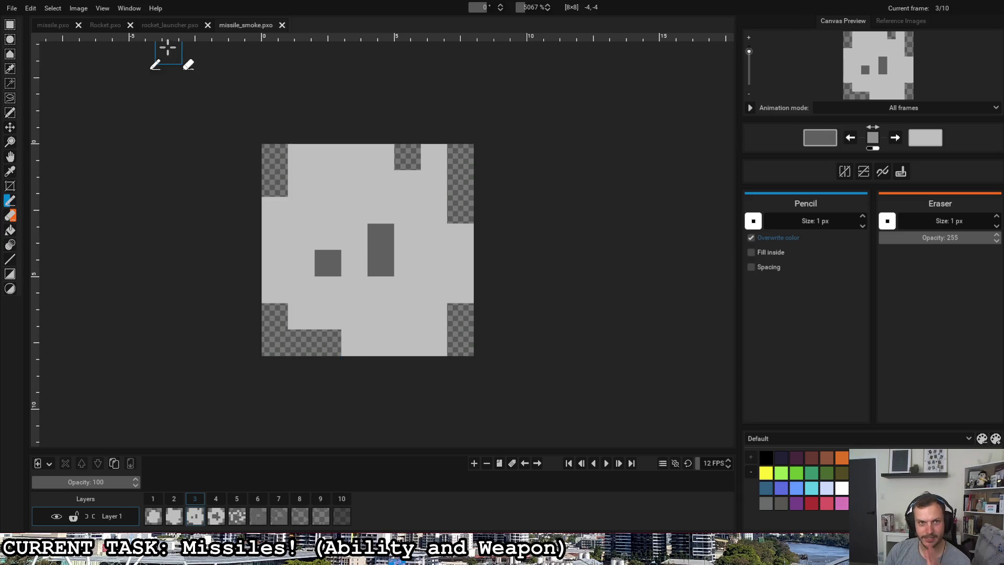
- Export the ten smoke frames as separate images into a new 'missile_smoke_imageset' folder
click(11, 8)
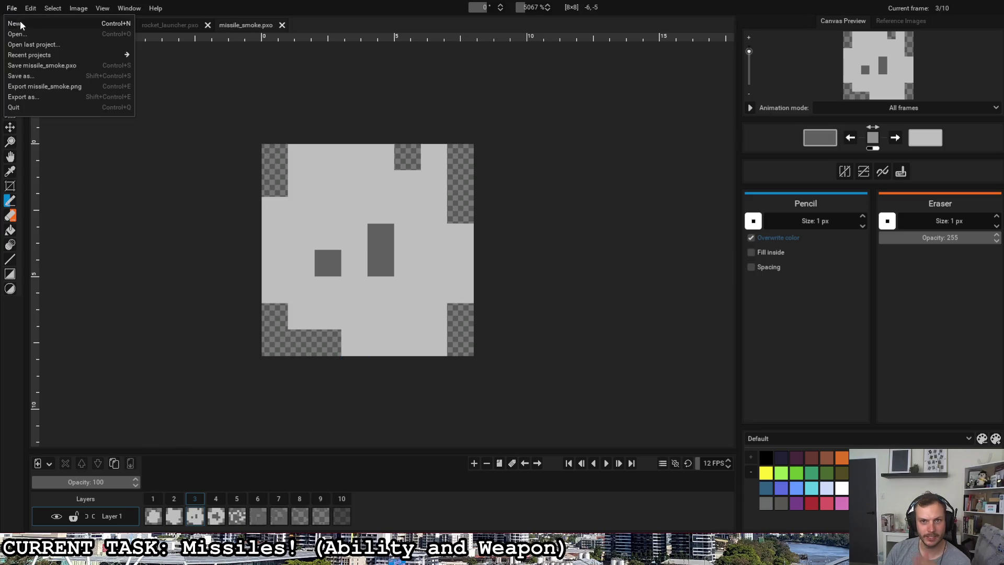
click(35, 96)
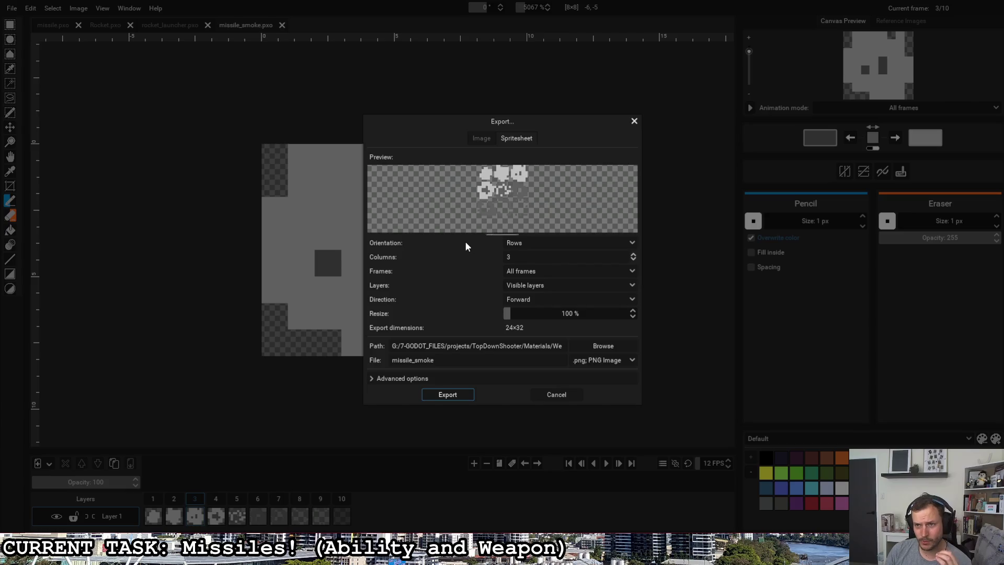
click(481, 138)
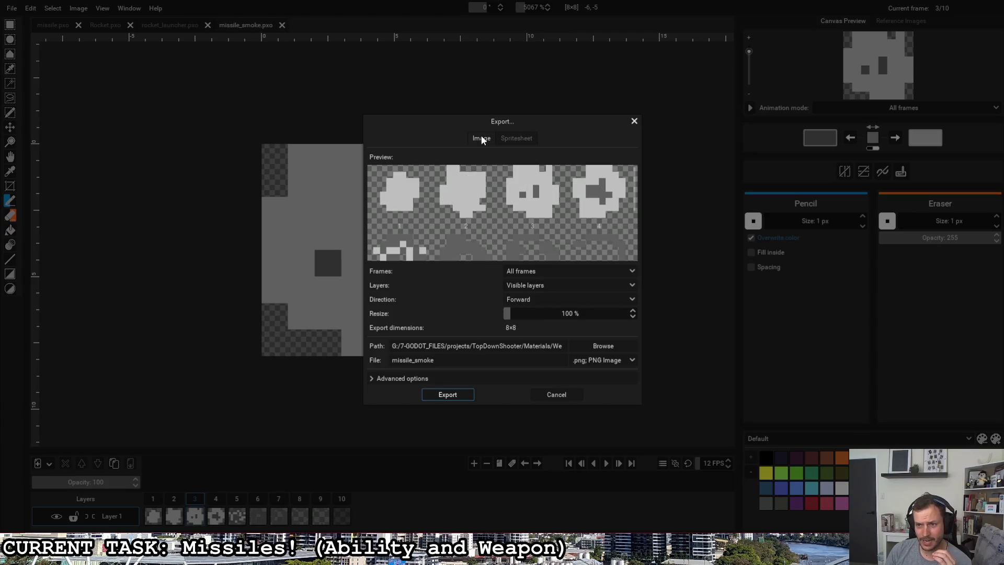
click(605, 353)
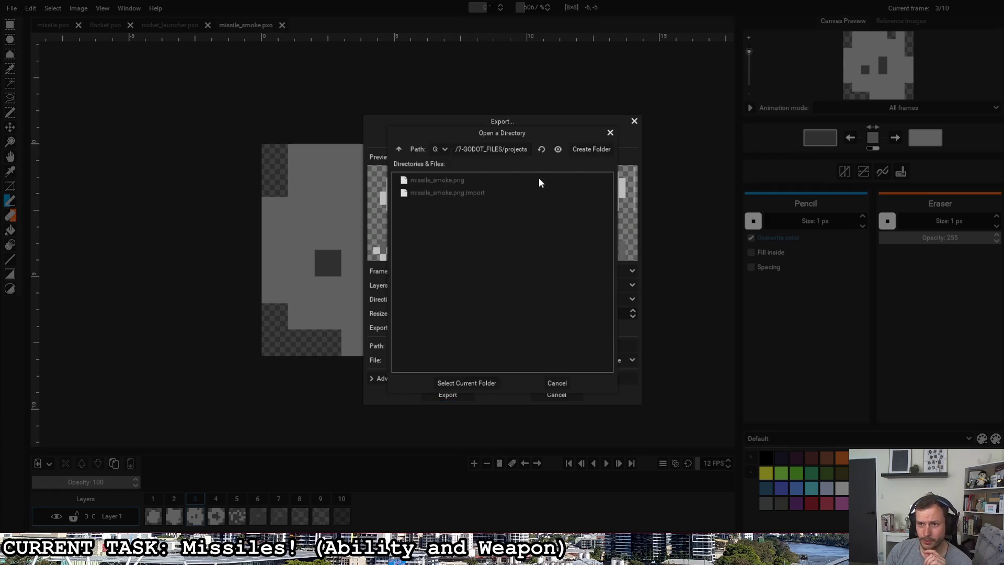
click(590, 150)
text(missile_)
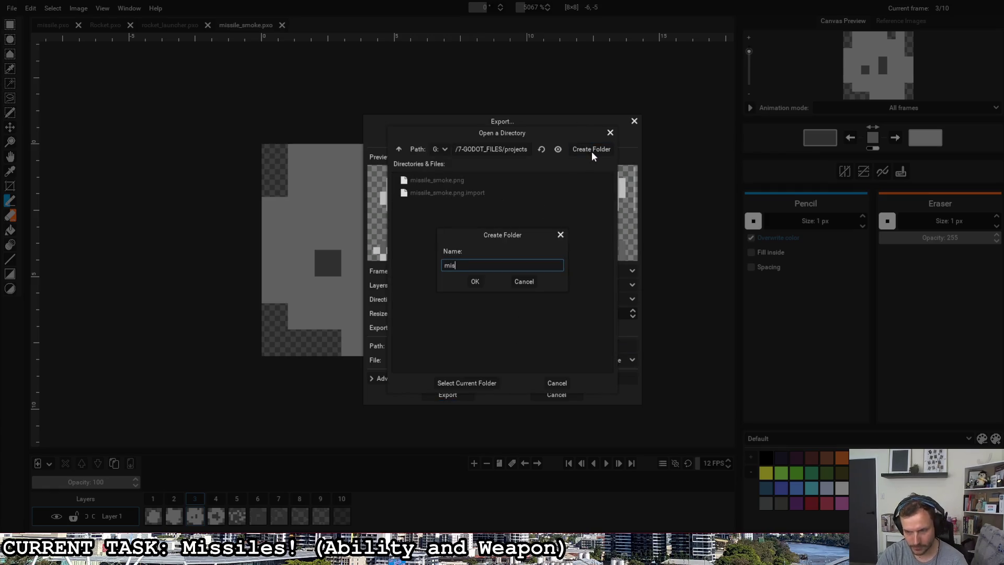
text(smoke_)
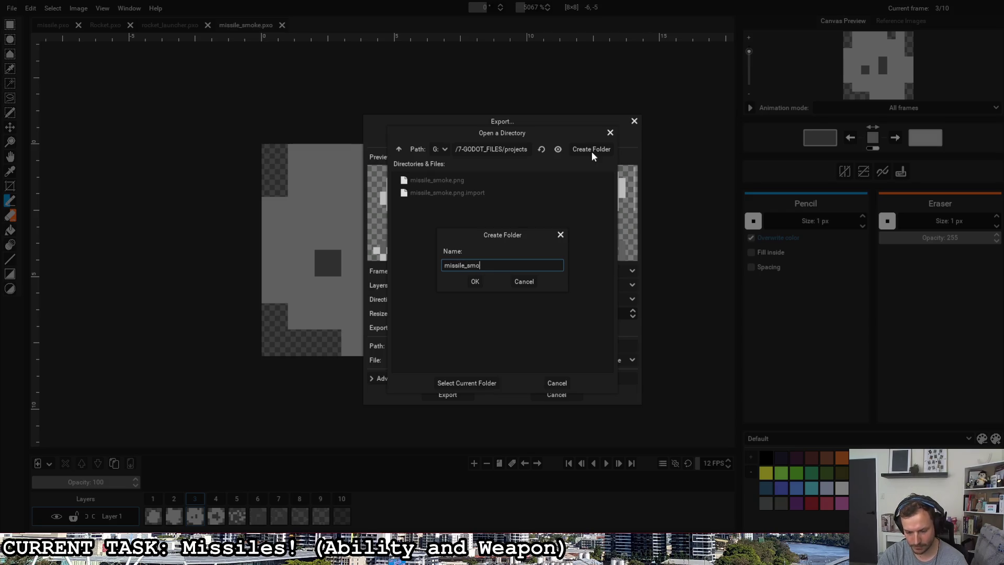
text(imageset)
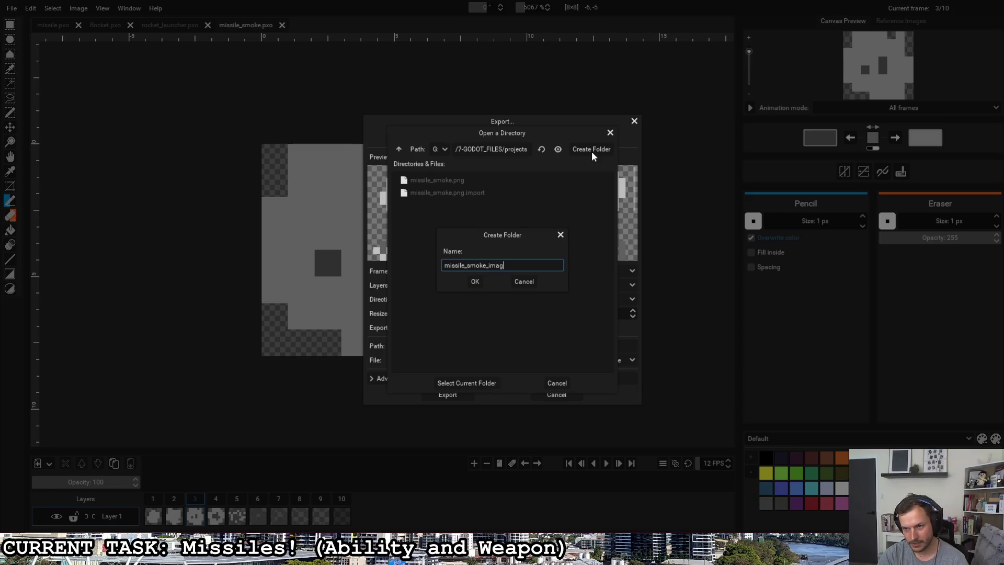
click(475, 282)
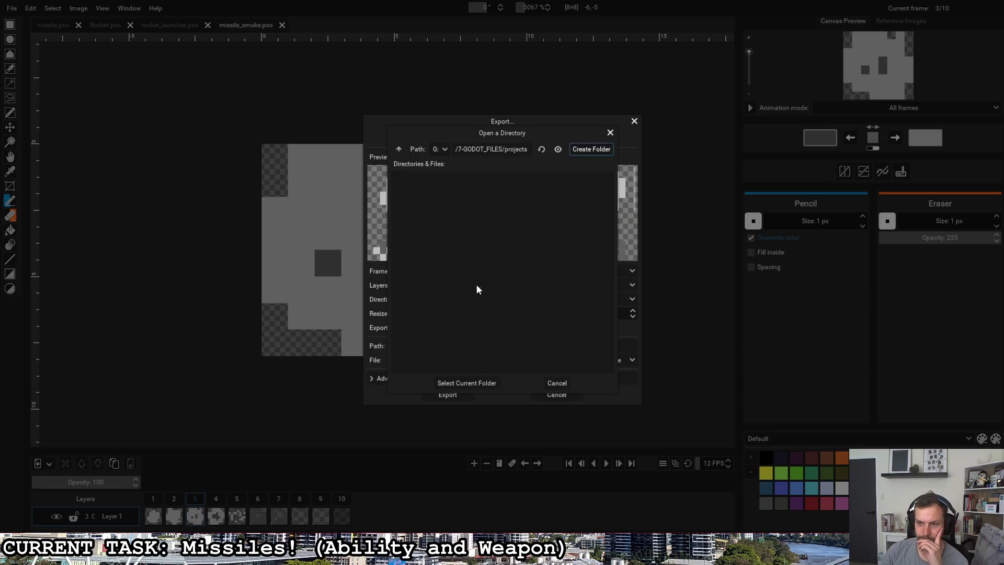
click(466, 381)
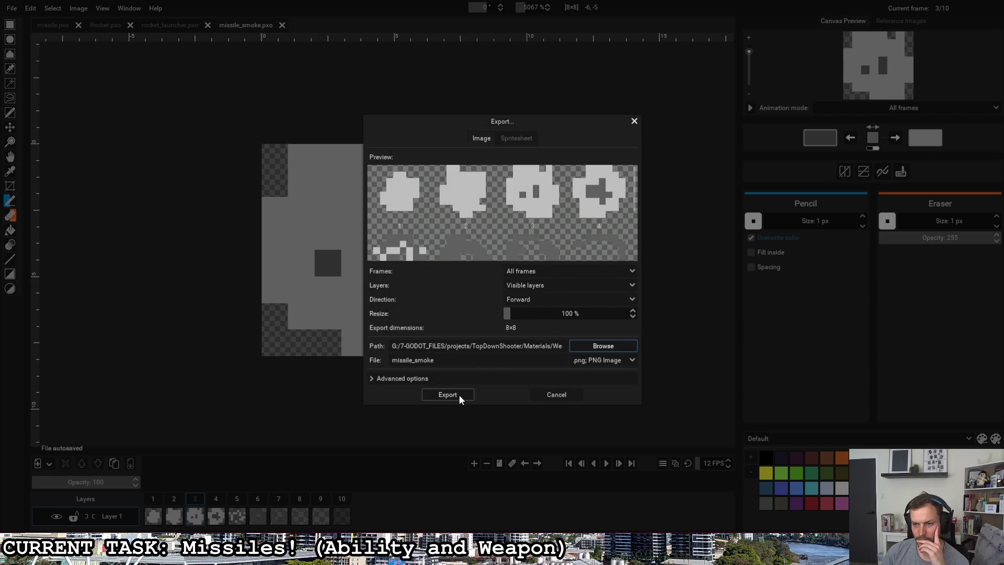
click(459, 395)
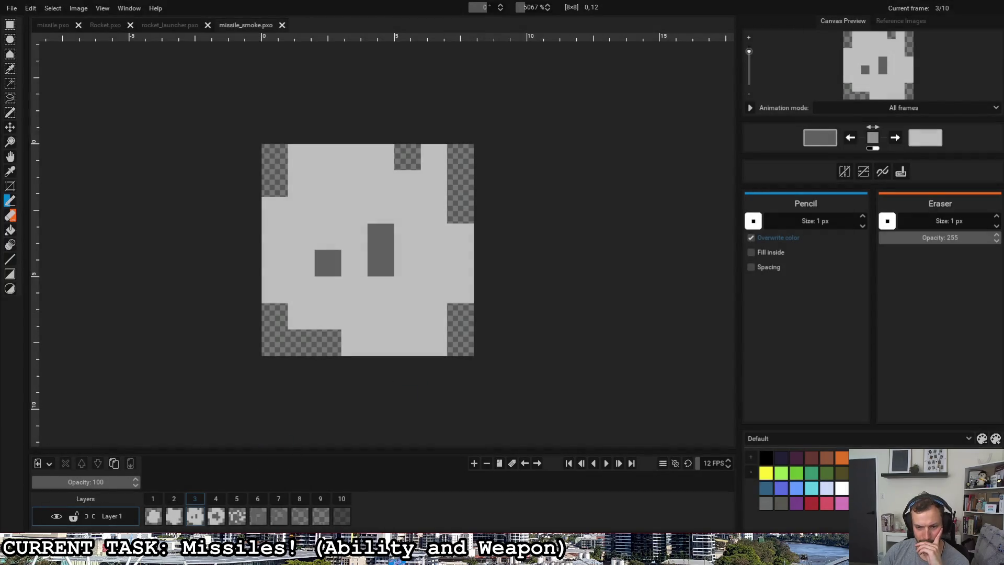
key(alt+Tab)
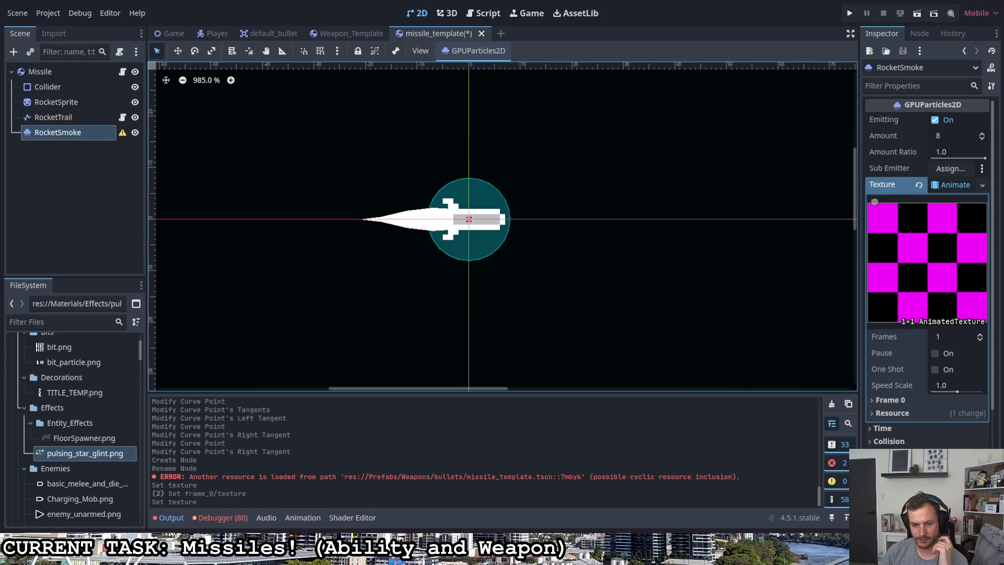
- Reselect the RocketSmoke node in the scene tree
click(99, 242)
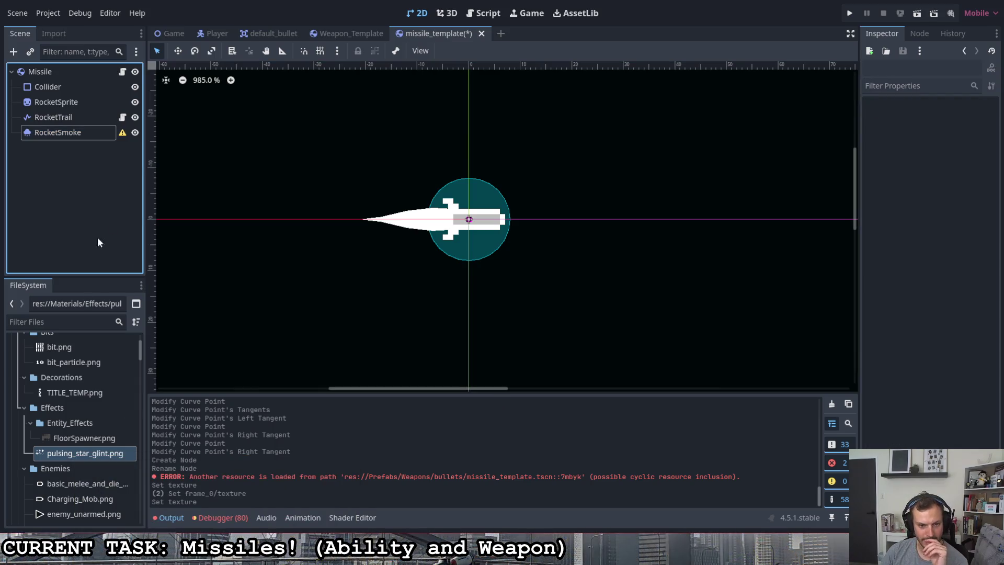
scroll(68, 450, up, 3)
key(Up)
key(Down)
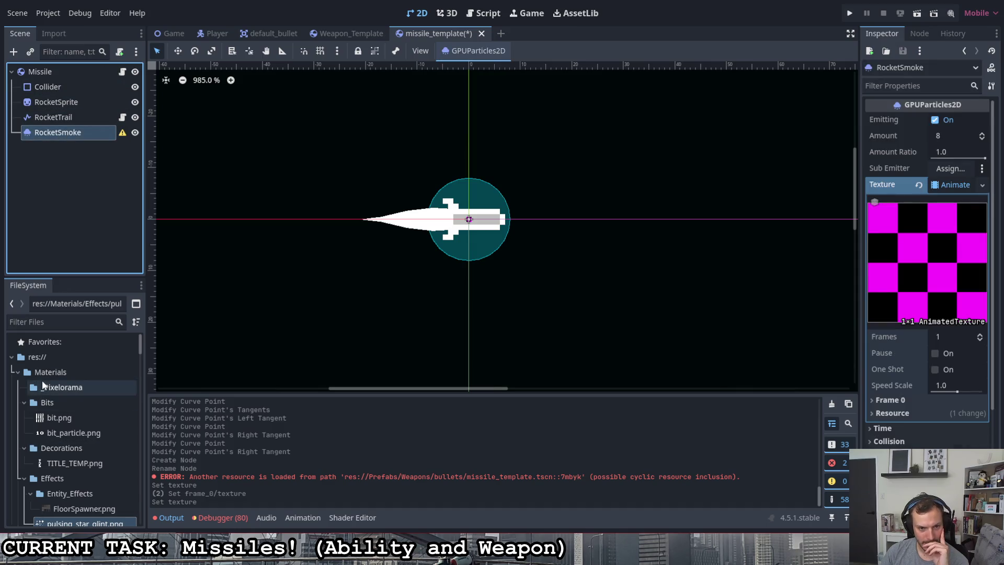
- Open weapon_effects > missile_smoke_images, drop the first smoke image on the texture, and expand Frame 0
scroll(38, 403, down, 2)
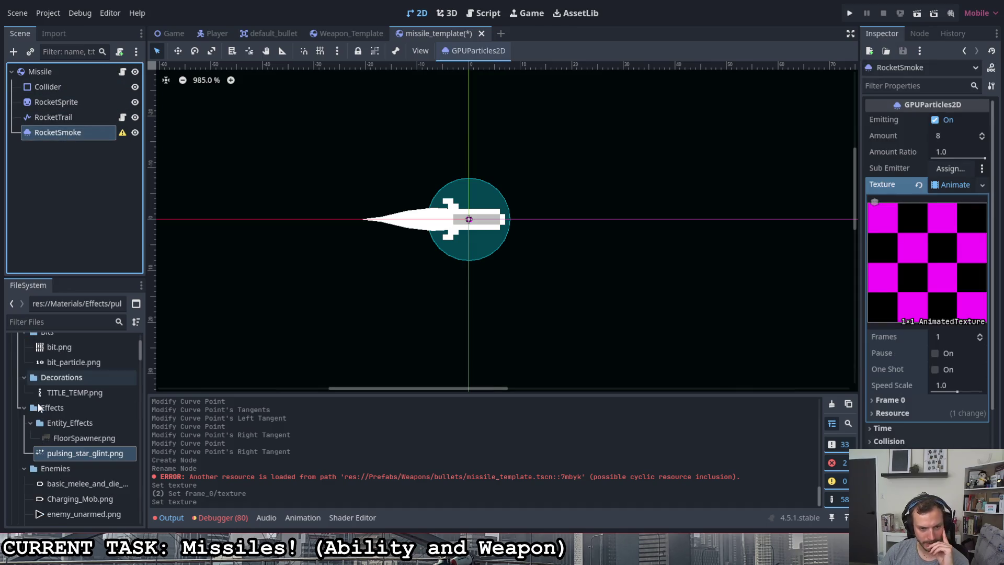
scroll(39, 403, down, 7)
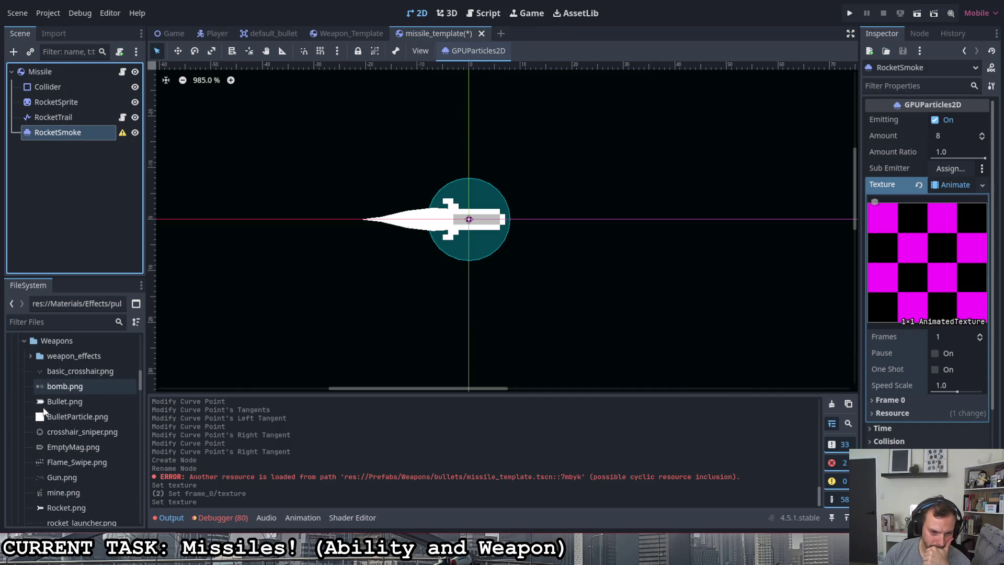
scroll(45, 392, up, 2)
click(30, 379)
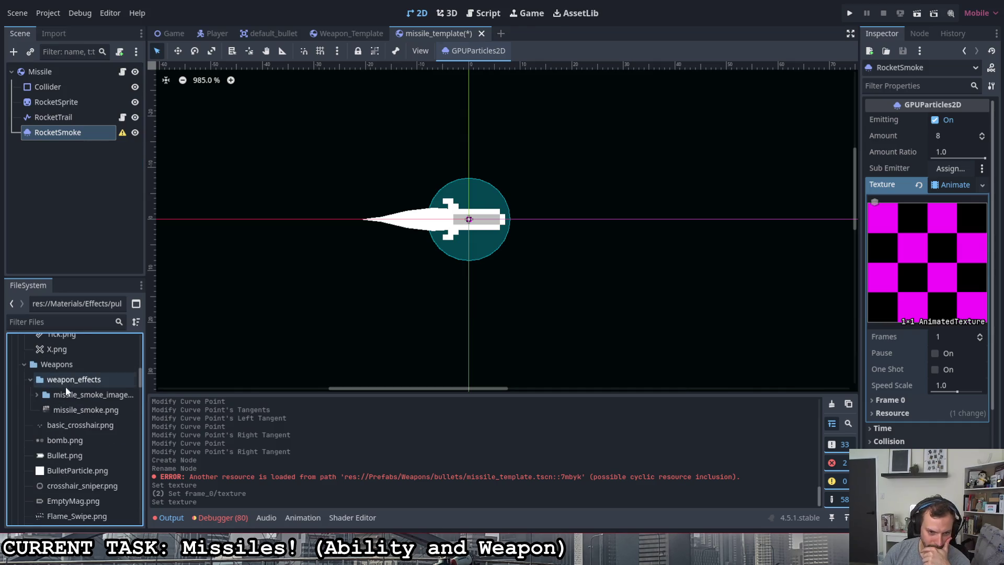
scroll(53, 387, down, 1)
click(35, 371)
drag(88, 386, 900, 306)
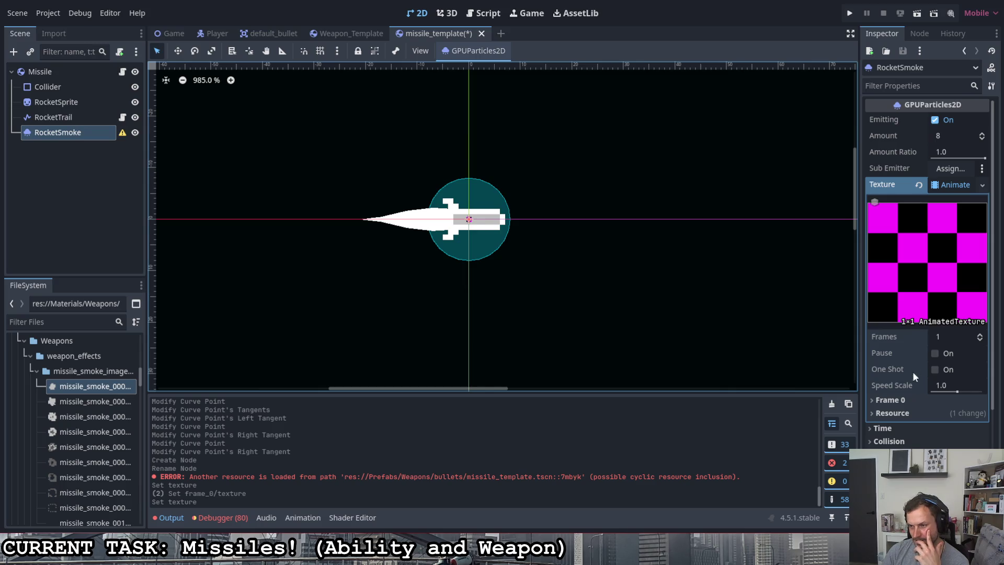
click(891, 400)
scroll(900, 397, down, 2)
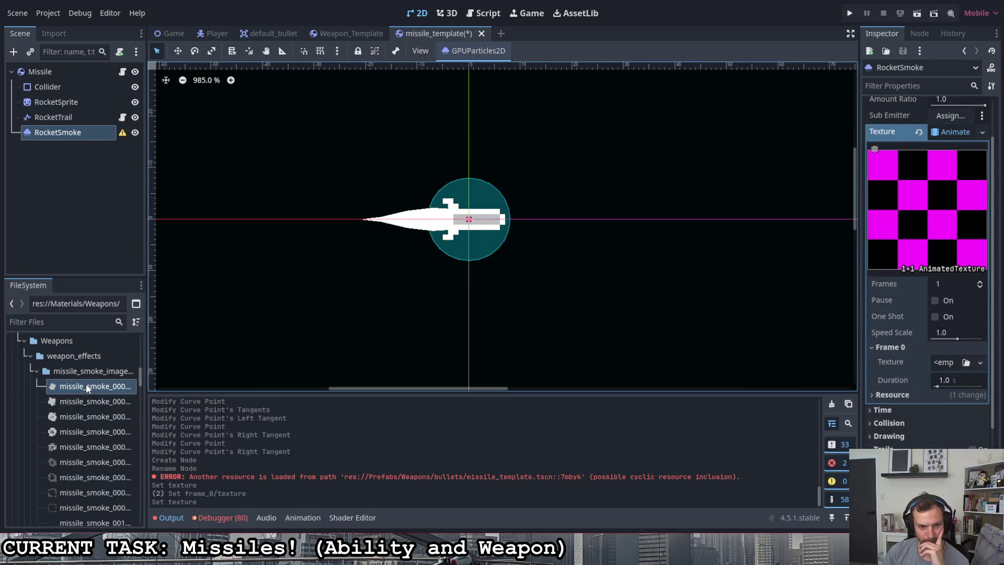
- Assign the first smoke image to Frame 0 and set the frame count to 10
drag(86, 386, 951, 367)
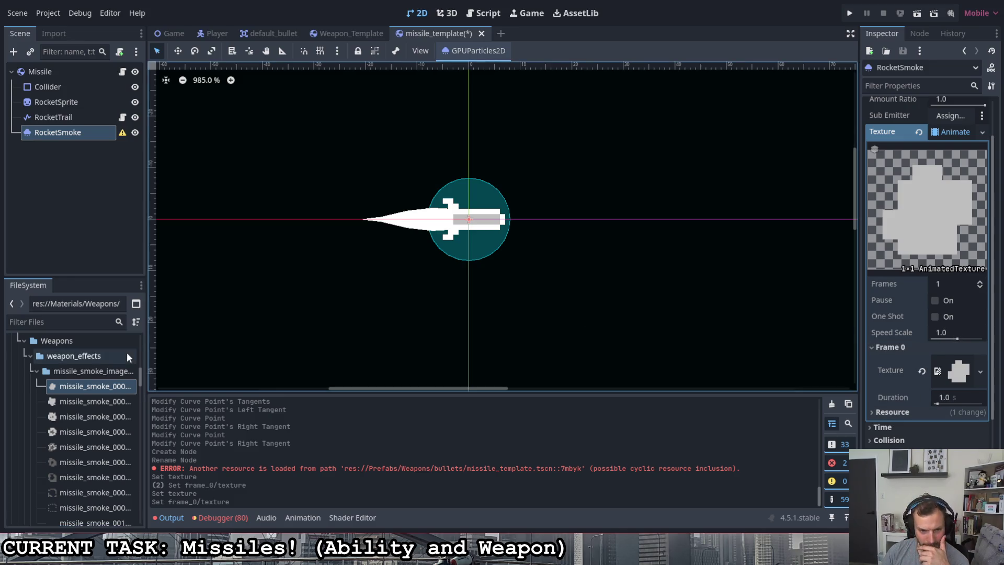
scroll(90, 380, down, 2)
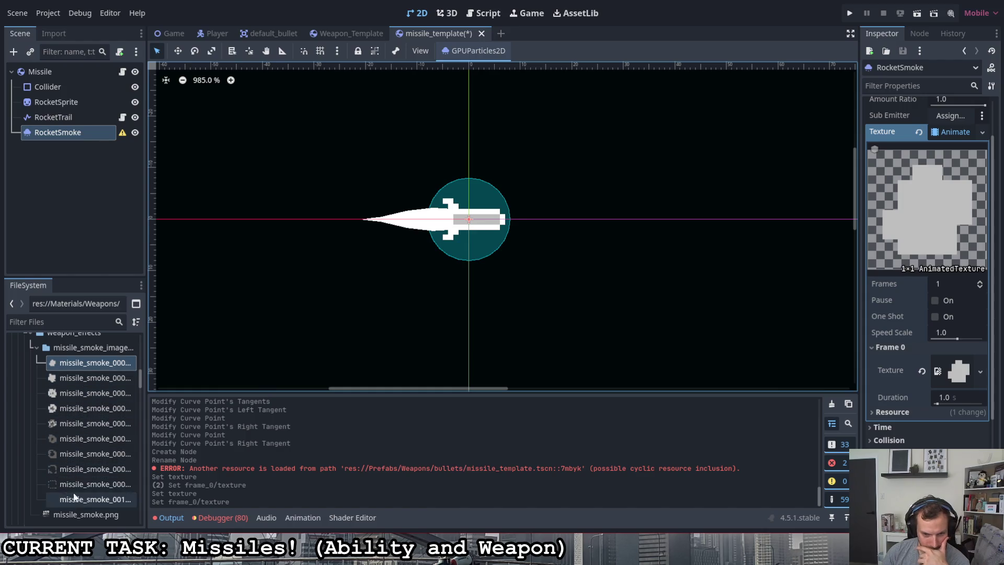
click(946, 283)
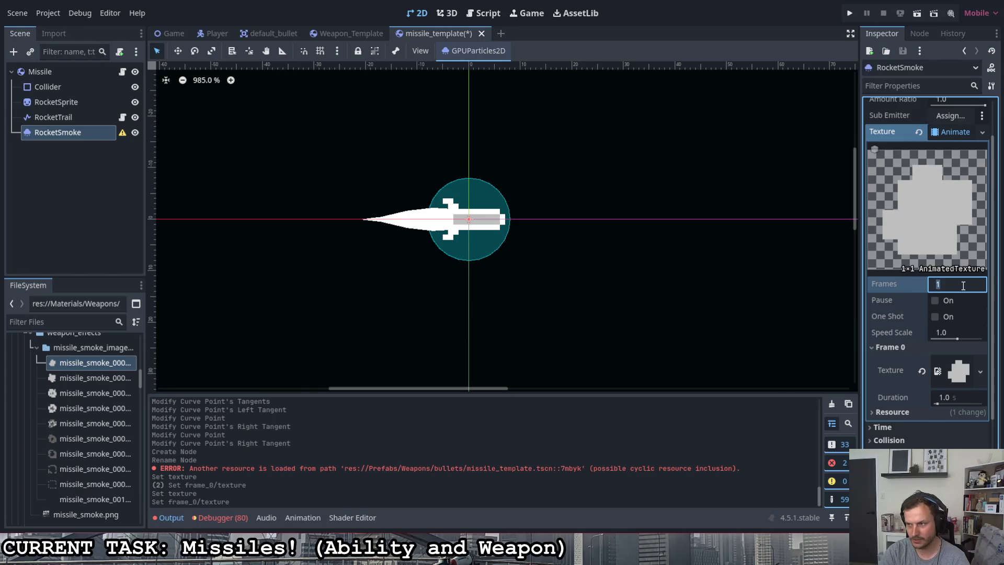
text(10)
key(Return)
- Fill Frames 1 through 4 with the second through fifth smoke images
click(890, 412)
scroll(893, 411, down, 2)
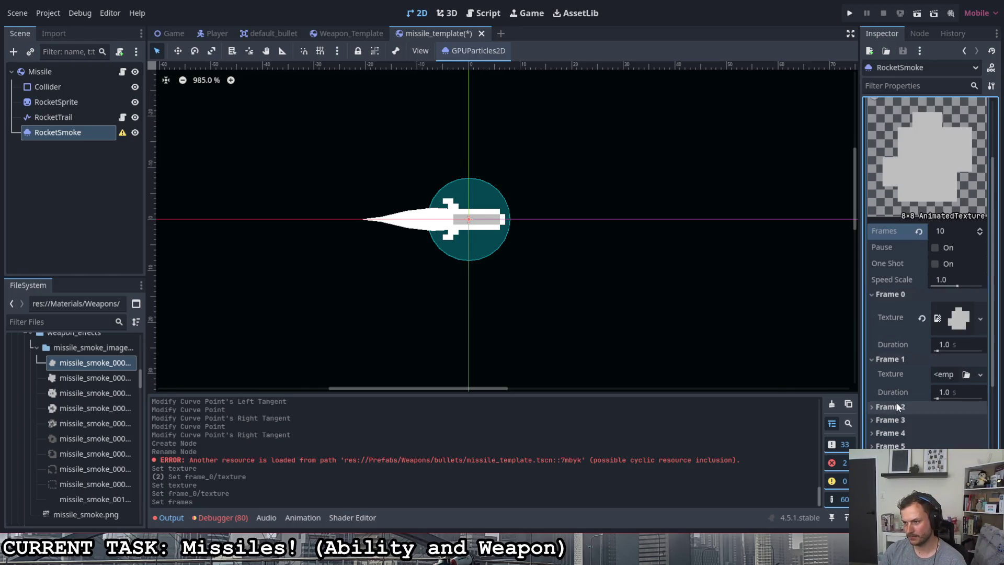
drag(91, 378, 958, 382)
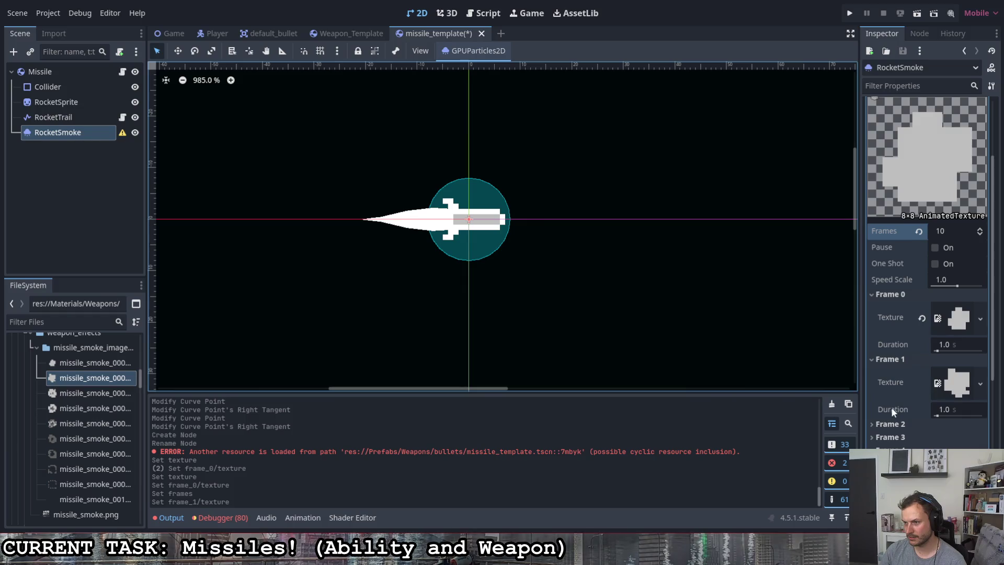
click(891, 423)
drag(92, 392, 191, 409)
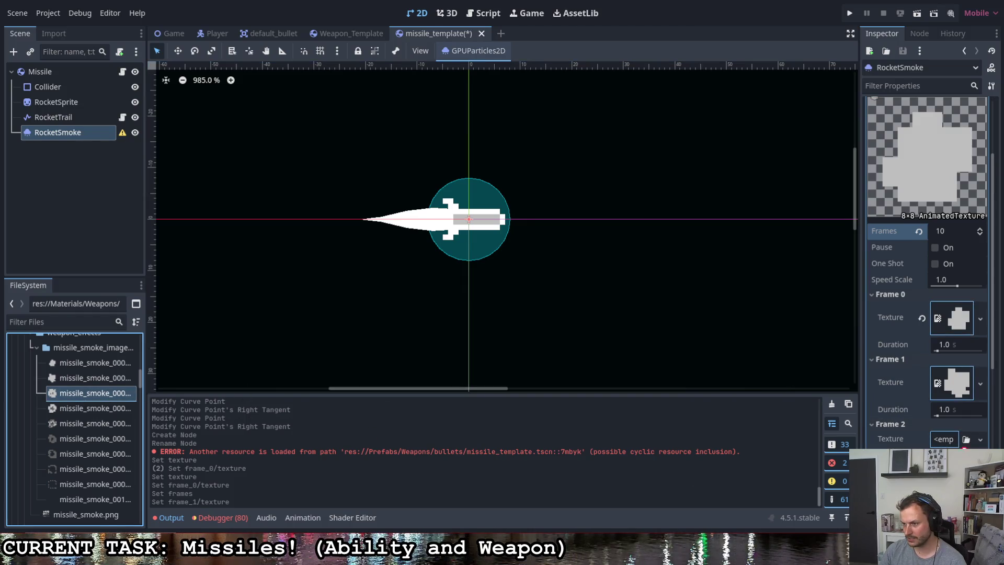
drag(950, 442, 949, 442)
scroll(926, 261, down, 4)
click(891, 277)
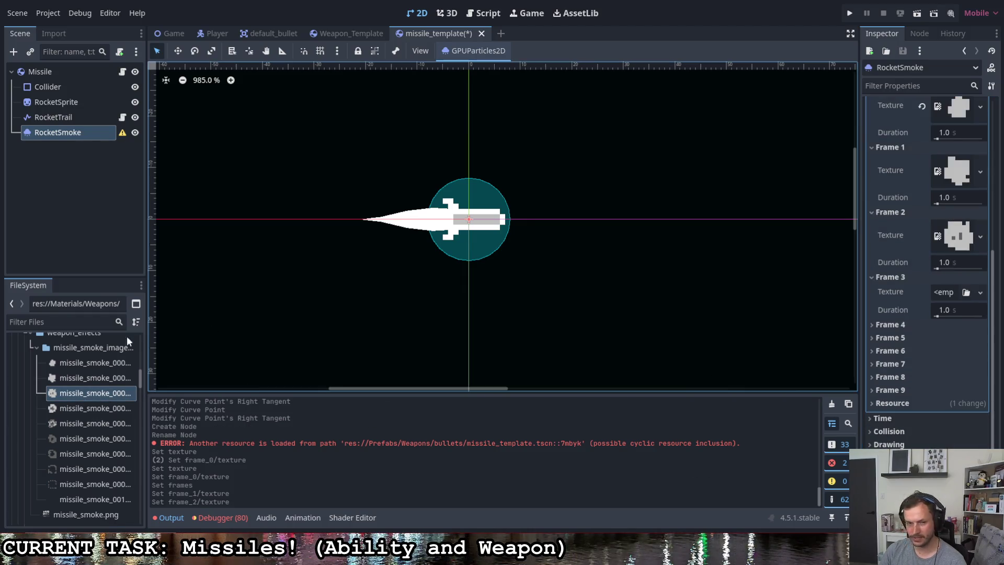
mouse_move(83, 406)
mouse_down()
mouse_move(523, 261)
mouse_move(957, 298)
mouse_up()
click(890, 343)
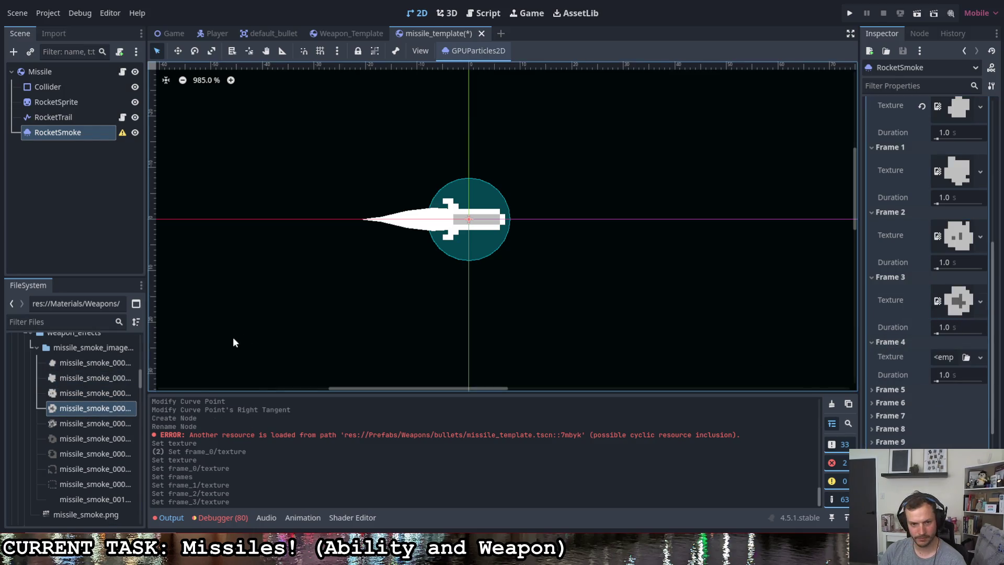
mouse_move(73, 426)
mouse_down()
mouse_move(900, 408)
mouse_move(940, 359)
mouse_up()
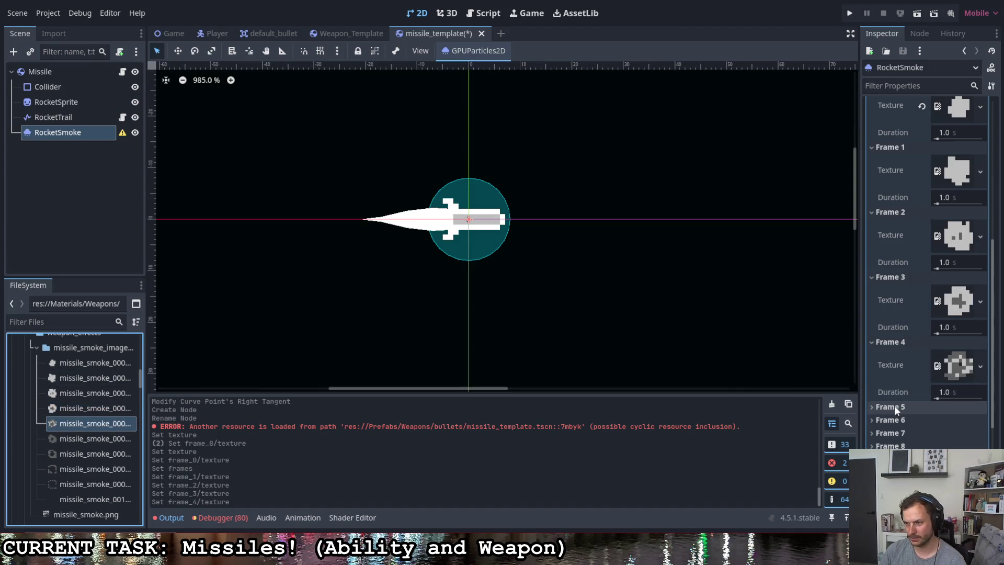
- Fill Frames 5 through 9 with the sixth through tenth smoke images
click(894, 406)
scroll(910, 419, down, 1)
mouse_move(95, 439)
mouse_down()
mouse_move(843, 419)
mouse_move(942, 369)
mouse_up()
click(891, 418)
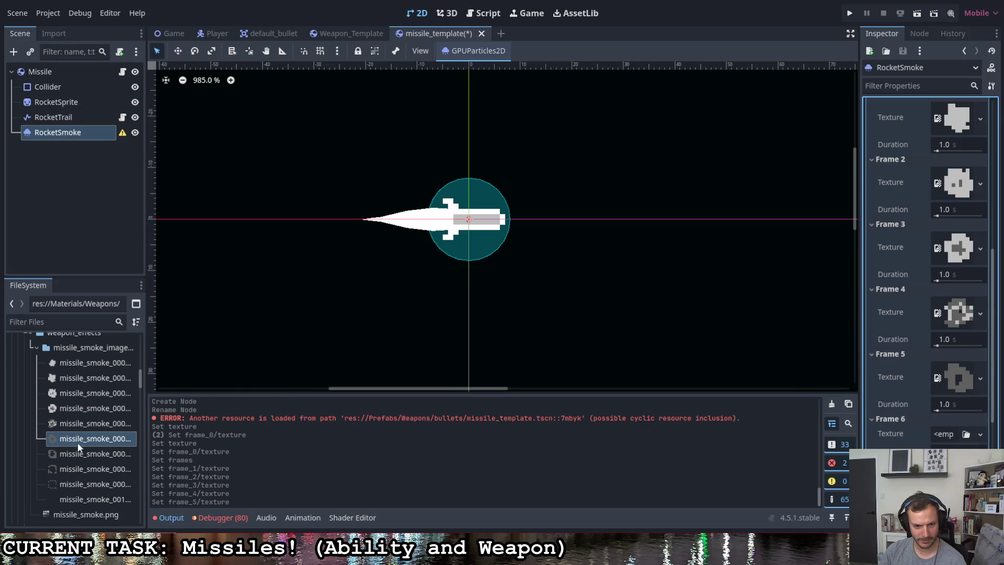
mouse_move(78, 453)
mouse_down()
mouse_move(287, 462)
mouse_move(945, 388)
mouse_move(952, 434)
mouse_up()
scroll(911, 423, down, 1)
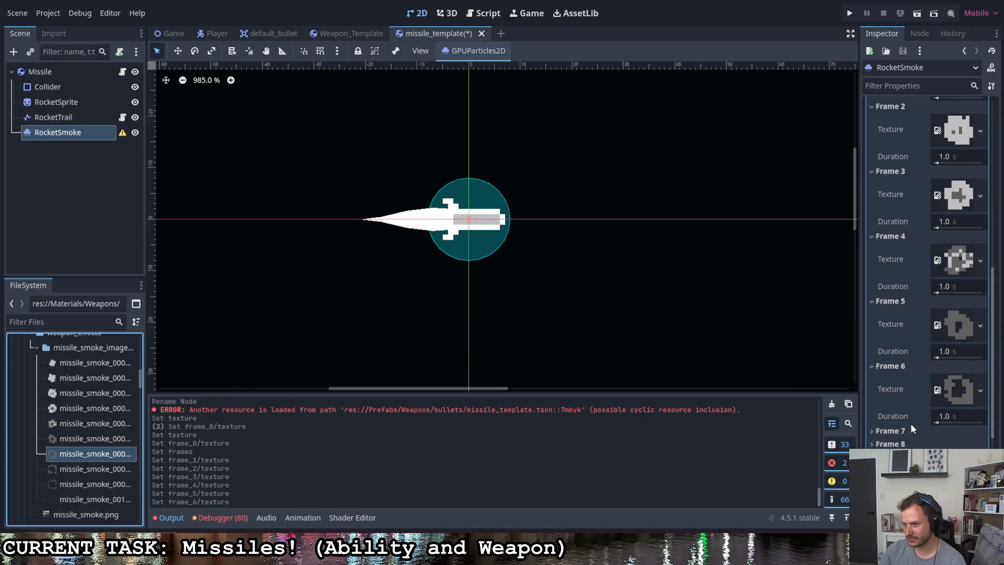
click(895, 432)
mouse_move(78, 469)
mouse_down()
mouse_move(366, 460)
mouse_move(816, 471)
mouse_move(957, 446)
mouse_up()
scroll(893, 425, down, 2)
click(889, 390)
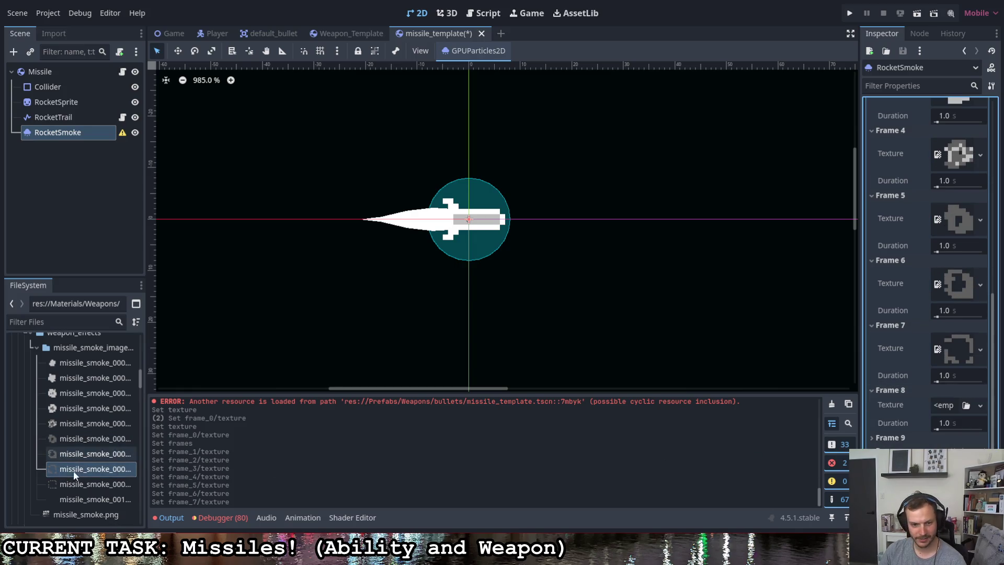
drag(79, 468, 958, 407)
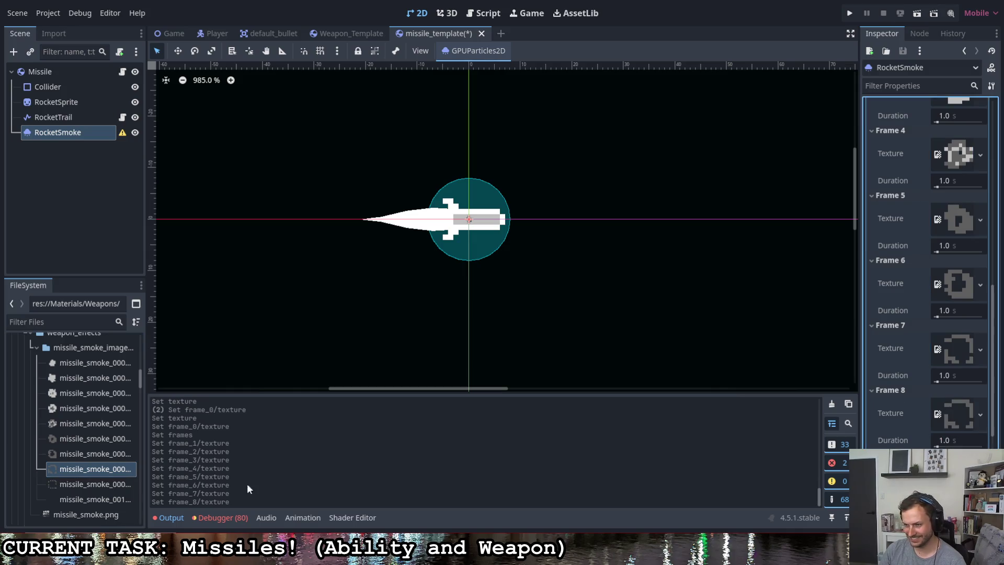
mouse_move(77, 483)
mouse_down()
mouse_move(957, 445)
mouse_move(958, 373)
mouse_up()
scroll(926, 261, up, 15)
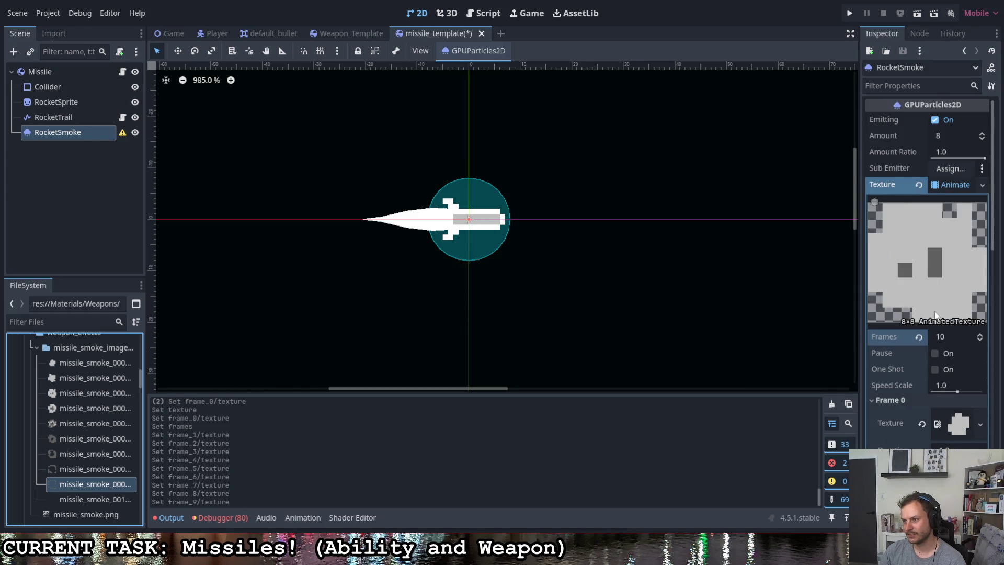
- Change the frame count to 11 and back to 10, then enable One Shot
click(951, 335)
text(11)
key(Return)
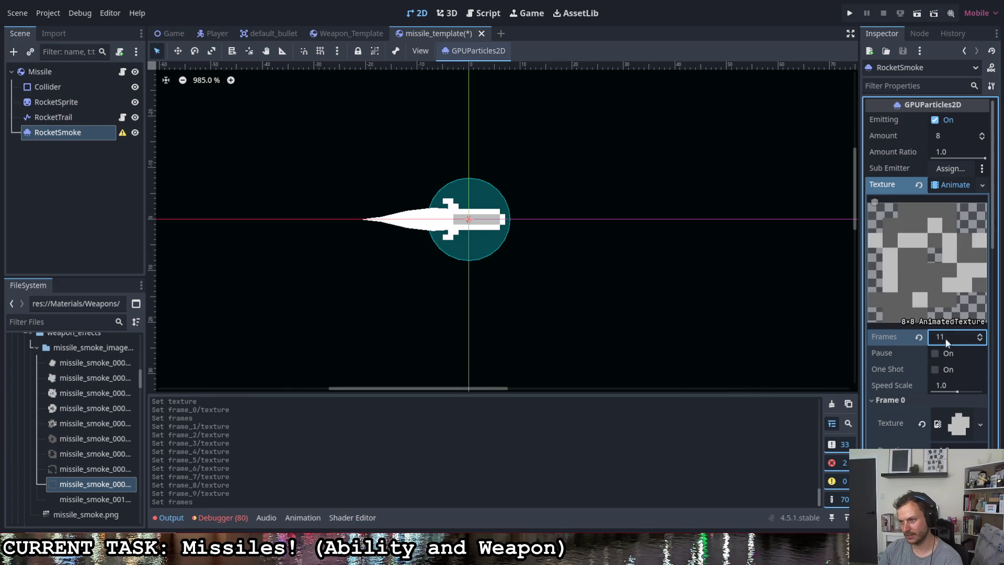
scroll(908, 388, down, 2)
scroll(908, 388, up, 2)
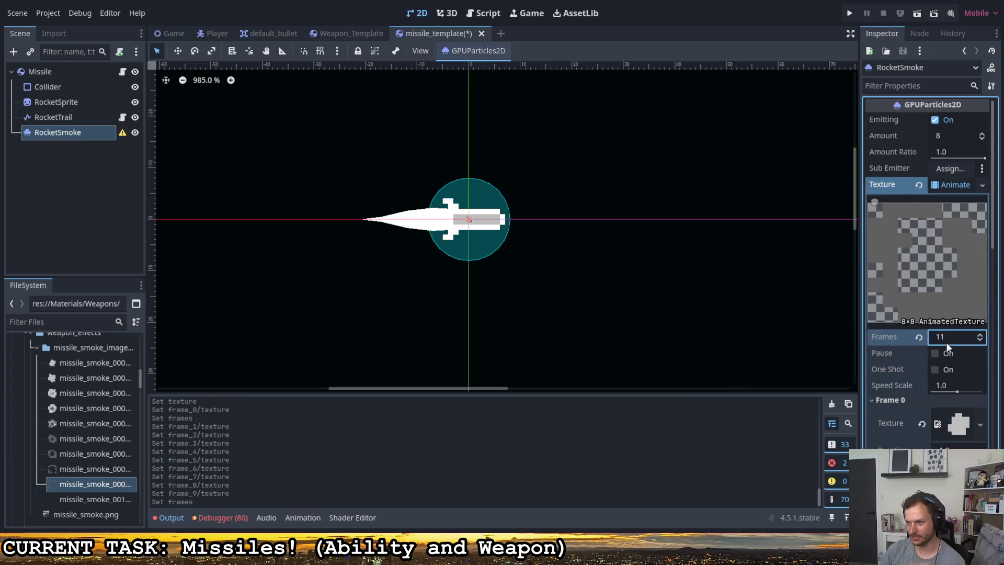
key(Return)
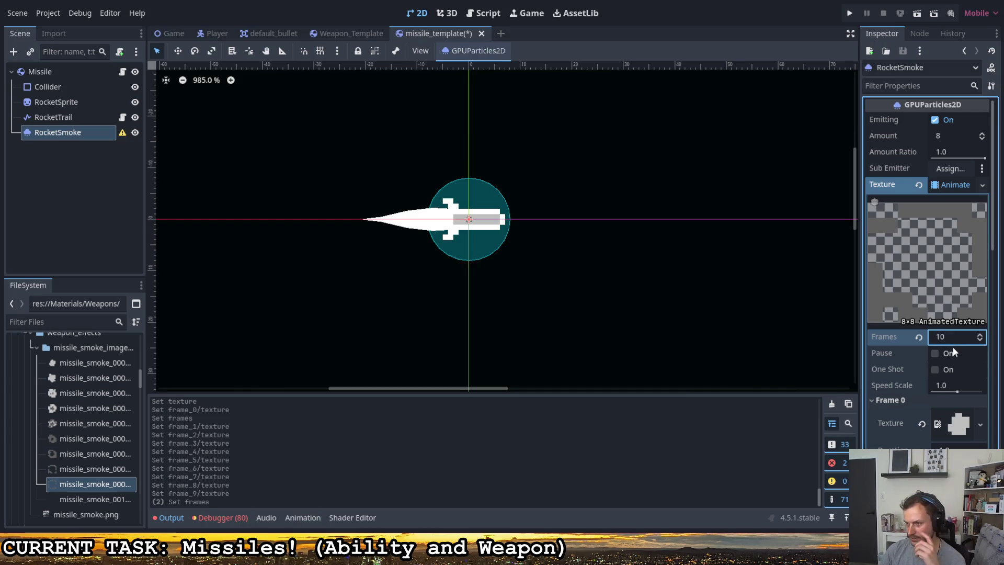
click(935, 369)
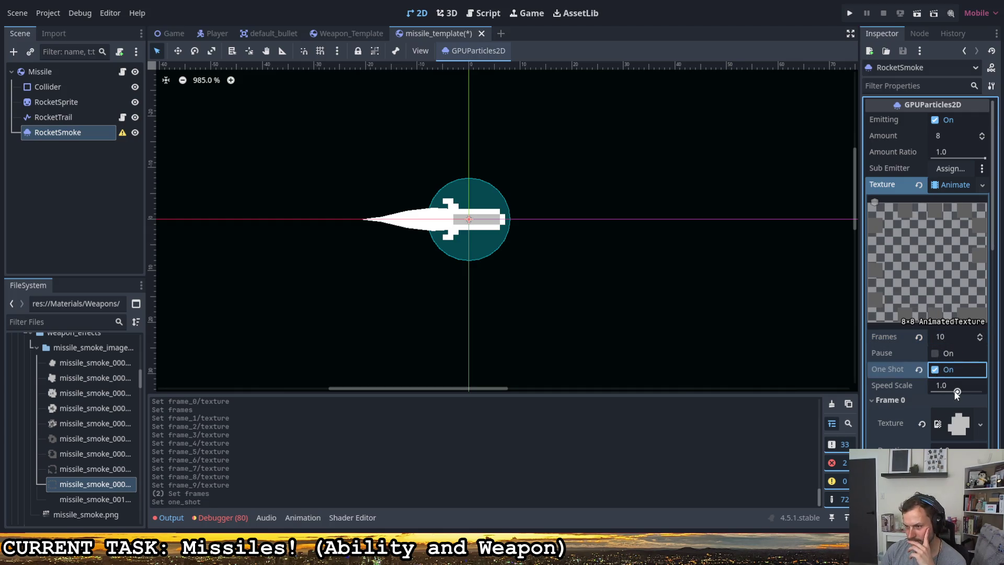
- Enter 0.2 seconds as the duration for several of the early frames
scroll(919, 422, down, 10)
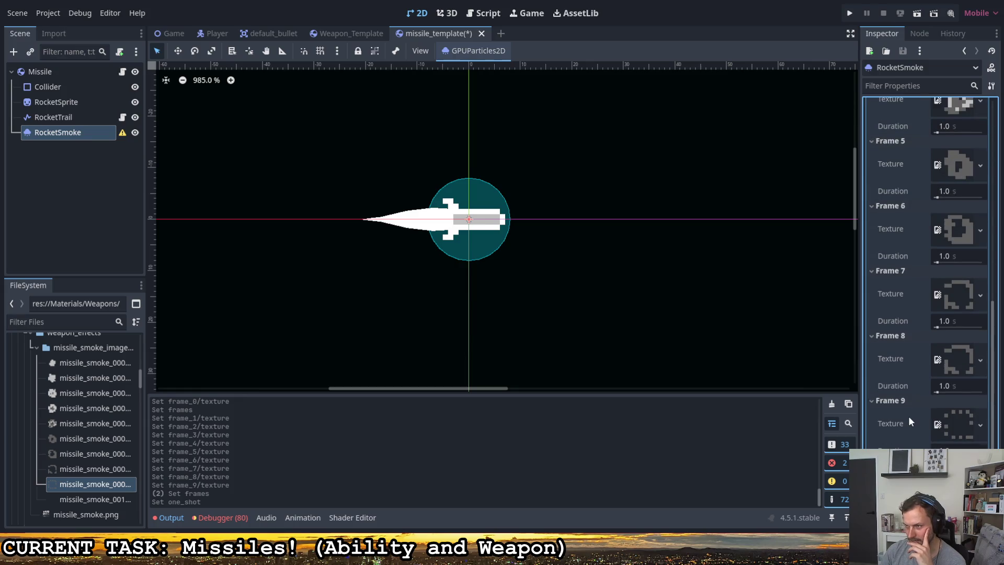
scroll(910, 422, up, 9)
click(956, 345)
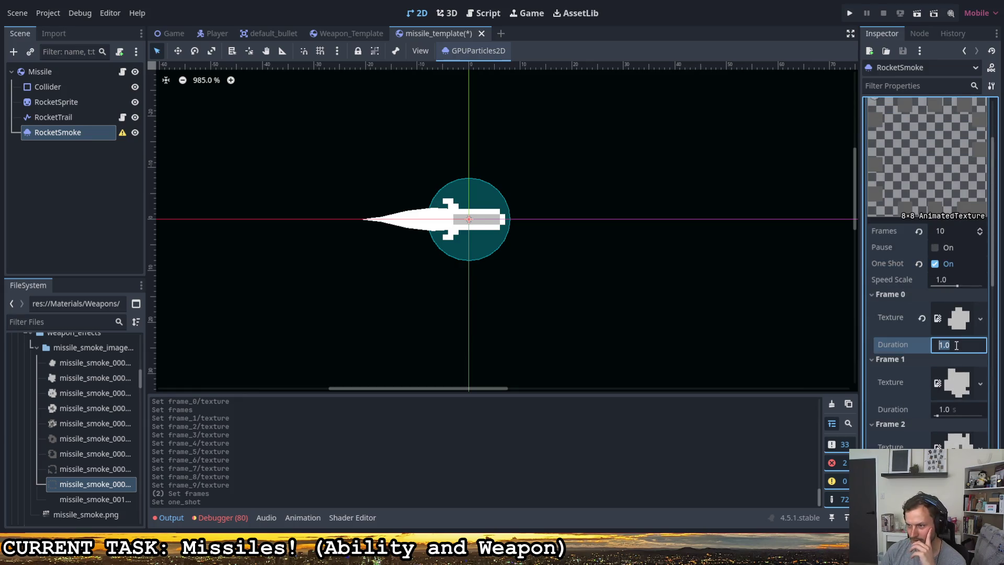
click(965, 411)
key(Return)
scroll(962, 418, down, 2)
click(960, 366)
text(0.2)
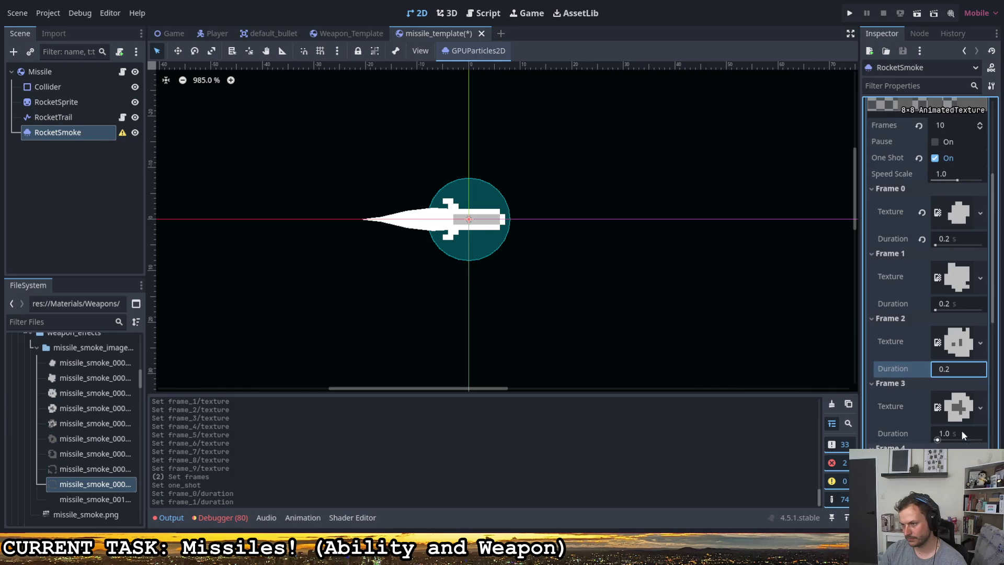
click(962, 430)
text(0.2)
scroll(960, 422, down, 2)
key(Tab)
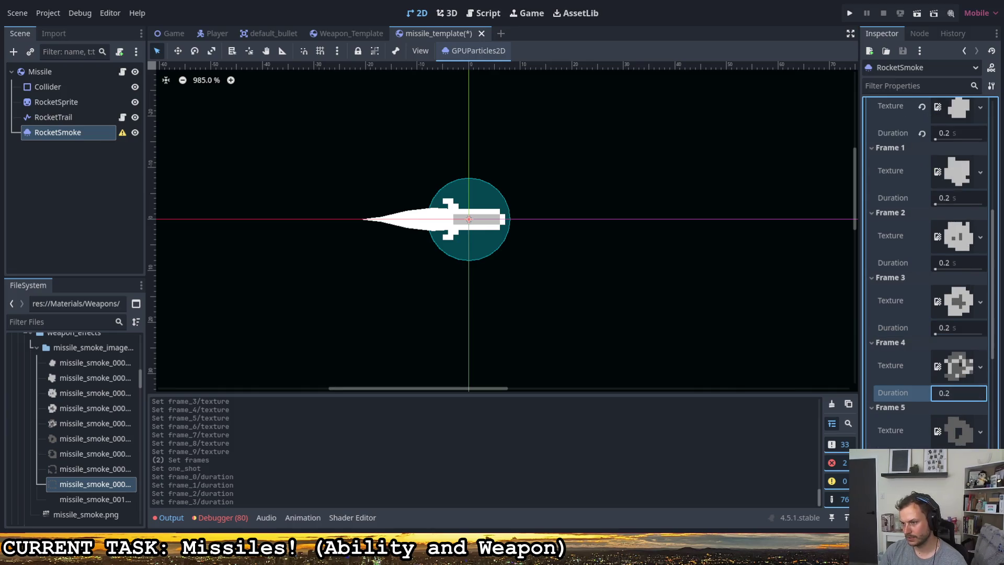
key(Tab)
text(0.2)
scroll(955, 418, down, 2)
click(956, 418)
text(0.2)
scroll(960, 291, up, 10)
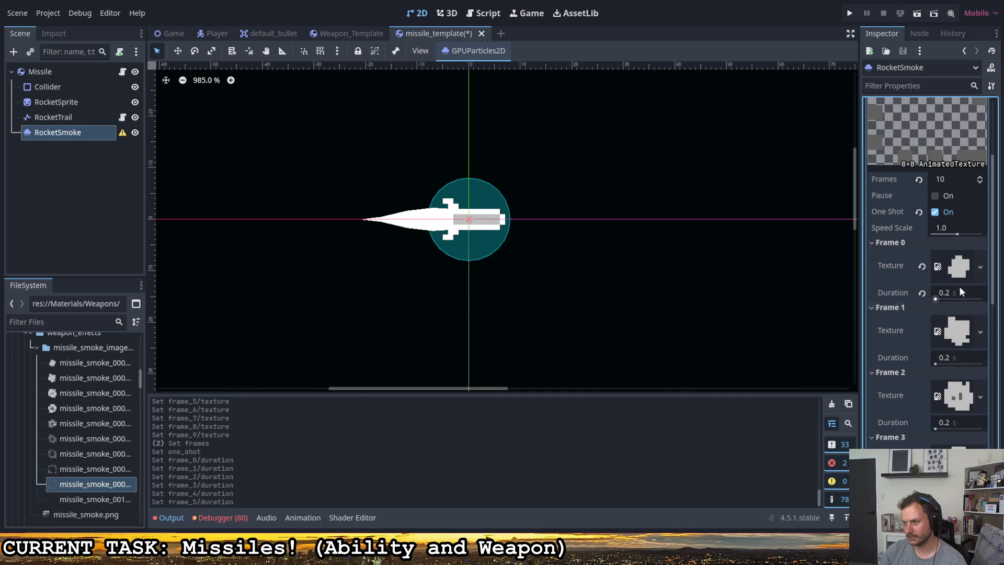
- Re-enter Frame 0's duration and set Frames 1 through 4 to 0.1 seconds
click(956, 289)
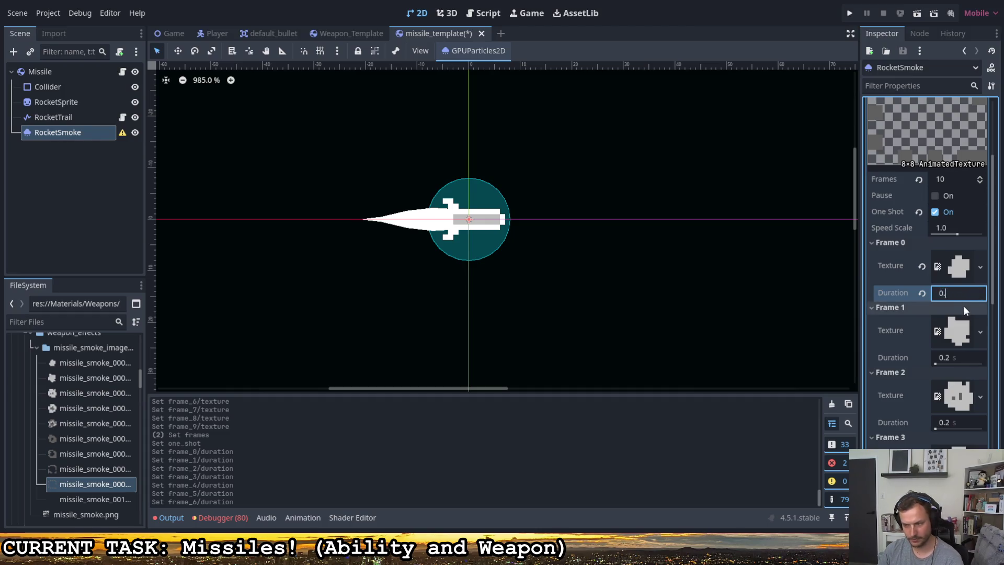
text(1)
click(967, 357)
text(0.1)
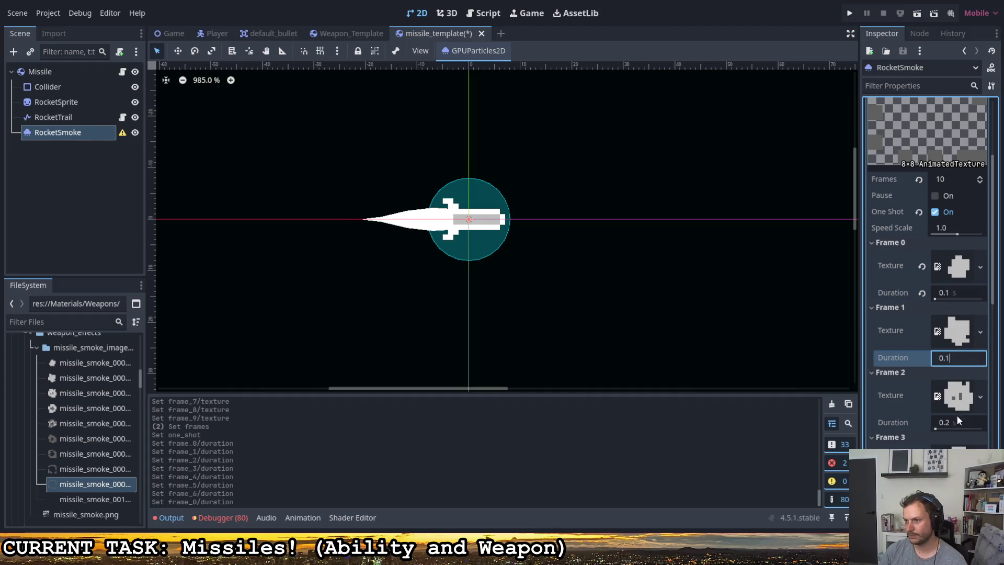
click(957, 421)
text(0.1)
scroll(957, 422, down, 1)
click(963, 442)
text(0.1)
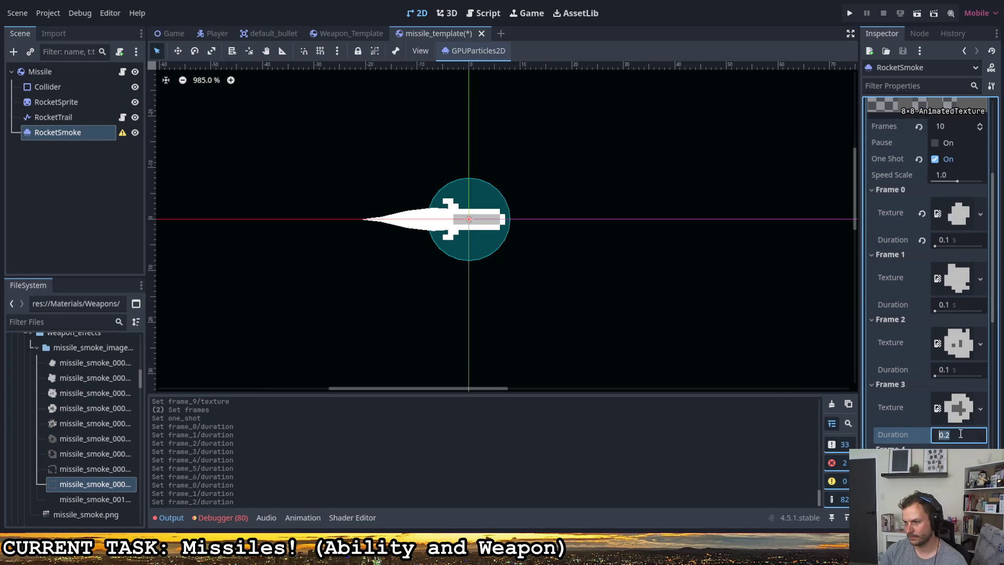
scroll(963, 412, down, 2)
click(957, 395)
text(0.1)
key(Return)
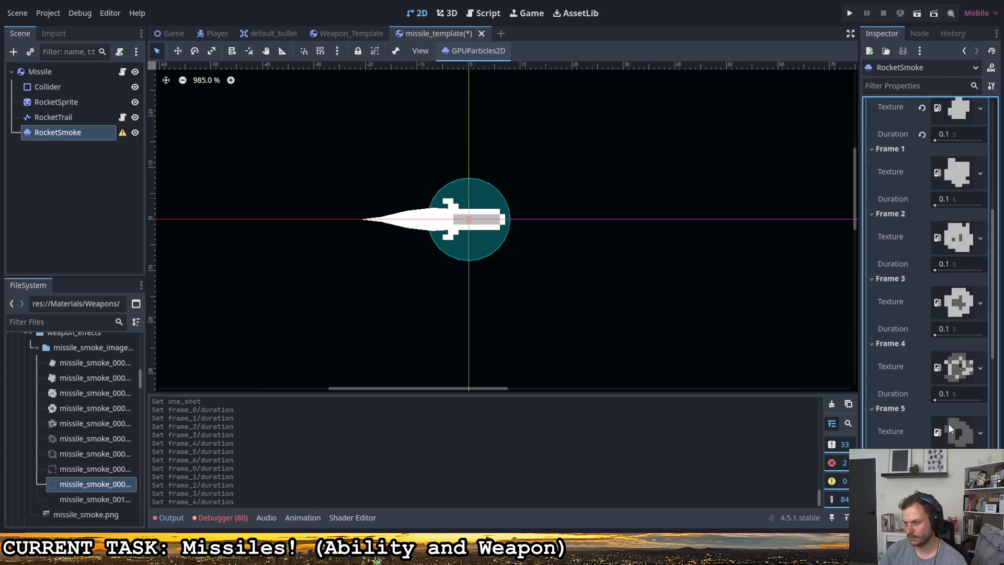
- Set Frames 5 through 8 to 0.1 seconds and begin editing Frame 9's duration
scroll(949, 429, down, 2)
click(953, 416)
text(0.1)
click(955, 422)
text(0.1)
scroll(955, 422, down, 1)
click(947, 378)
text(0.1)
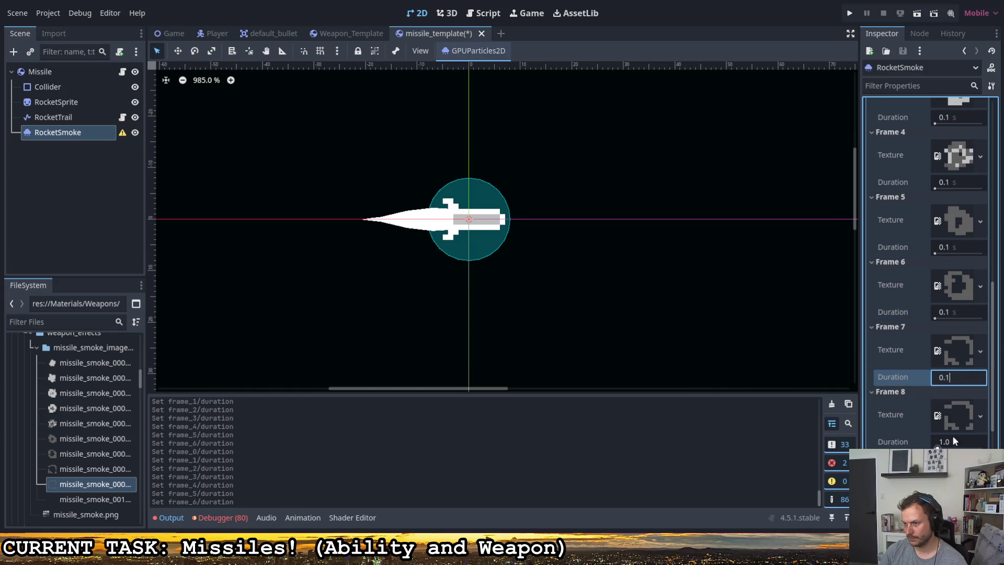
click(953, 437)
text(0.1)
scroll(952, 433, down, 3)
click(953, 347)
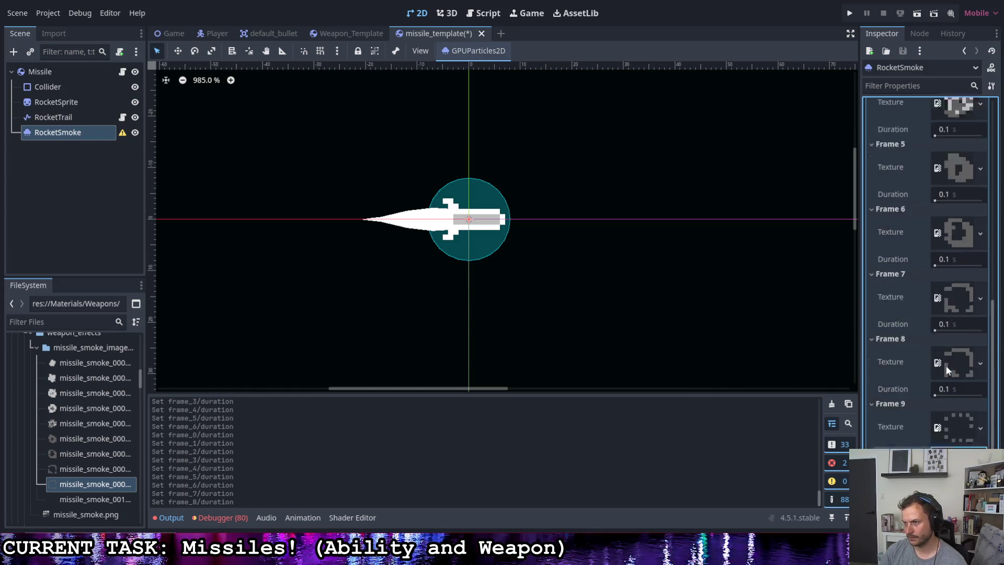
scroll(945, 365, up, 10)
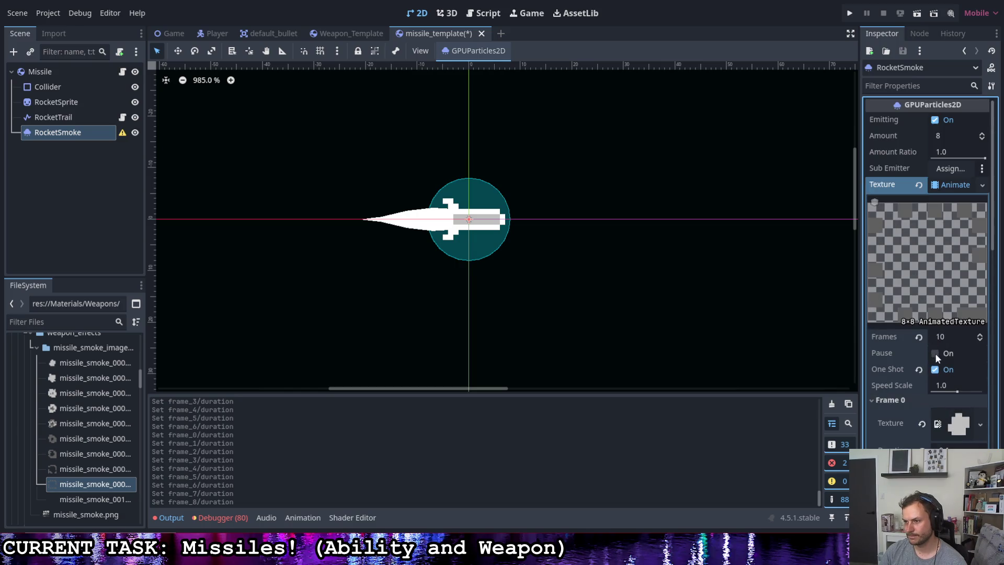
- Turn off One Shot and drop missile_smoke images onto the Frame 8 and Frame 9 textures
click(936, 369)
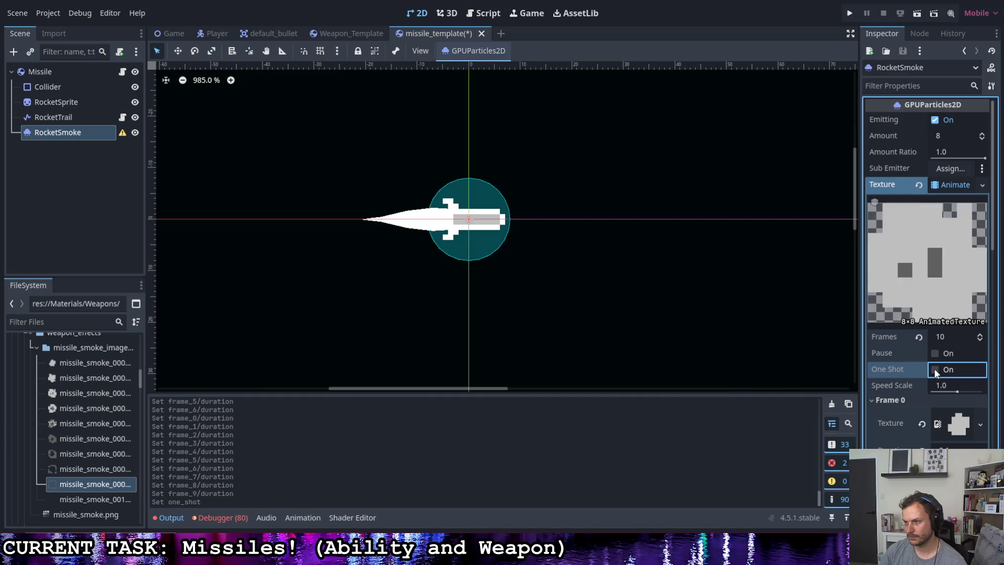
scroll(912, 370, down, 8)
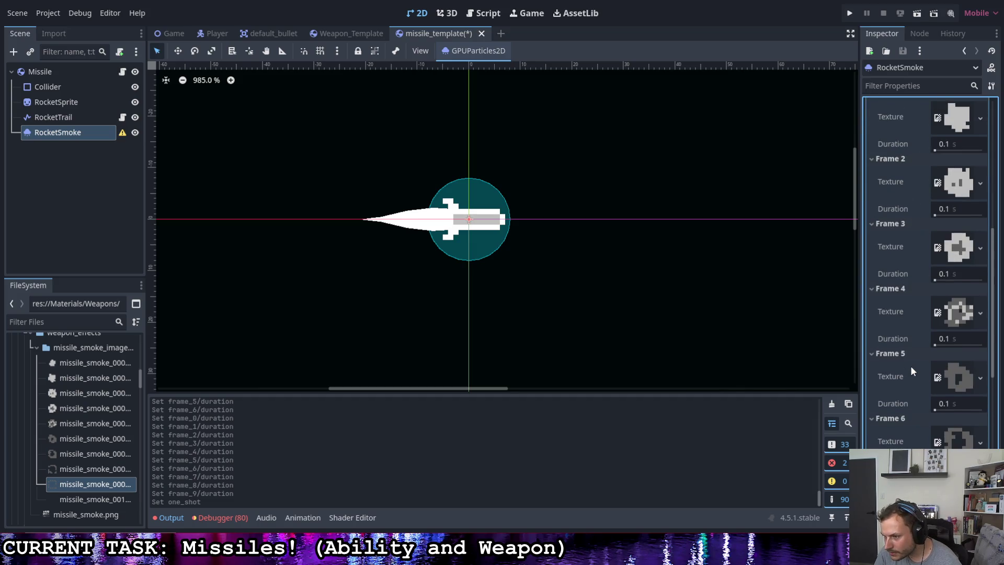
scroll(915, 371, down, 3)
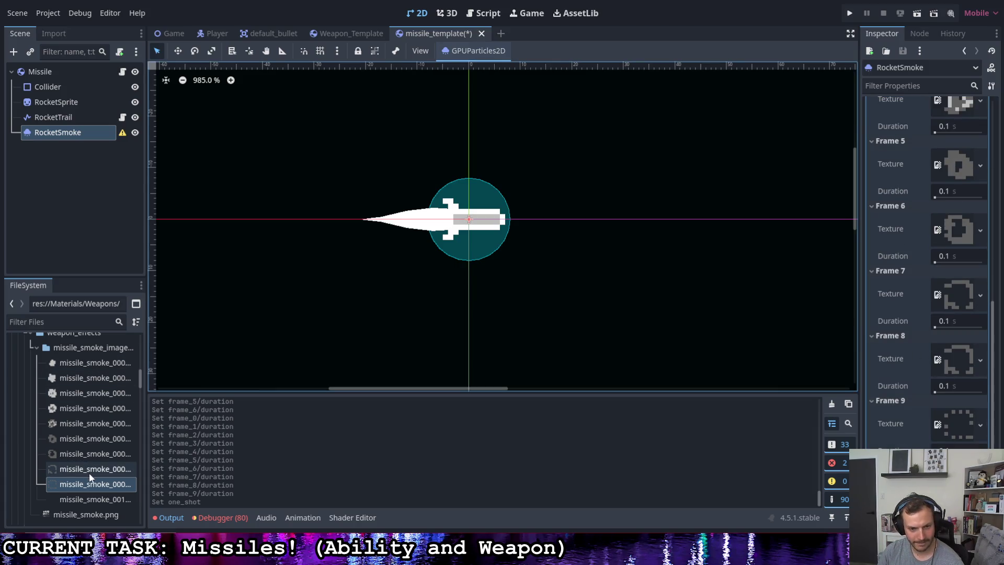
mouse_move(89, 473)
mouse_down()
mouse_move(379, 488)
mouse_move(957, 360)
mouse_up()
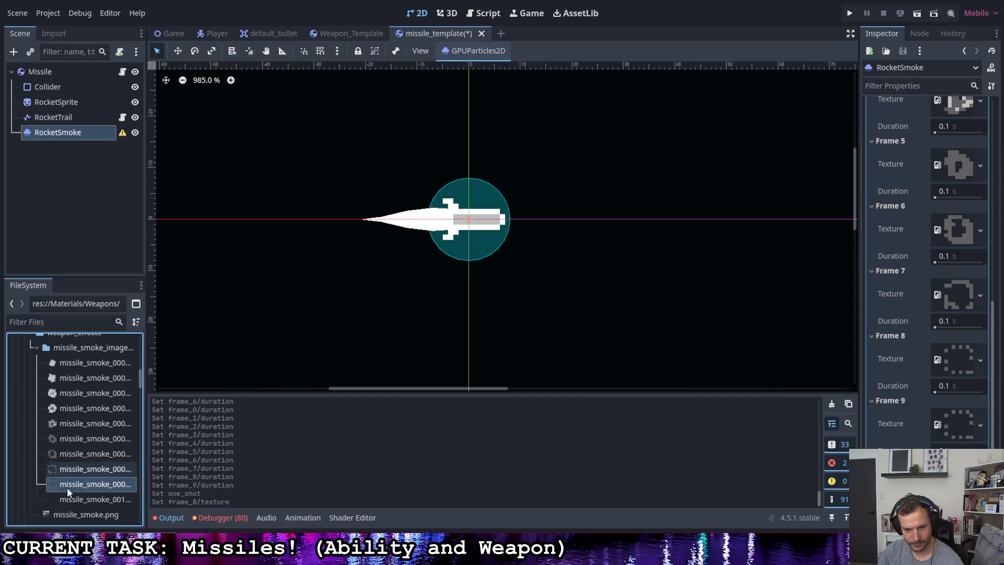
drag(166, 502, 957, 425)
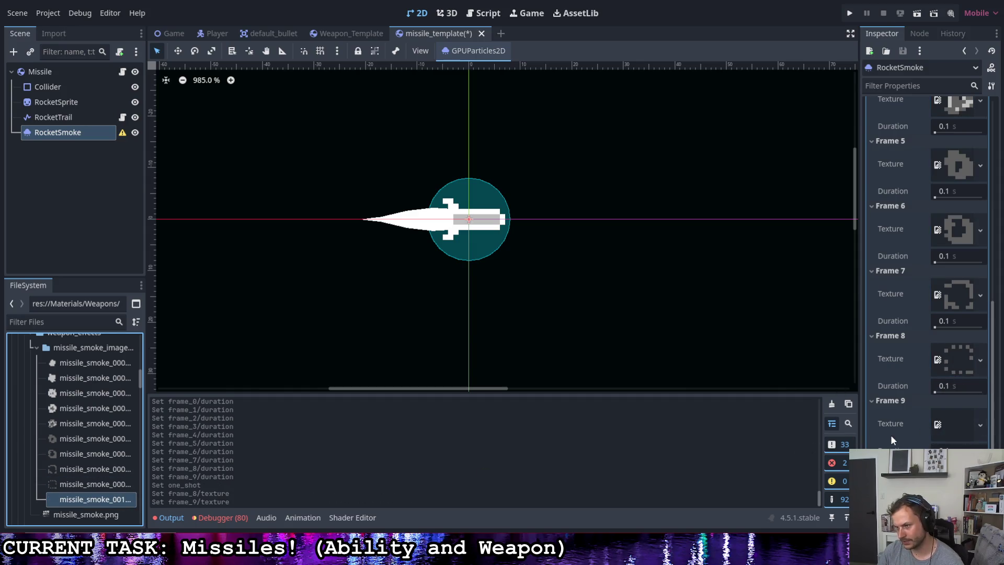
scroll(893, 434, up, 7)
scroll(892, 434, up, 5)
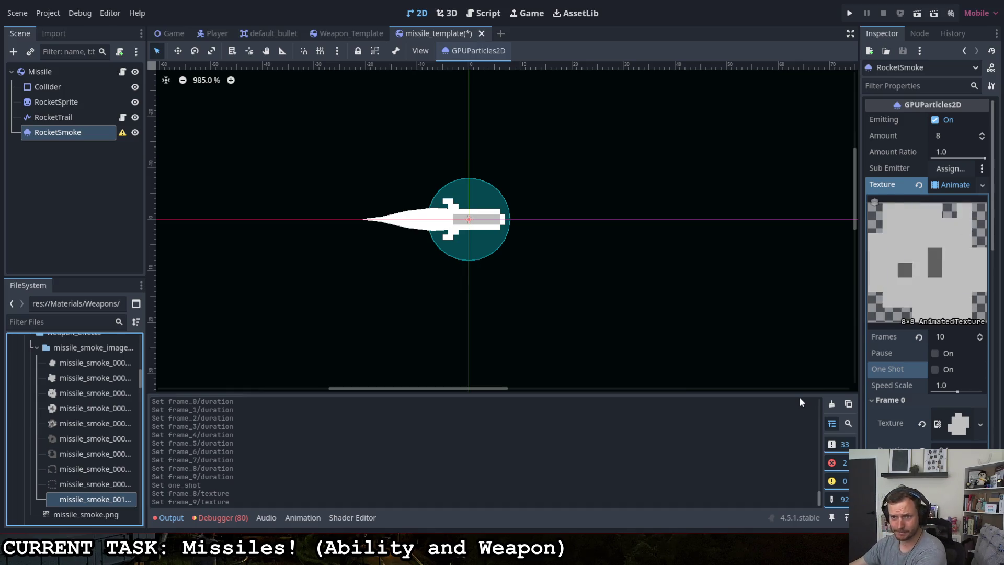
- Zoom in on the missile and re-enable One Shot on the AnimatedTexture
scroll(576, 230, up, 5)
scroll(340, 194, up, 7)
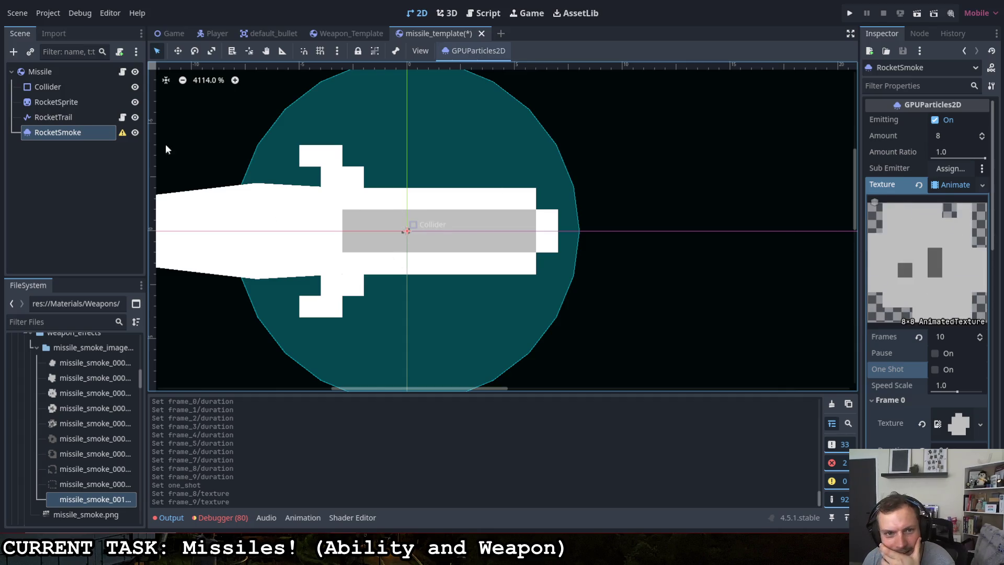
click(934, 369)
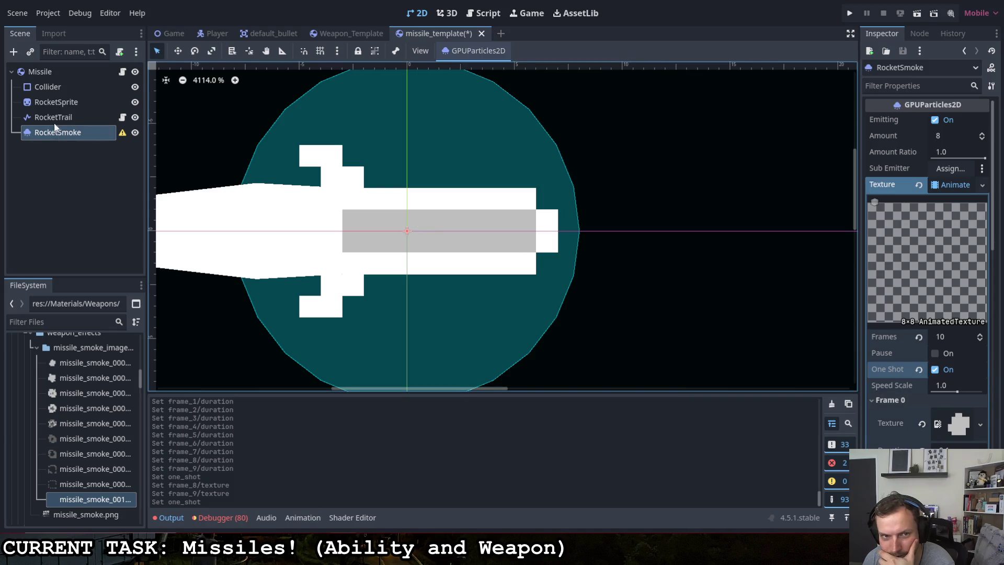
click(983, 185)
click(922, 96)
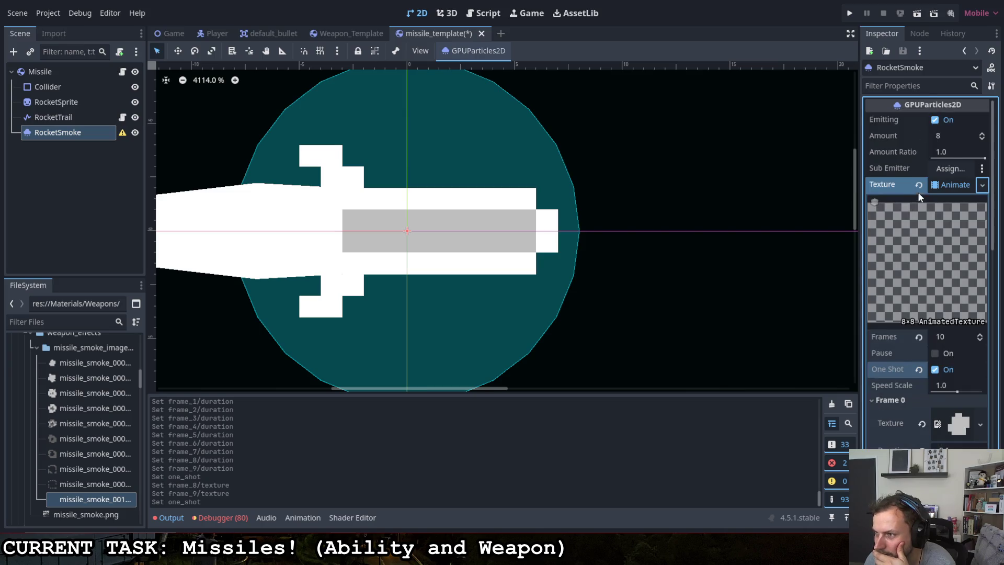
- Collapse the animated texture and create a new ParticleProcessMaterial as the Process Material
click(983, 186)
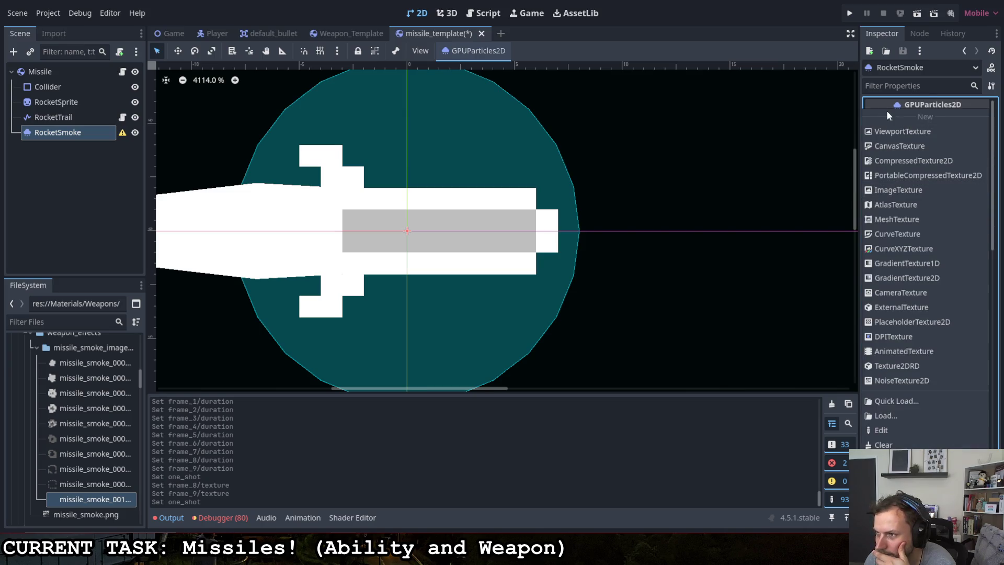
key(Escape)
click(946, 184)
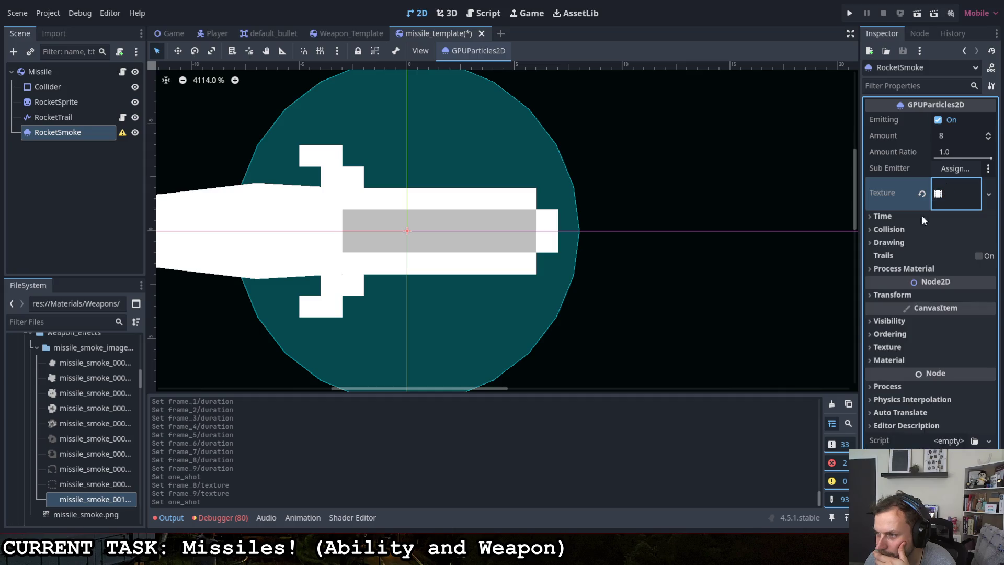
click(890, 268)
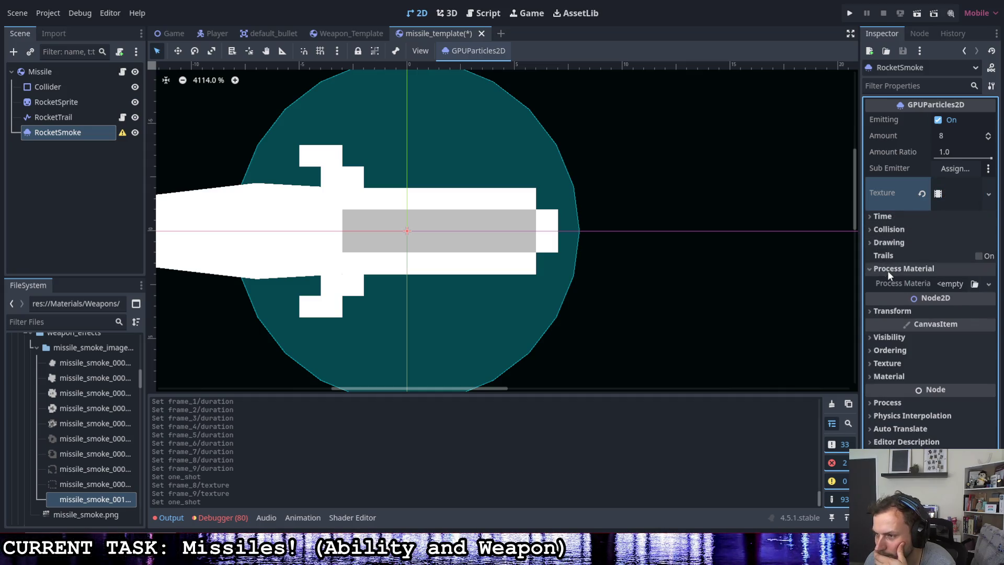
click(955, 284)
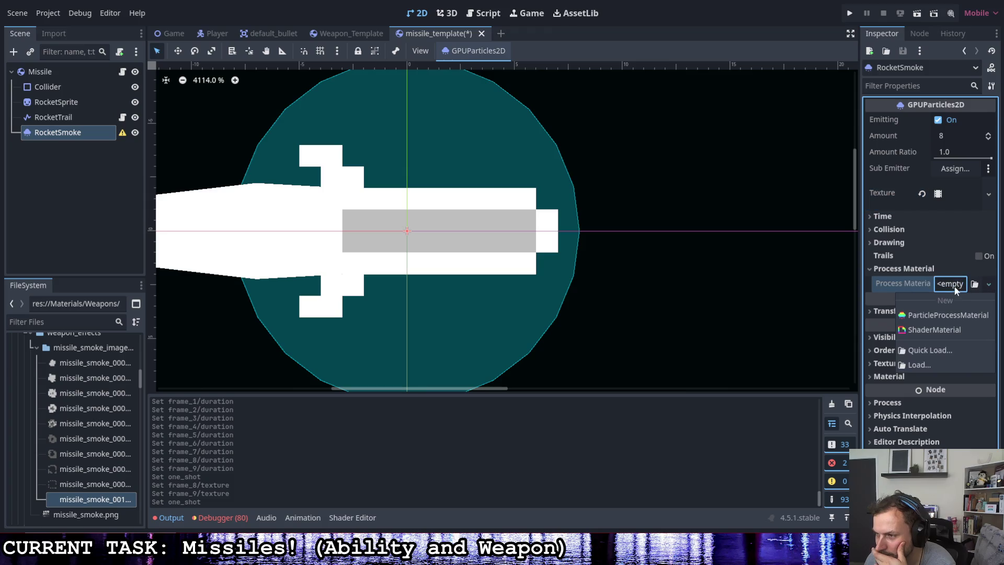
click(940, 316)
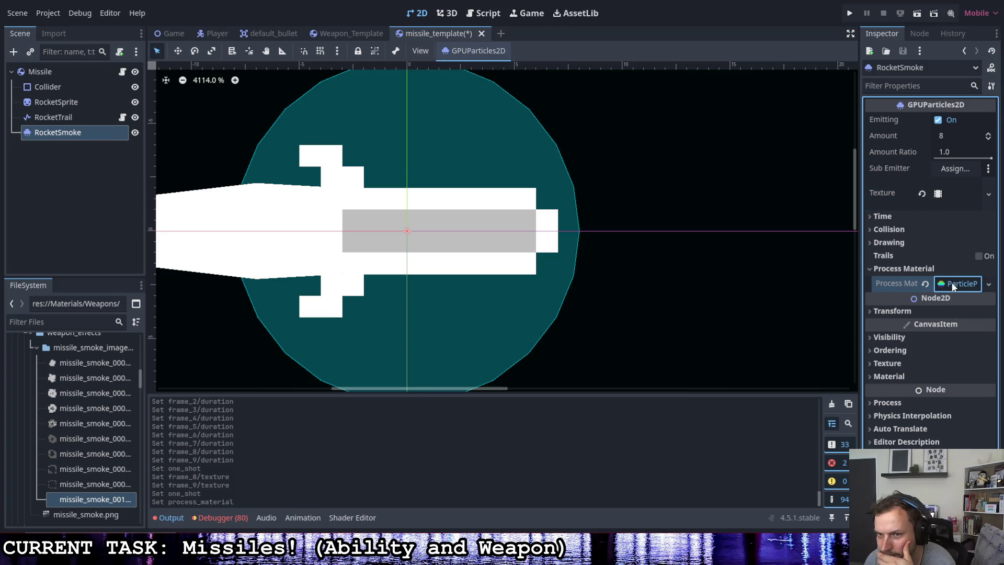
- Set Lifetime Randomness to 0.3 and expand the Spawn Position and Angle settings
click(953, 285)
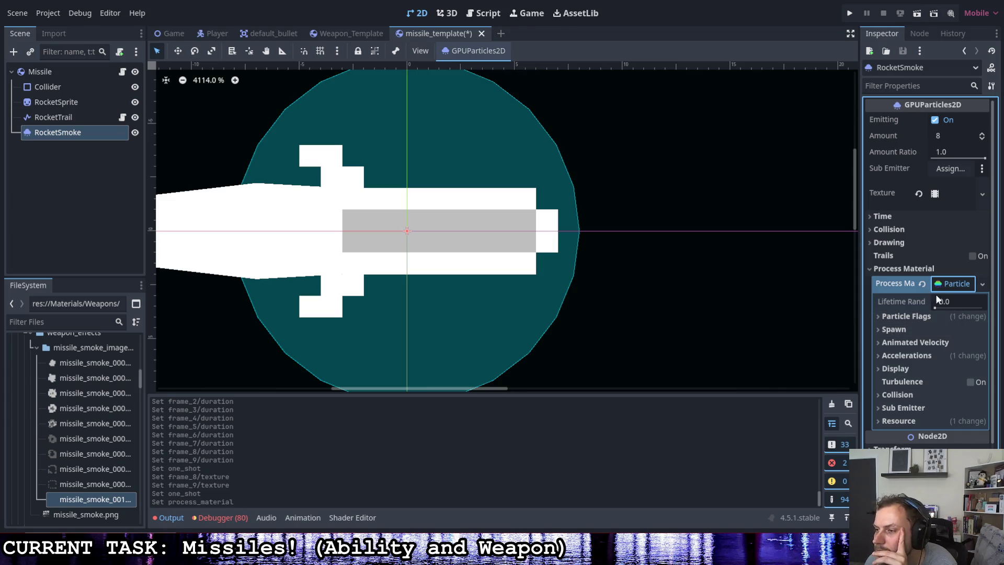
drag(937, 306, 940, 306)
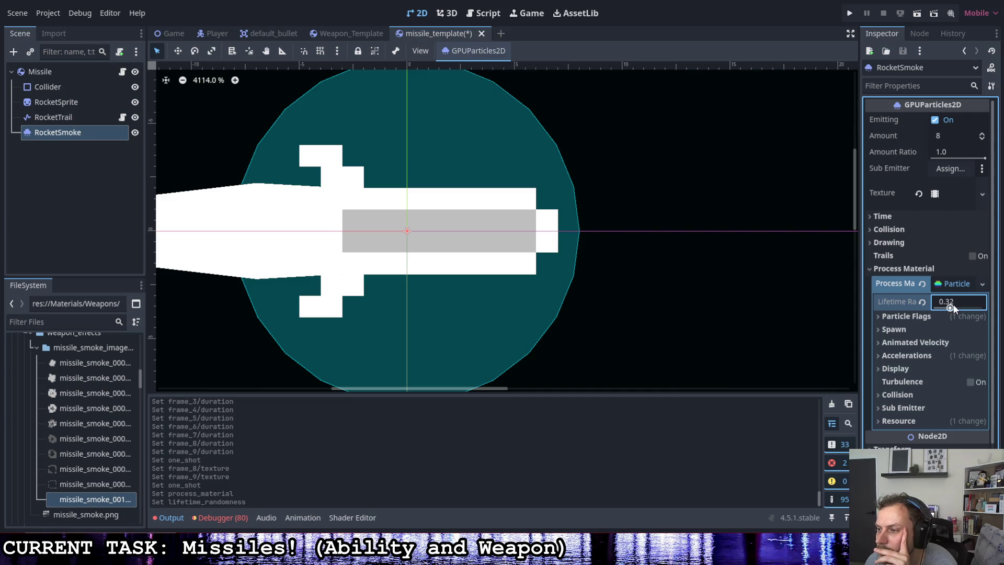
click(894, 317)
click(887, 314)
click(890, 330)
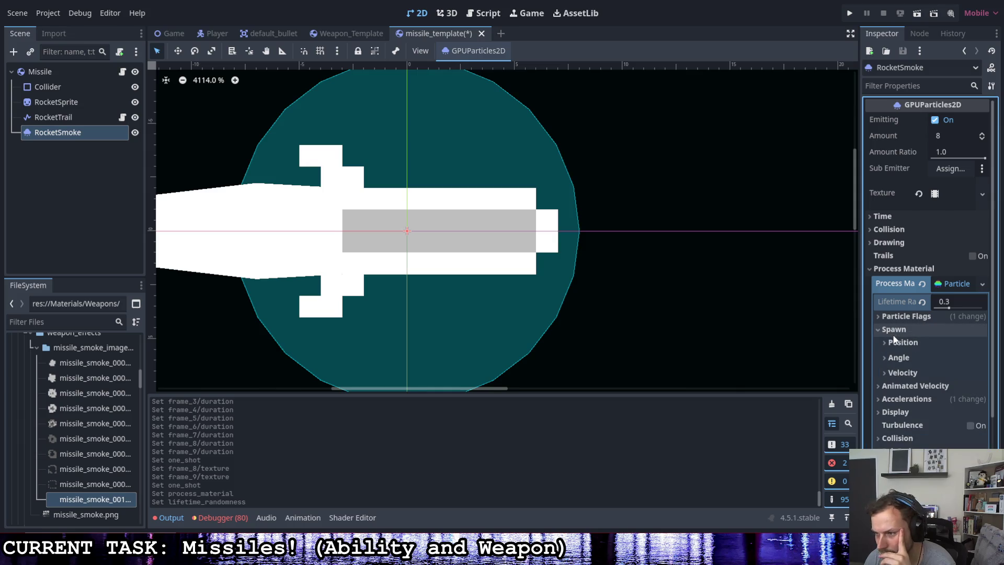
click(896, 341)
scroll(897, 342, down, 3)
click(899, 335)
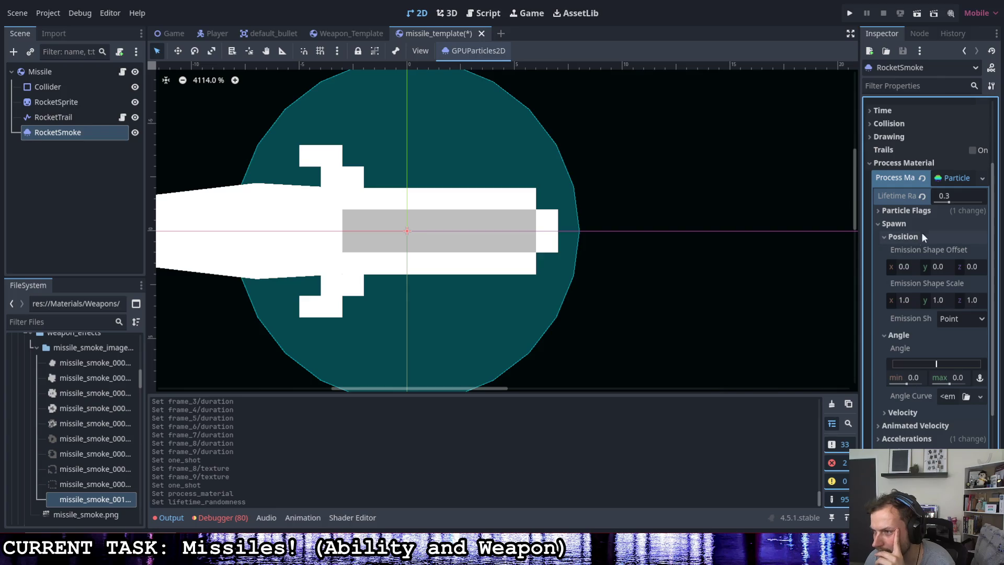
scroll(920, 239, down, 2)
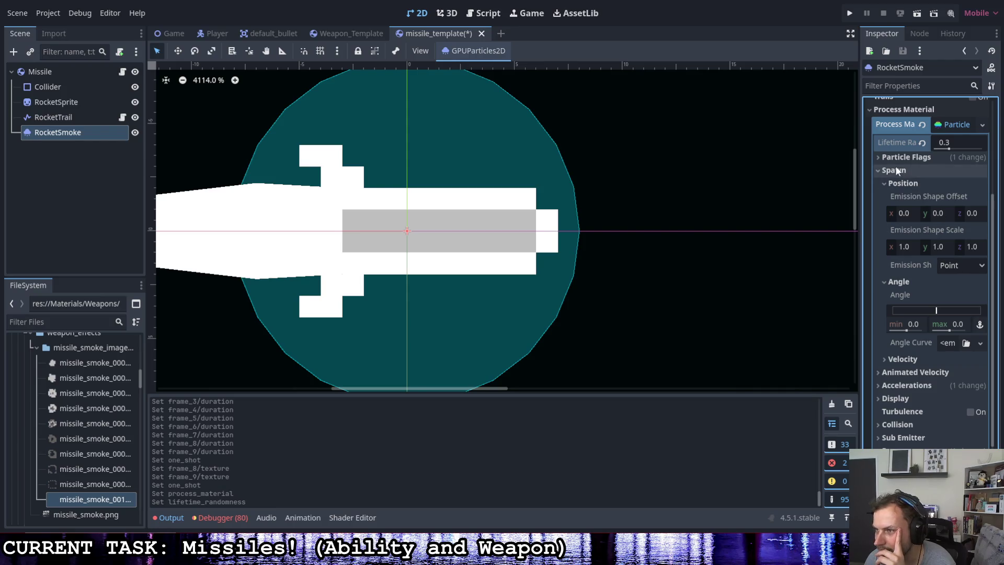
scroll(896, 234, up, 5)
click(949, 136)
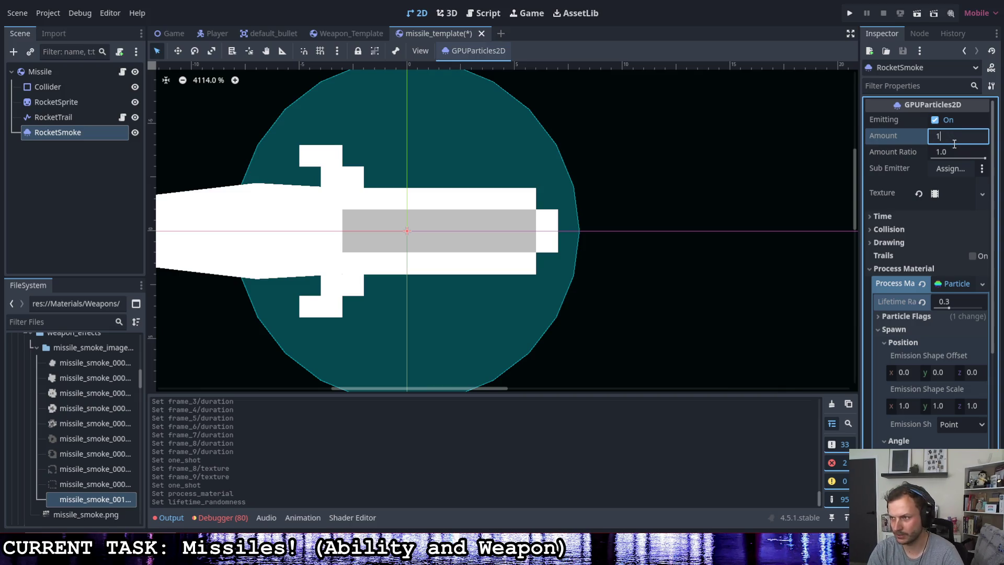
- Set Amount to 128, undo a trial CanvasTexture, and turn off the texture's One Shot
text(128)
key(Return)
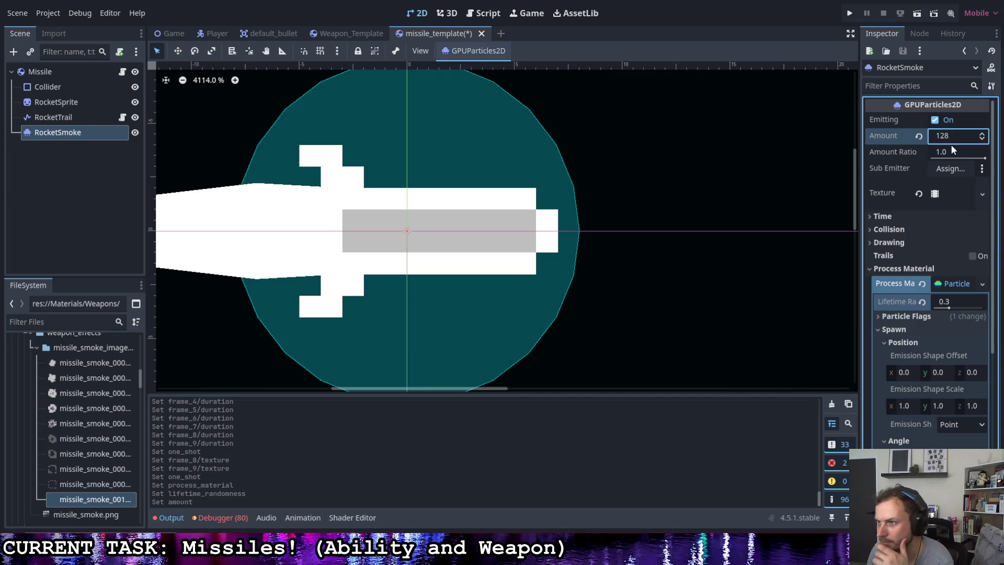
scroll(926, 191, down, 2)
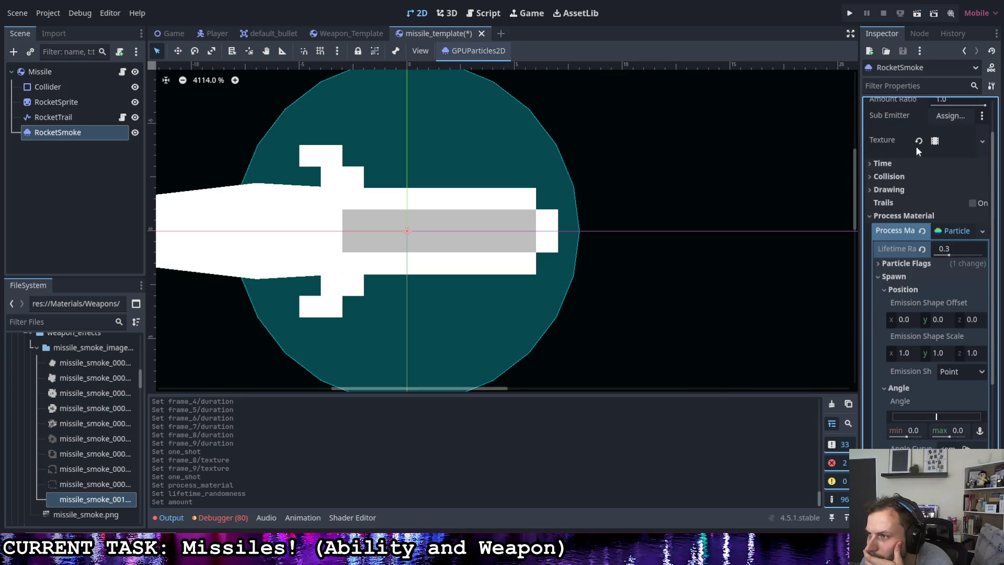
click(983, 141)
click(921, 82)
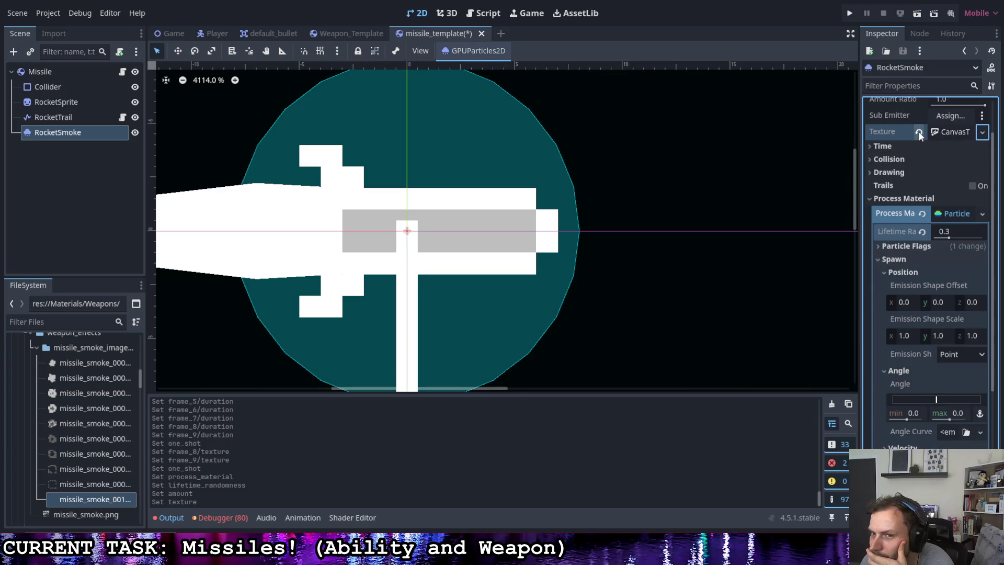
click(948, 133)
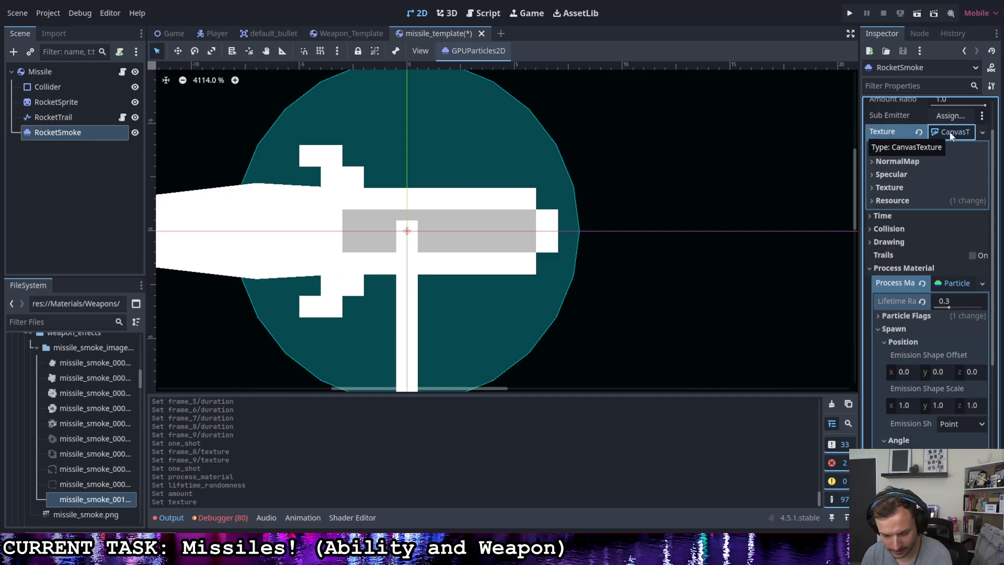
key(ctrl+z)
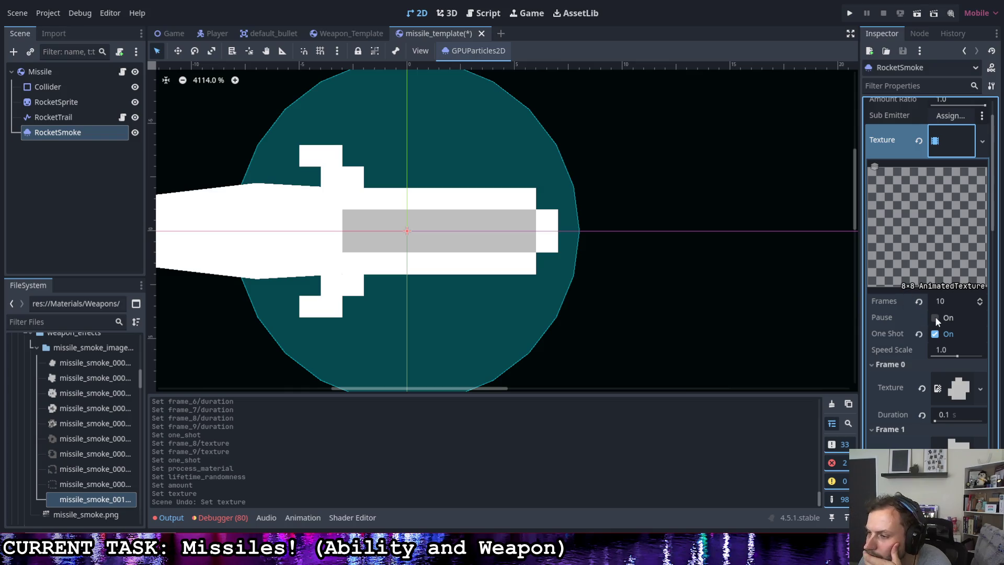
click(936, 335)
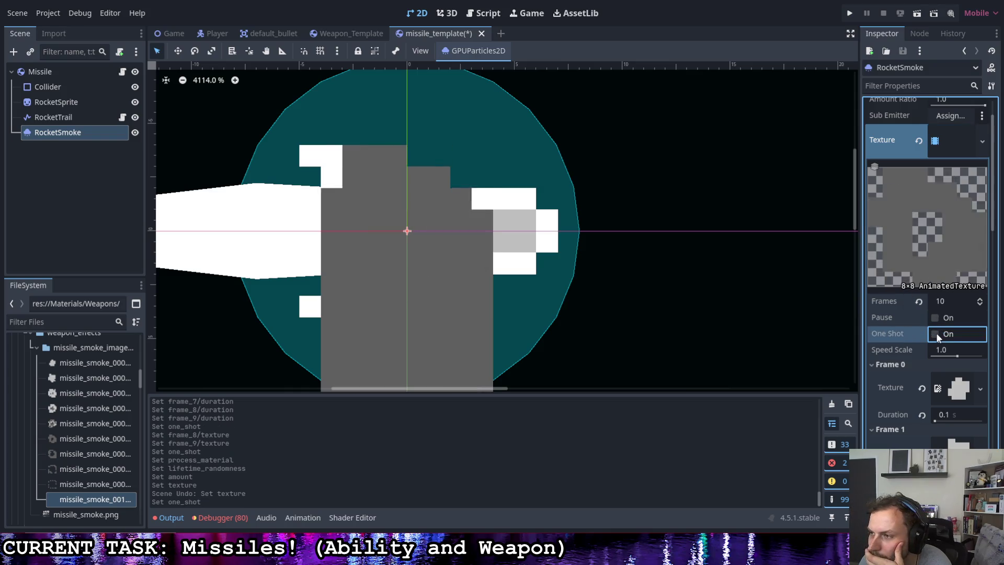
scroll(450, 162, down, 10)
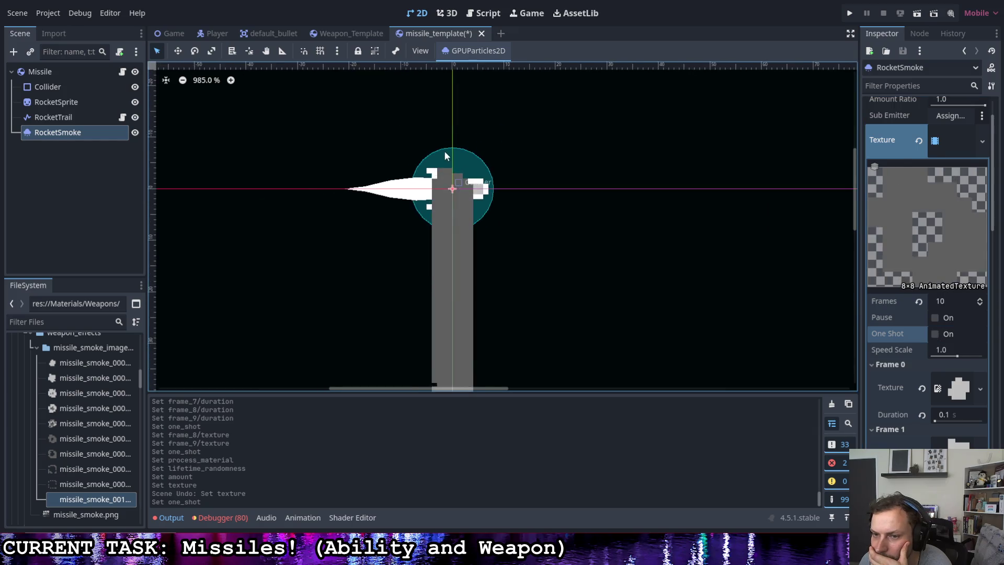
scroll(442, 193, down, 4)
scroll(453, 199, up, 5)
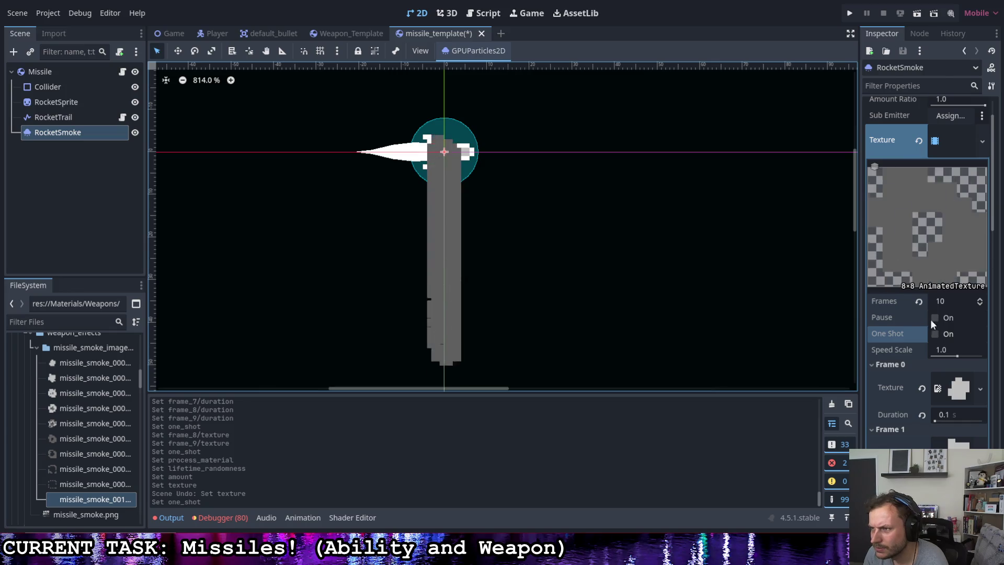
click(981, 143)
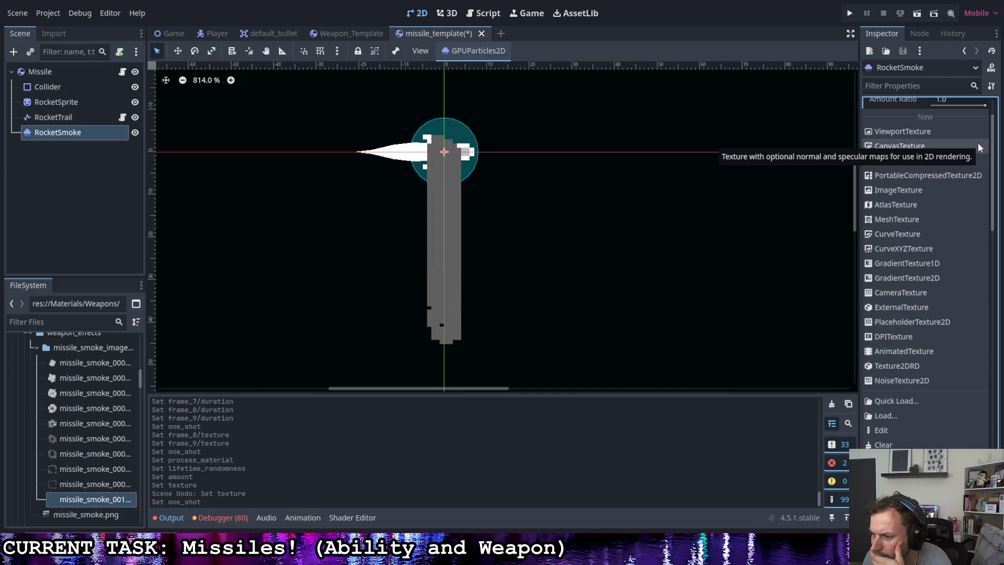
click(615, 448)
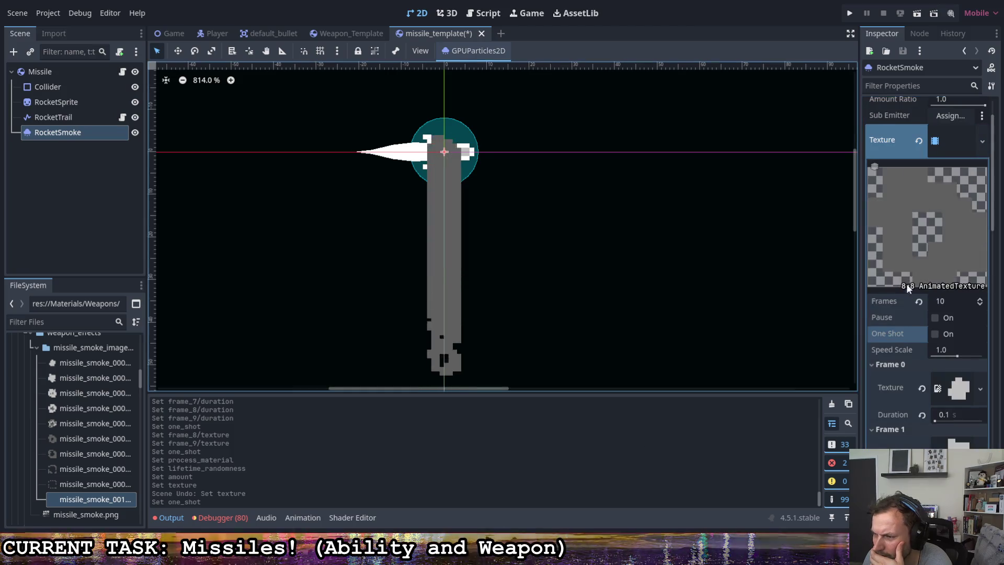
scroll(893, 352, down, 3)
scroll(893, 361, down, 15)
scroll(897, 369, up, 5)
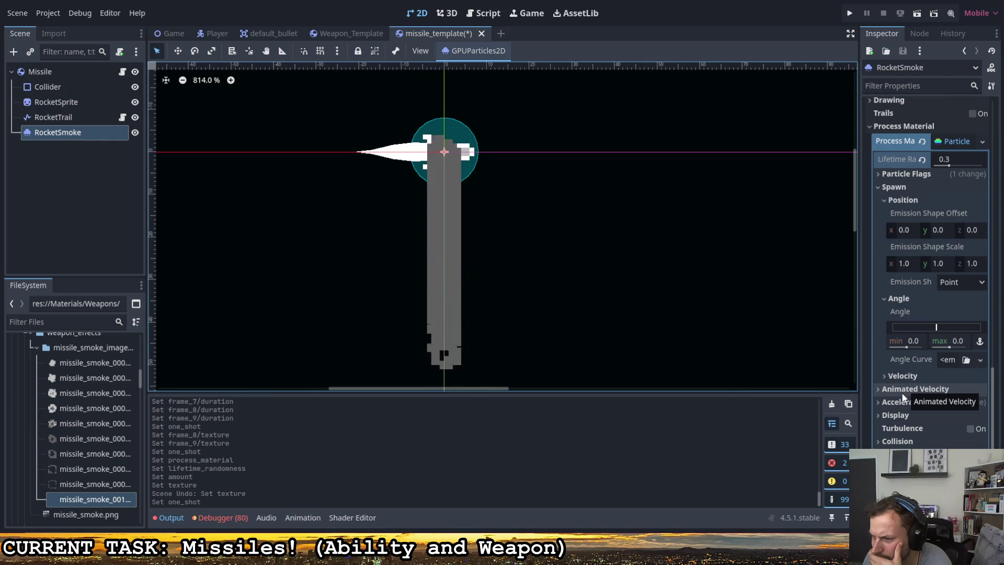
click(902, 391)
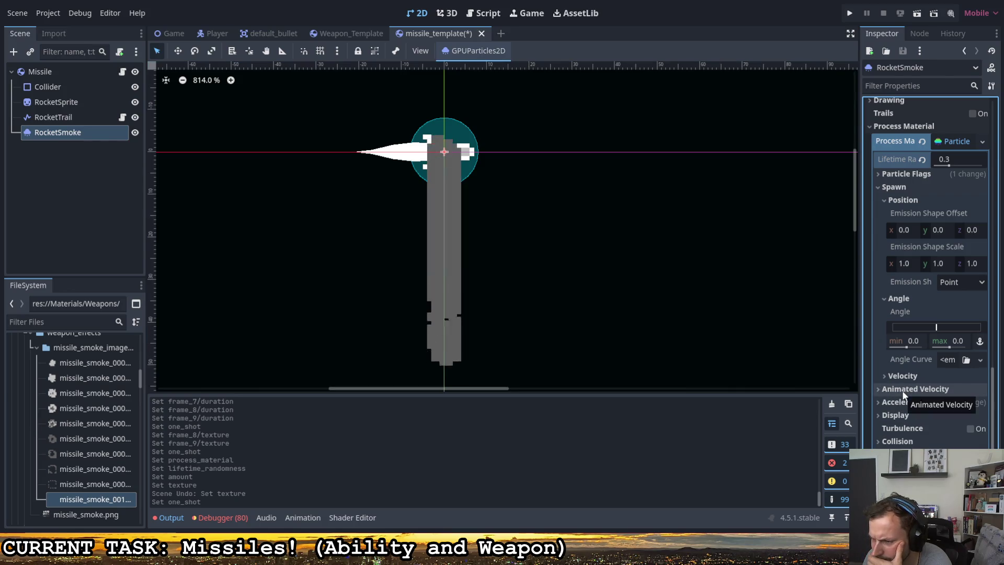
click(902, 390)
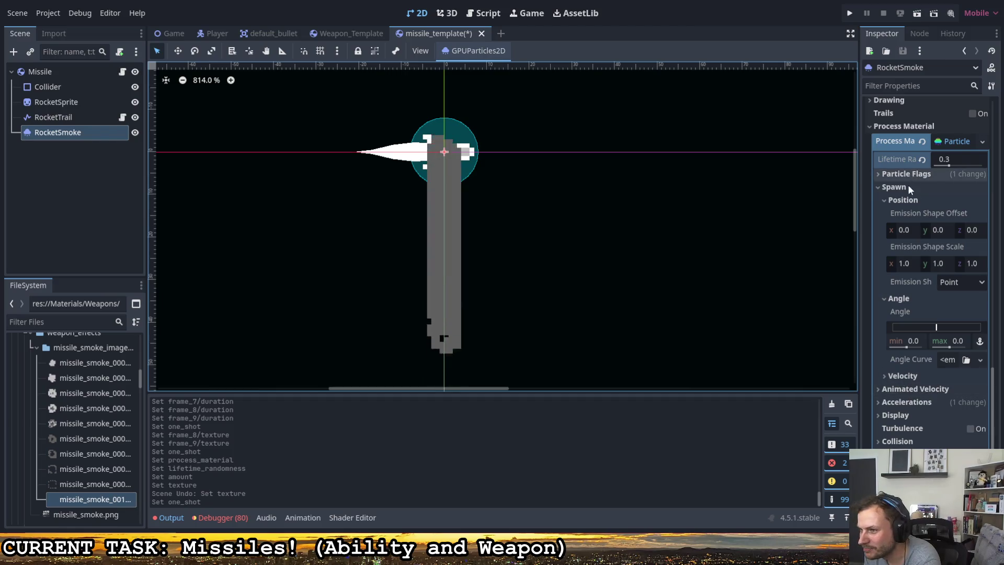
click(894, 377)
- Set the process material's Accelerations > Gravity y value to 0
scroll(897, 379, down, 2)
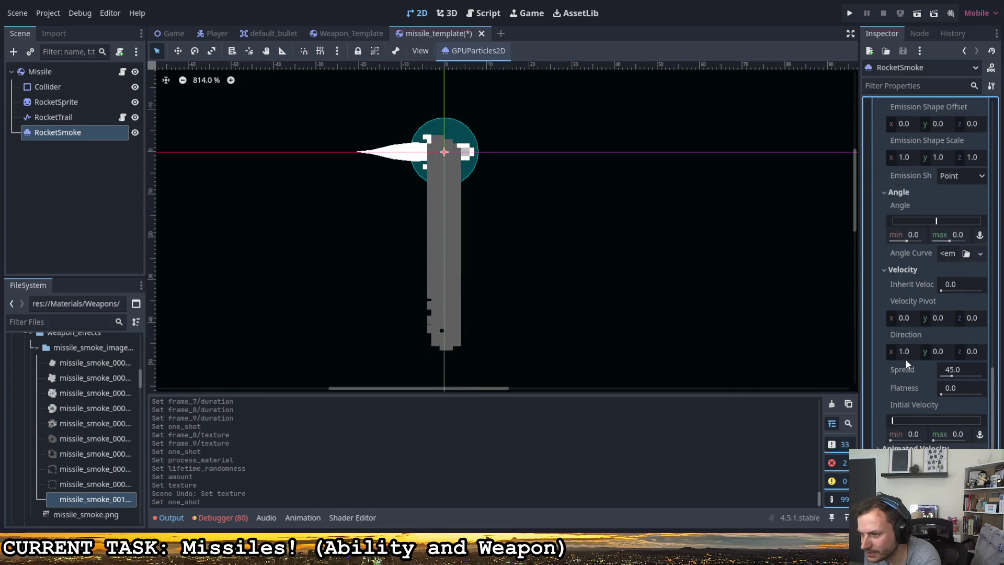
scroll(906, 361, down, 1)
click(907, 386)
scroll(907, 395, down, 1)
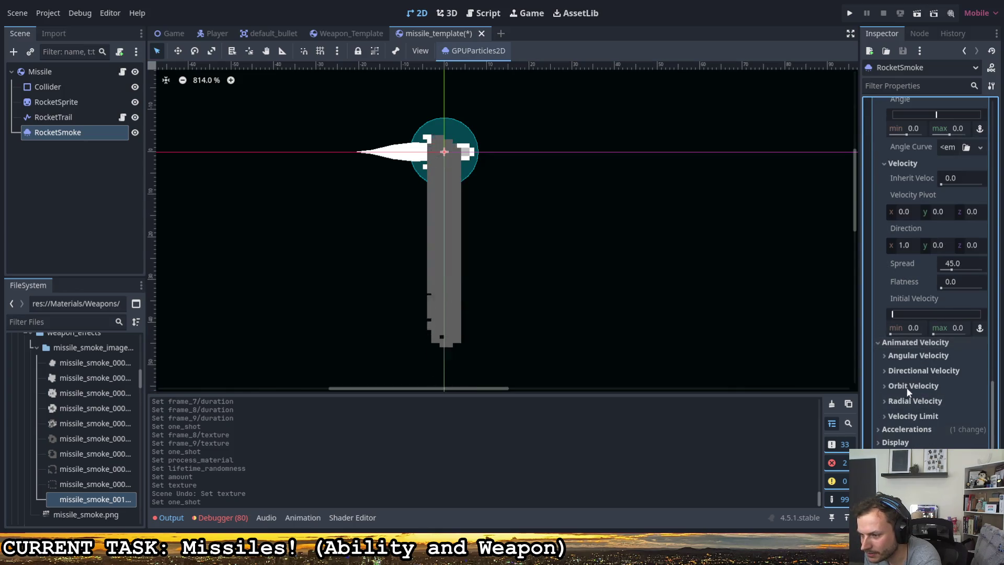
click(907, 429)
scroll(908, 413, down, 2)
click(891, 335)
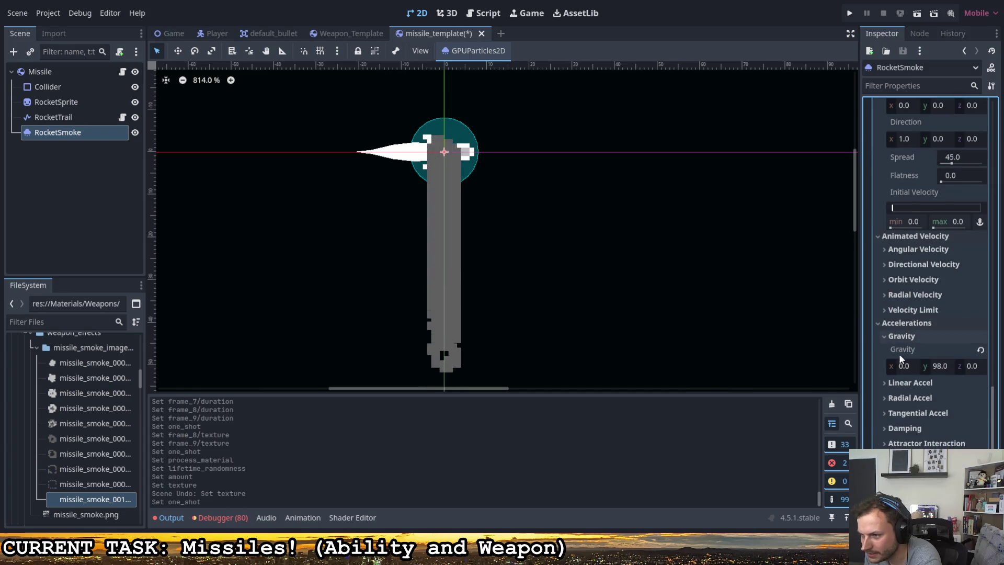
click(937, 366)
text(0)
key(Return)
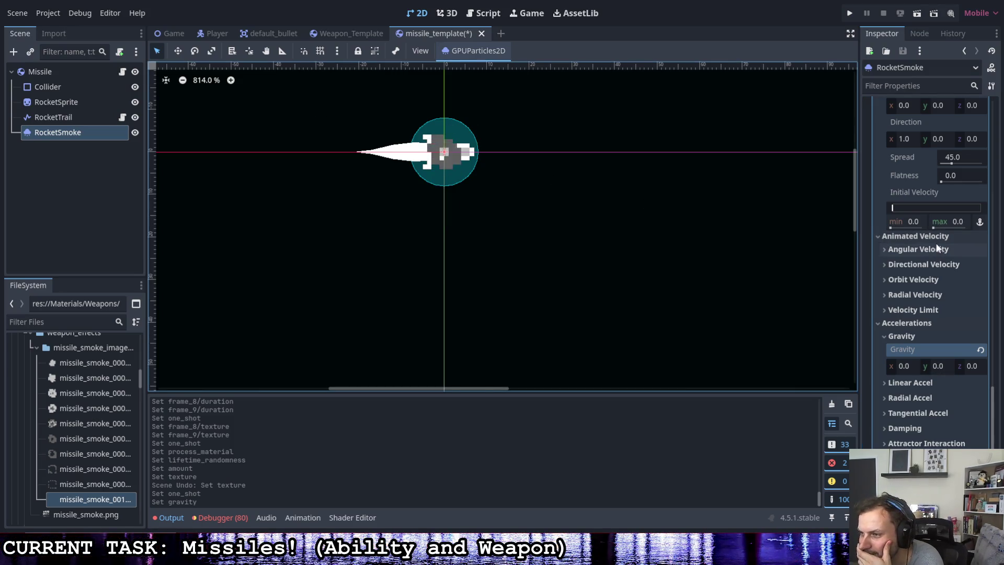
scroll(928, 255, up, 15)
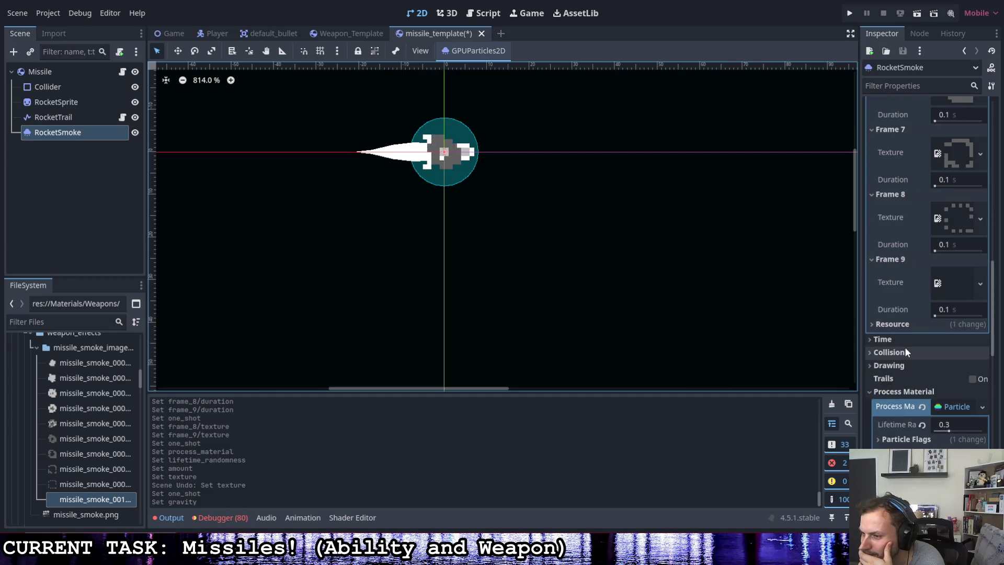
scroll(905, 347, up, 10)
scroll(903, 348, up, 3)
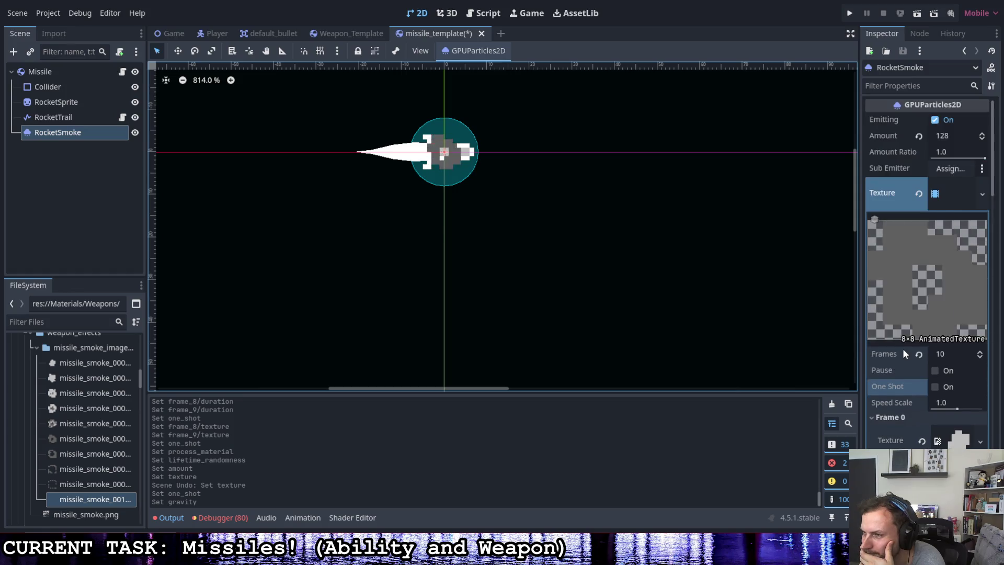
- Collapse the AnimatedTexture frame details and look through the Drawing, Collision and Time sections
click(953, 191)
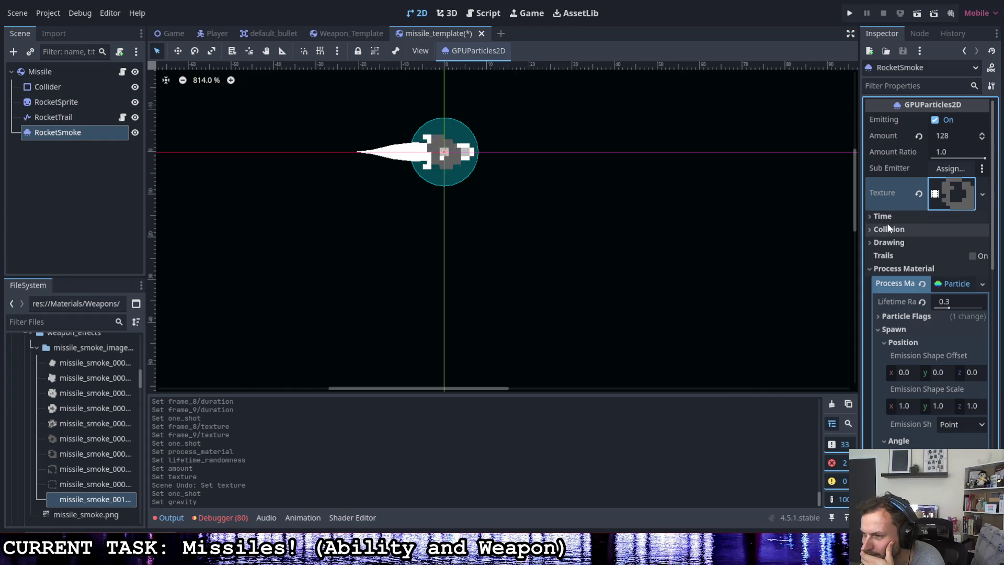
click(888, 244)
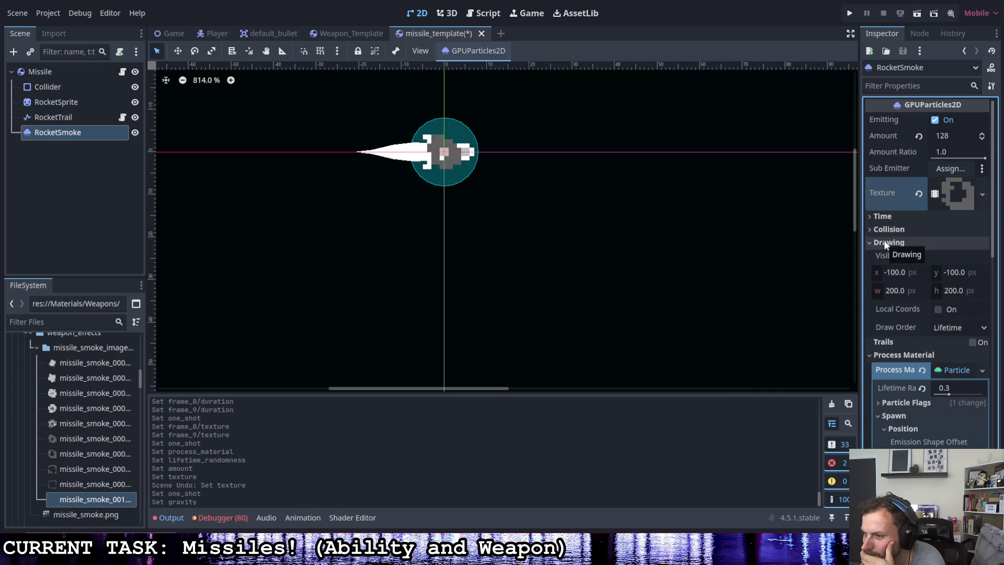
click(888, 243)
click(884, 230)
click(884, 230)
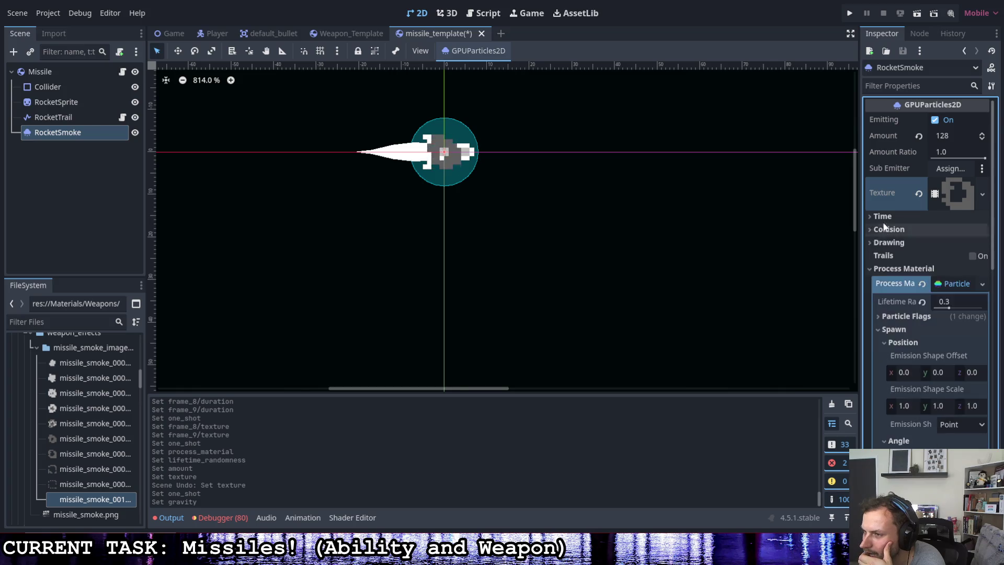
click(882, 216)
click(882, 216)
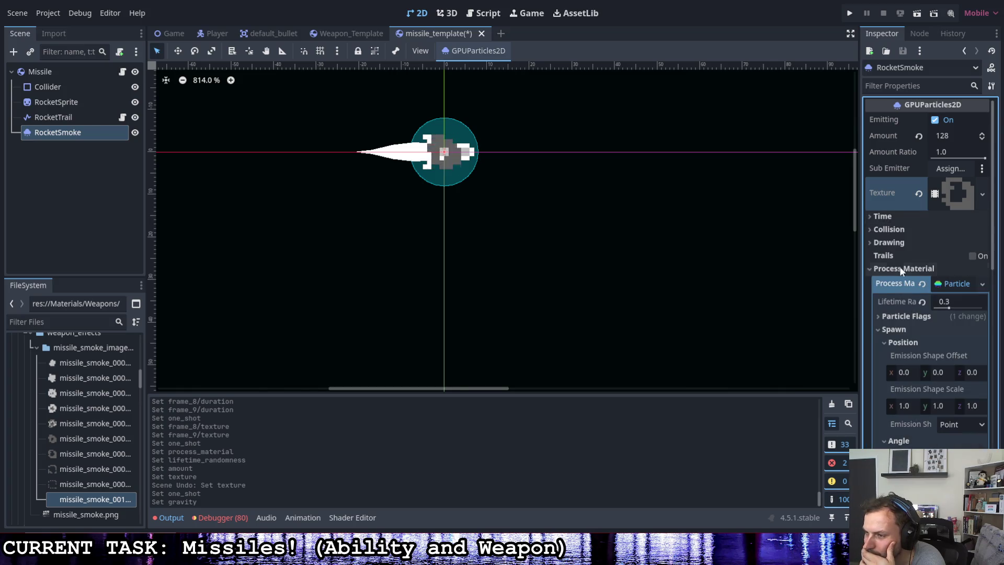
- Expand Display > Animation in the process material to show animation speed and offset
scroll(928, 382, down, 5)
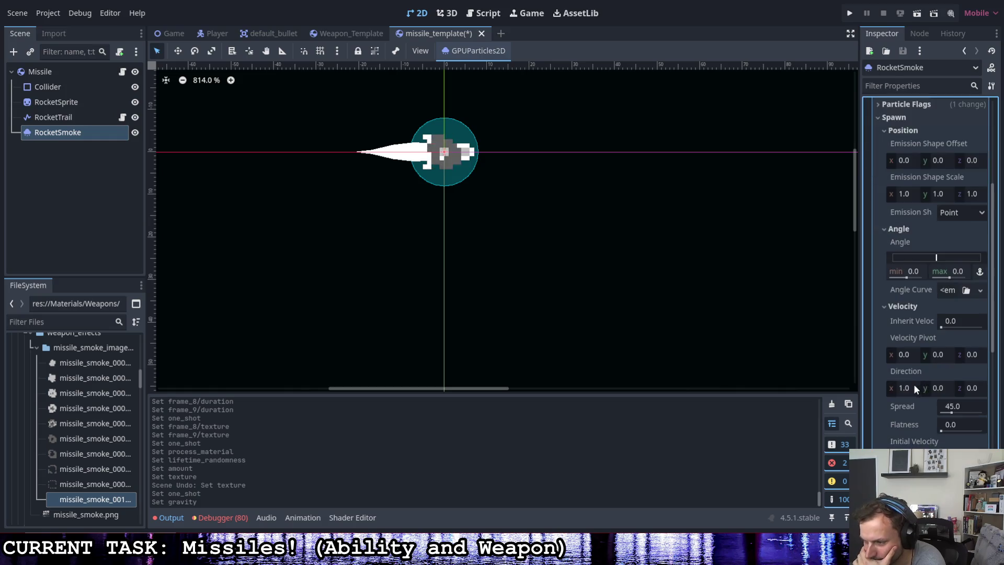
scroll(915, 380, down, 5)
scroll(915, 335, down, 5)
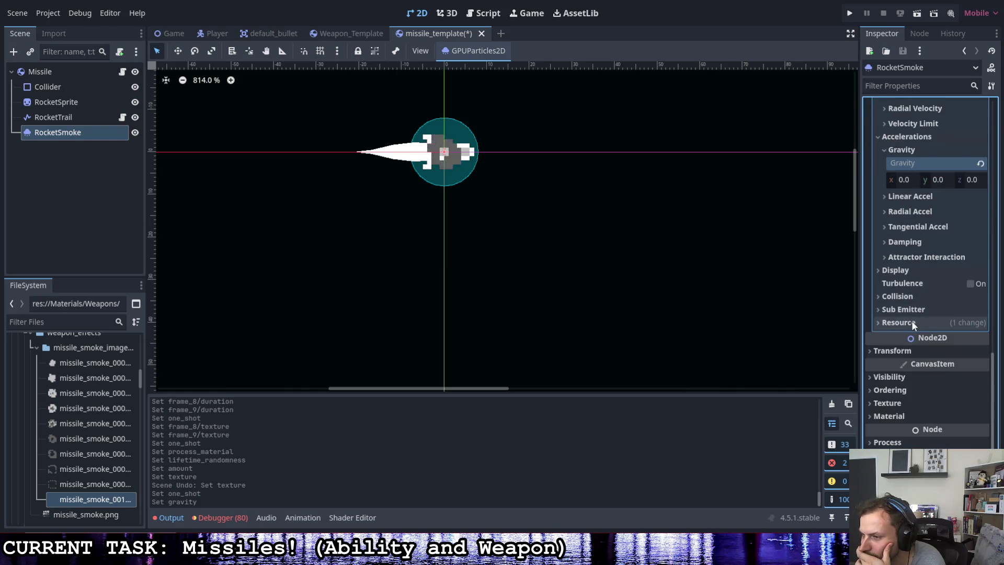
click(895, 270)
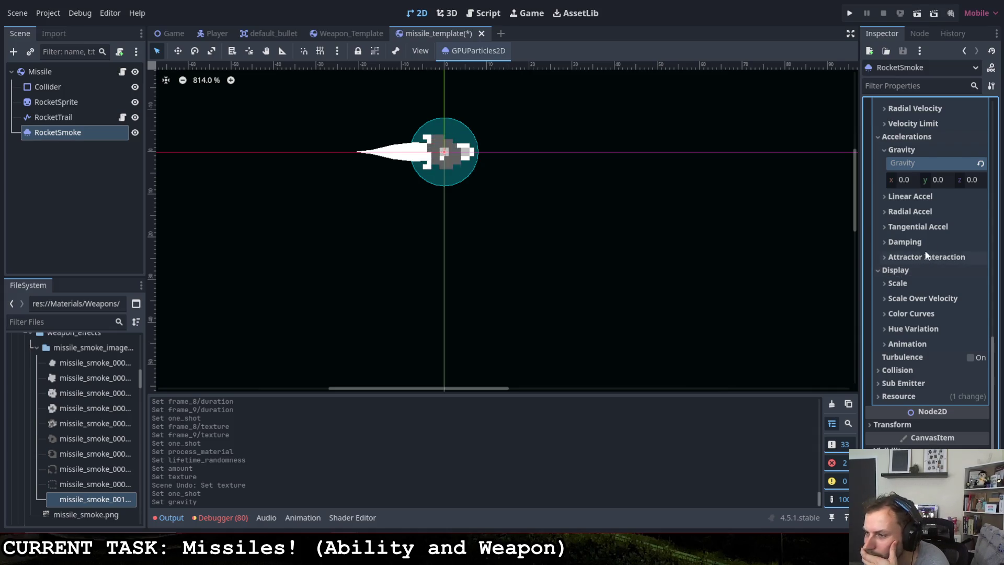
click(903, 344)
scroll(910, 350, down, 2)
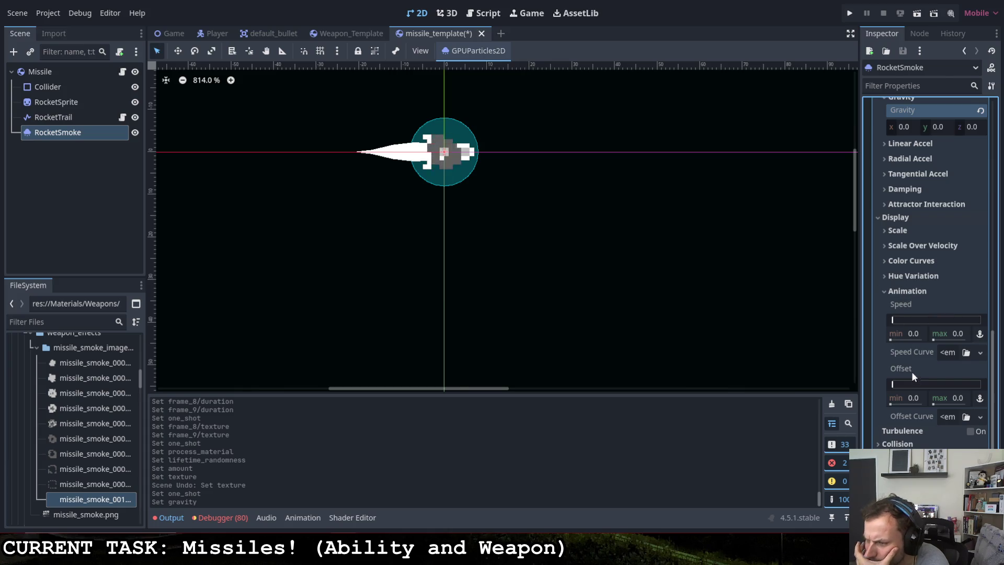
scroll(905, 344, down, 2)
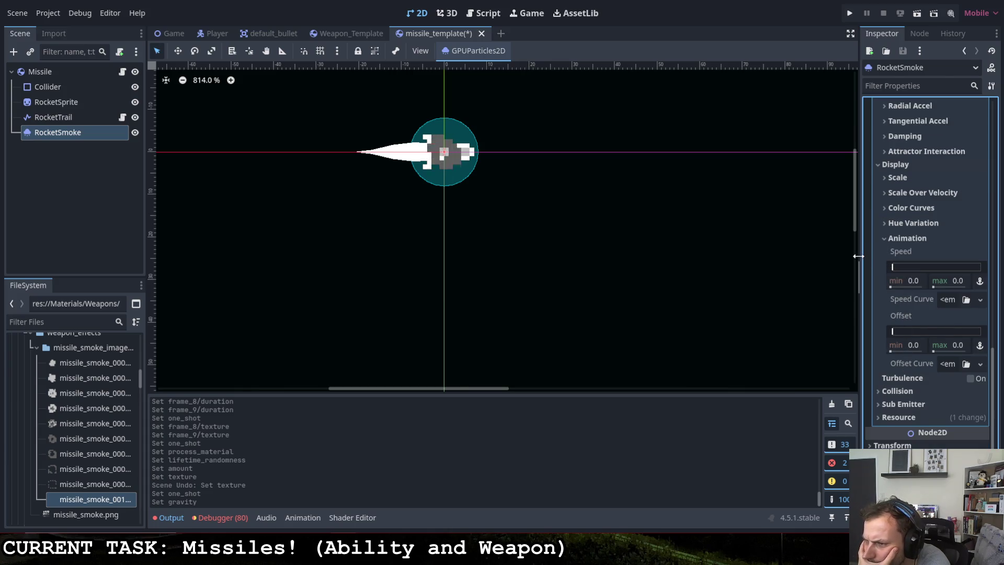
- Widen the Inspector and set the Directional Velocity range to about 68.93–369.73
mouse_move(858, 256)
mouse_down()
mouse_move(657, 251)
mouse_move(690, 249)
mouse_move(739, 267)
mouse_move(711, 265)
mouse_up()
scroll(773, 287, up, 5)
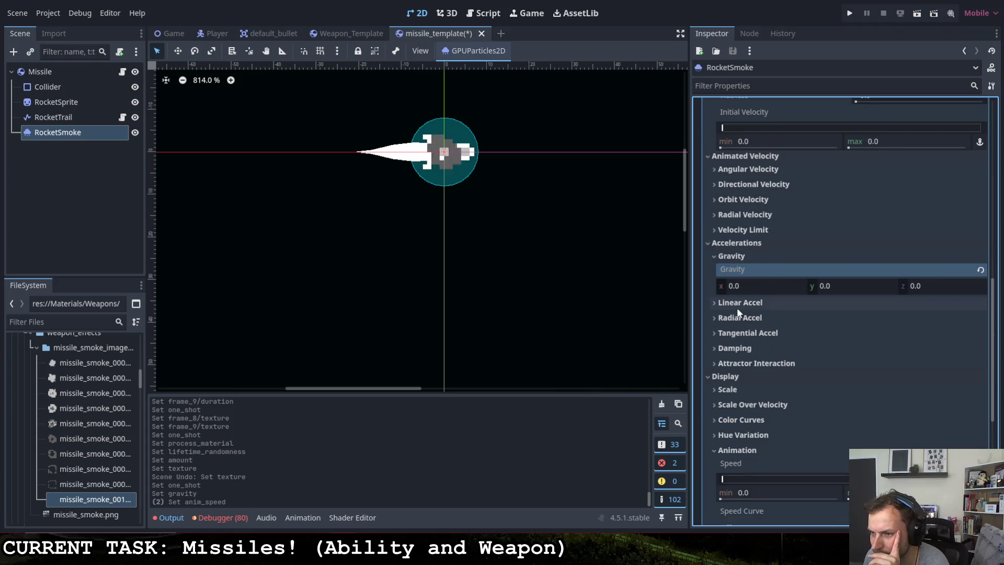
scroll(736, 303, up, 3)
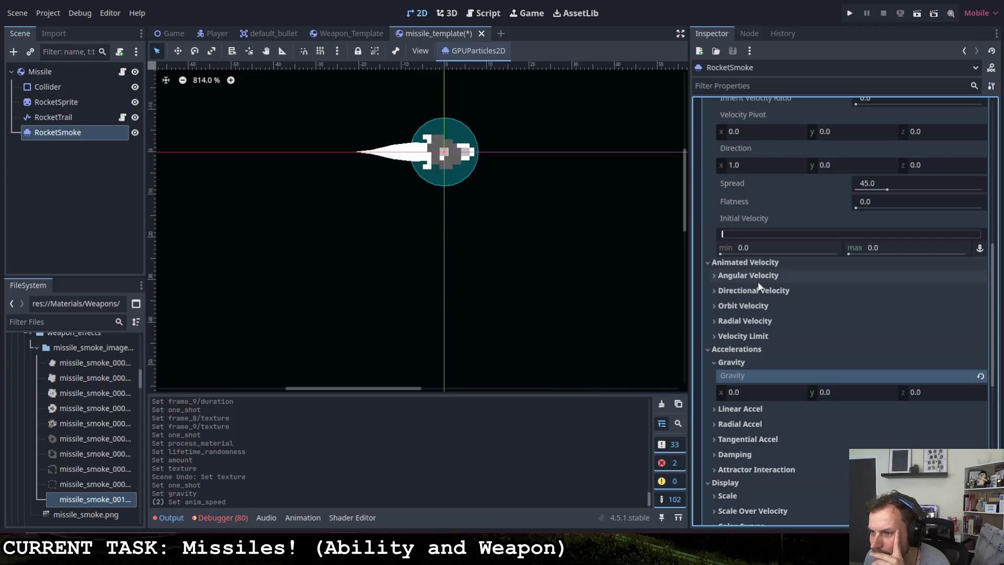
click(735, 290)
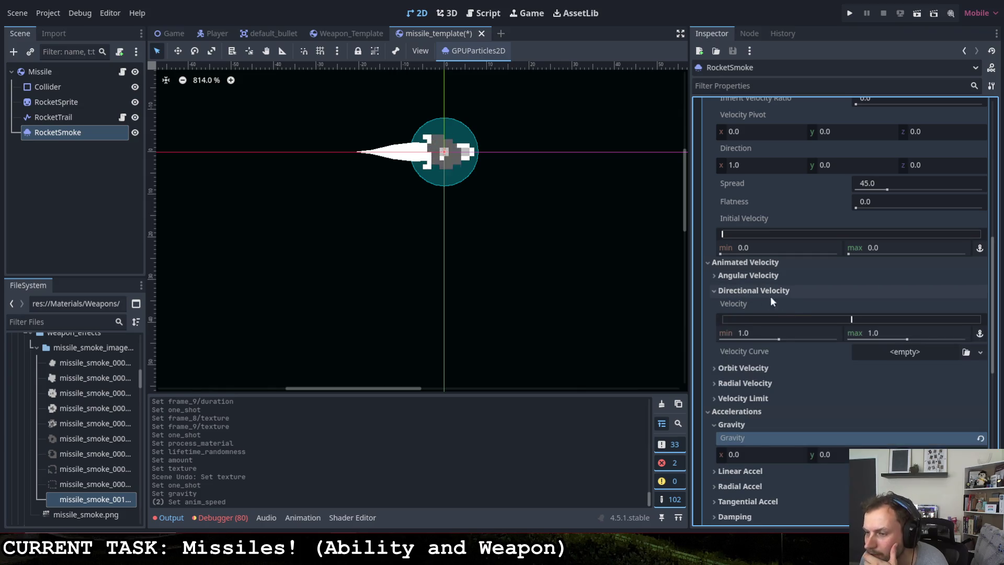
click(739, 274)
scroll(784, 309, down, 1)
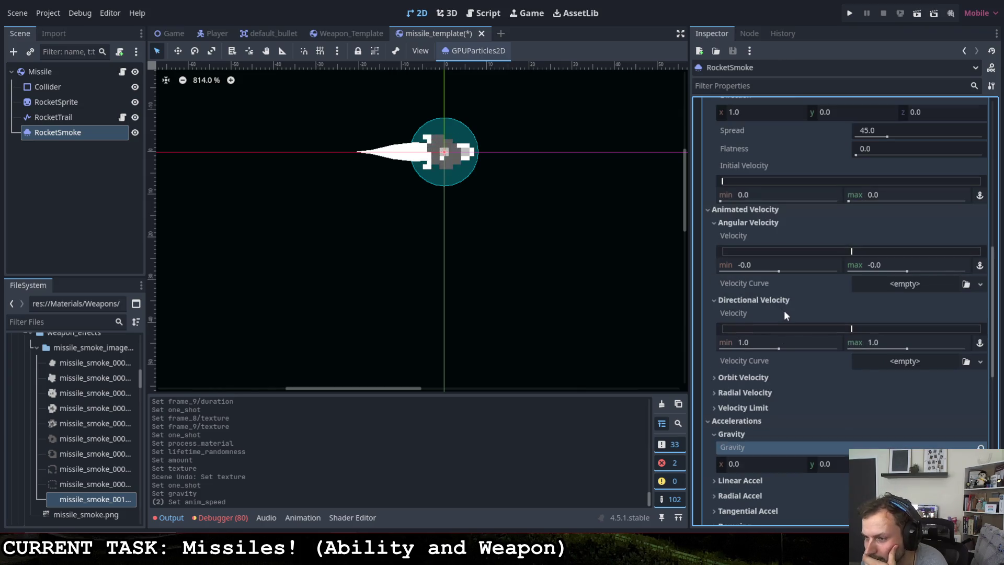
click(852, 329)
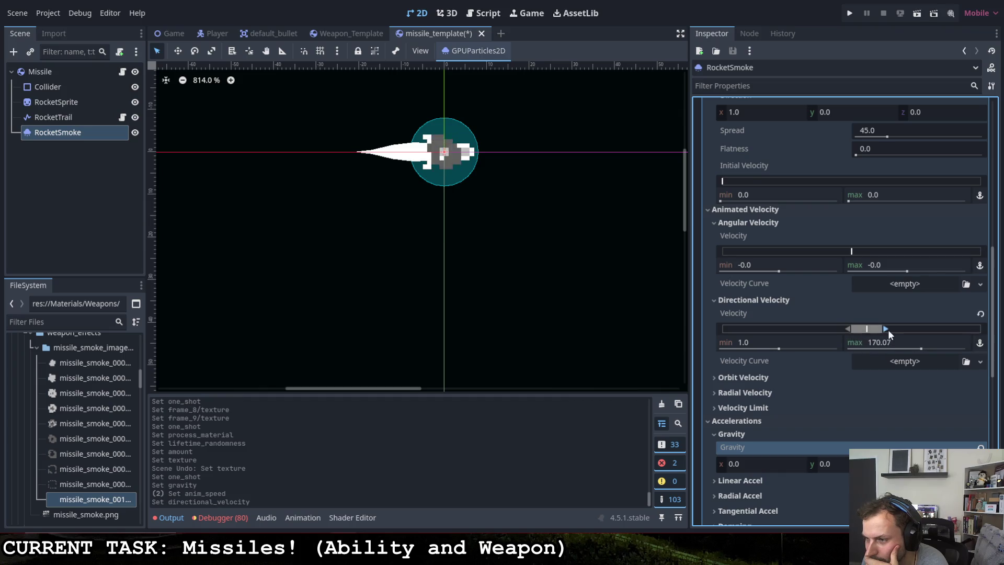
mouse_move(921, 330)
mouse_down()
mouse_move(823, 329)
mouse_move(835, 327)
mouse_up()
mouse_move(768, 347)
mouse_down()
mouse_move(805, 347)
mouse_move(786, 351)
mouse_up()
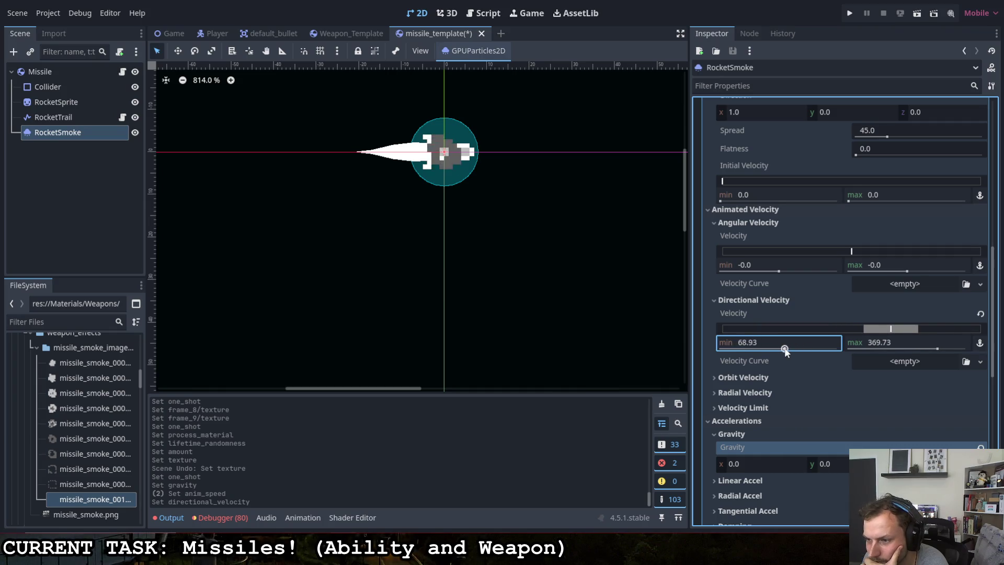
- Set Velocity Pivot x to 8.155 and try a small inherit velocity ratio
scroll(804, 299, up, 6)
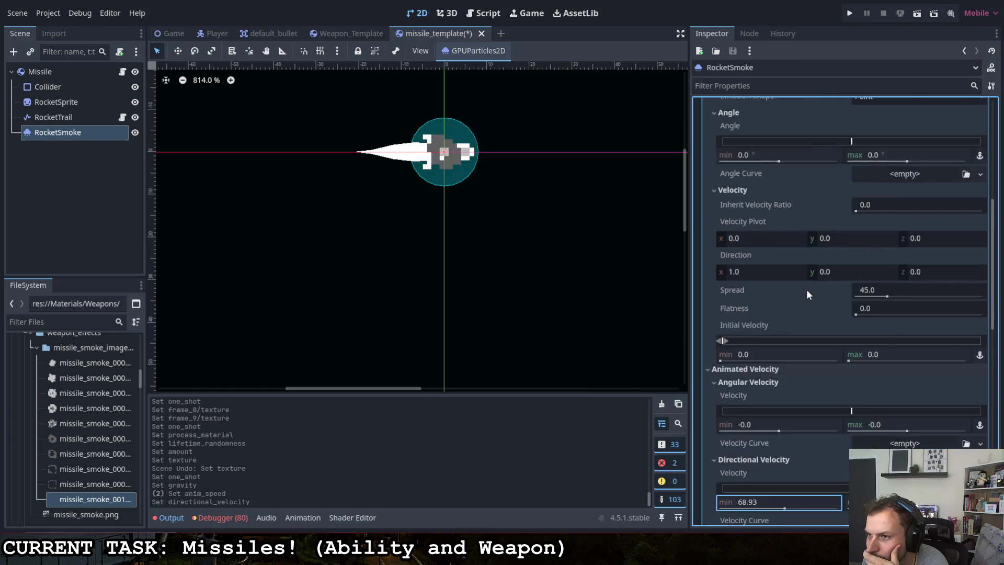
scroll(776, 283, down, 1)
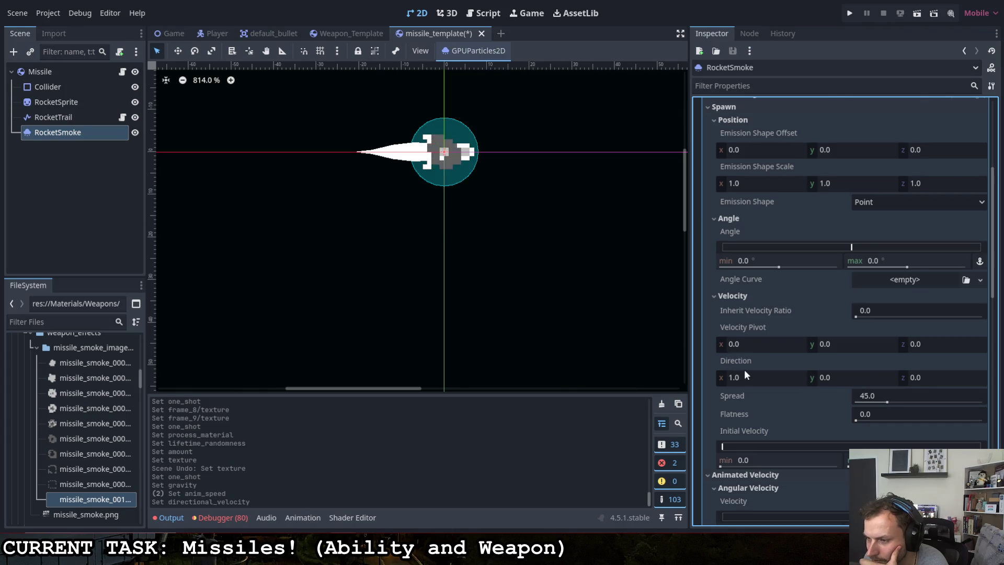
scroll(807, 353, down, 1)
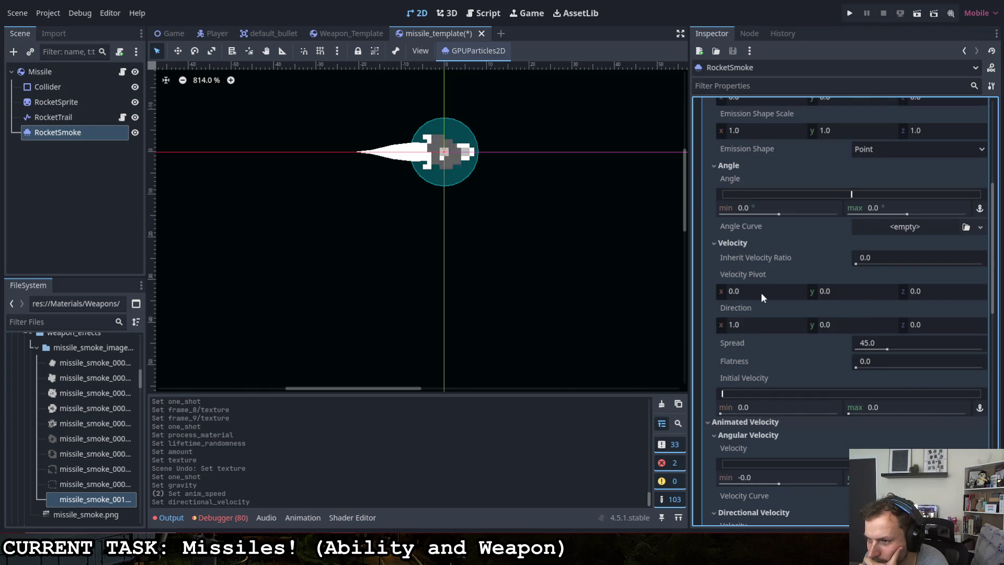
mouse_move(761, 293)
mouse_down()
mouse_move(772, 293)
mouse_move(731, 292)
mouse_up()
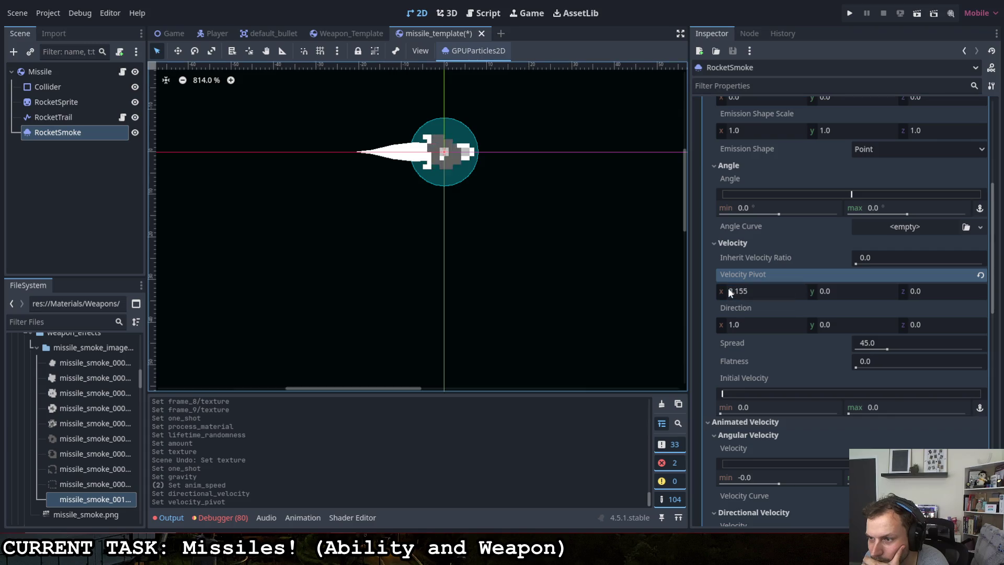
drag(856, 265, 858, 266)
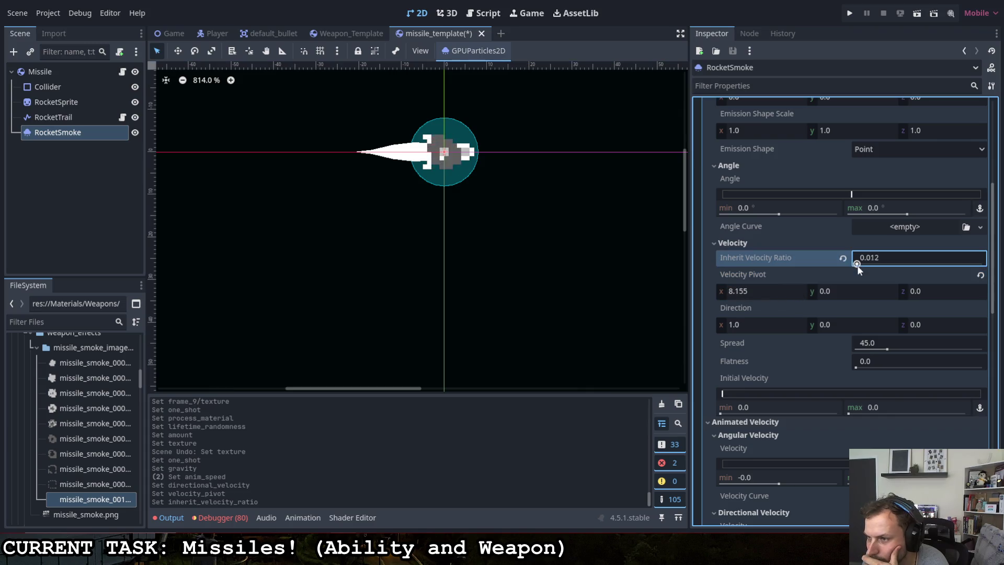
- Set the particle Direction x to -1.0 so the smoke travels backward
scroll(798, 278, up, 3)
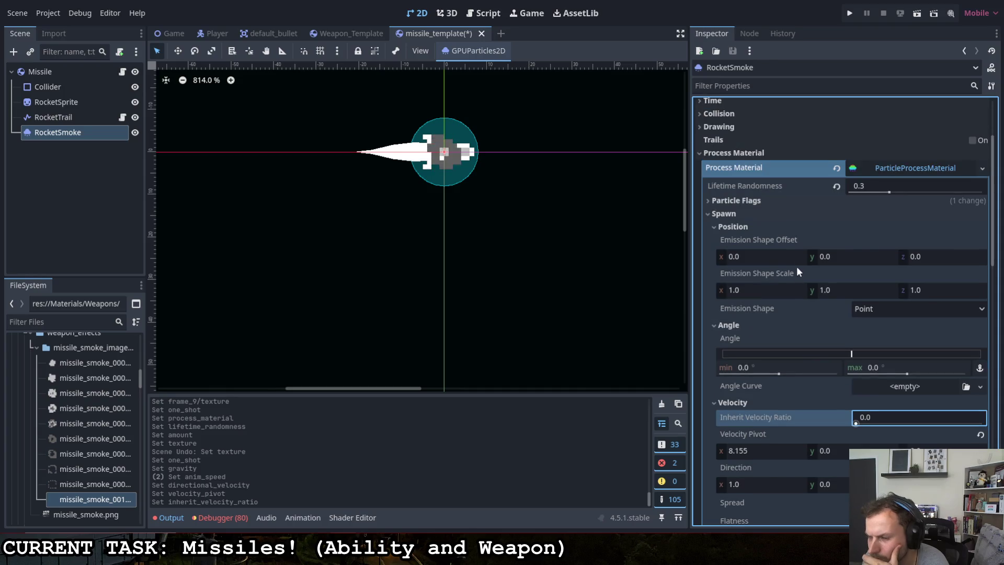
scroll(764, 277, down, 1)
scroll(762, 291, down, 3)
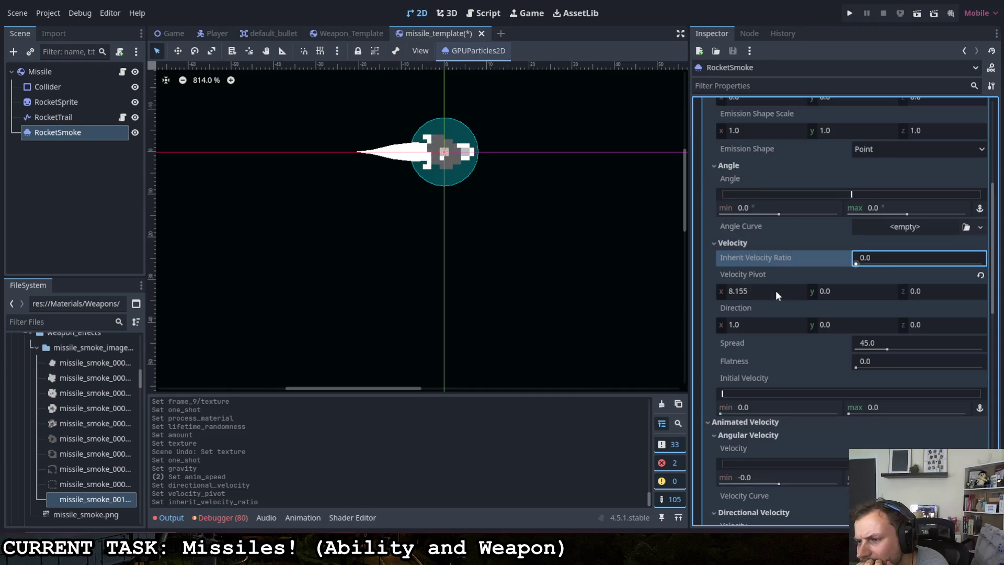
click(733, 272)
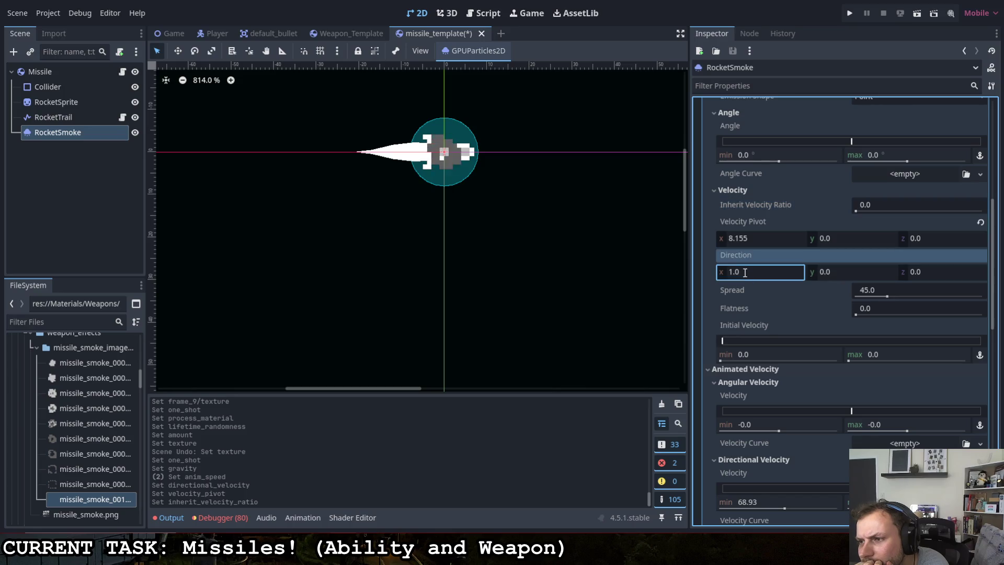
text(-10)
key(Return)
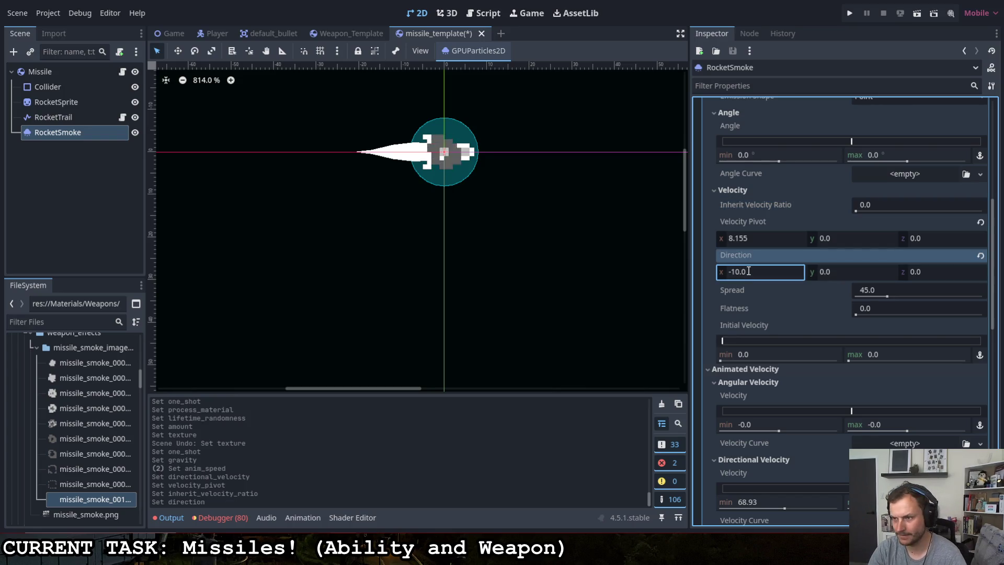
click(750, 273)
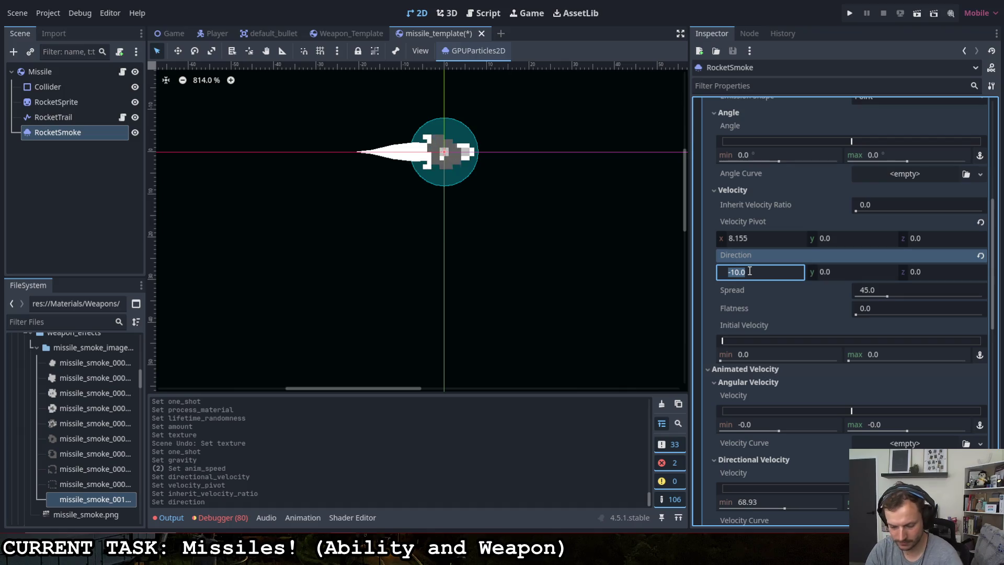
text(-1)
key(Return)
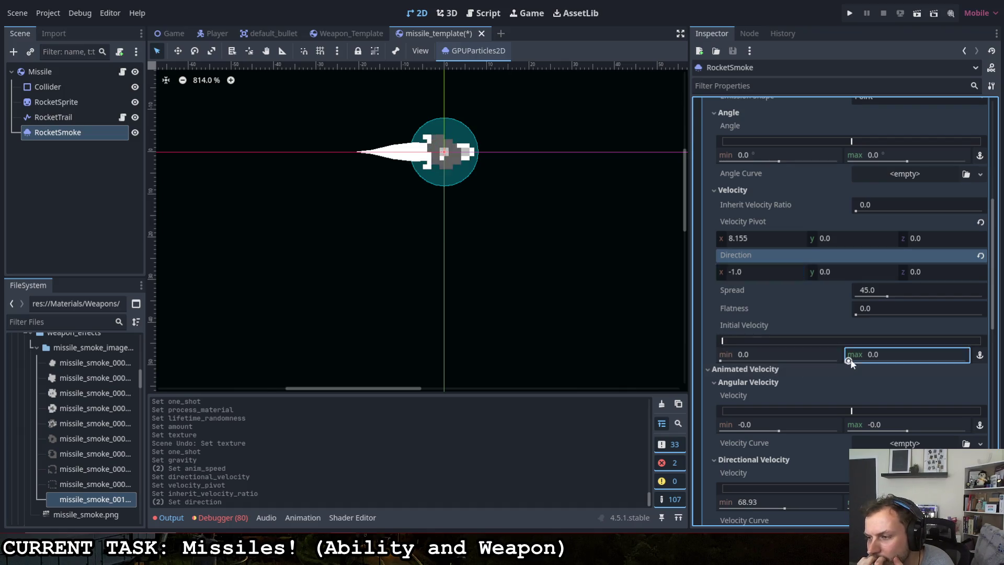
- Raise the Initial Velocity maximum to 120.0
drag(851, 359, 863, 359)
scroll(538, 259, down, 2)
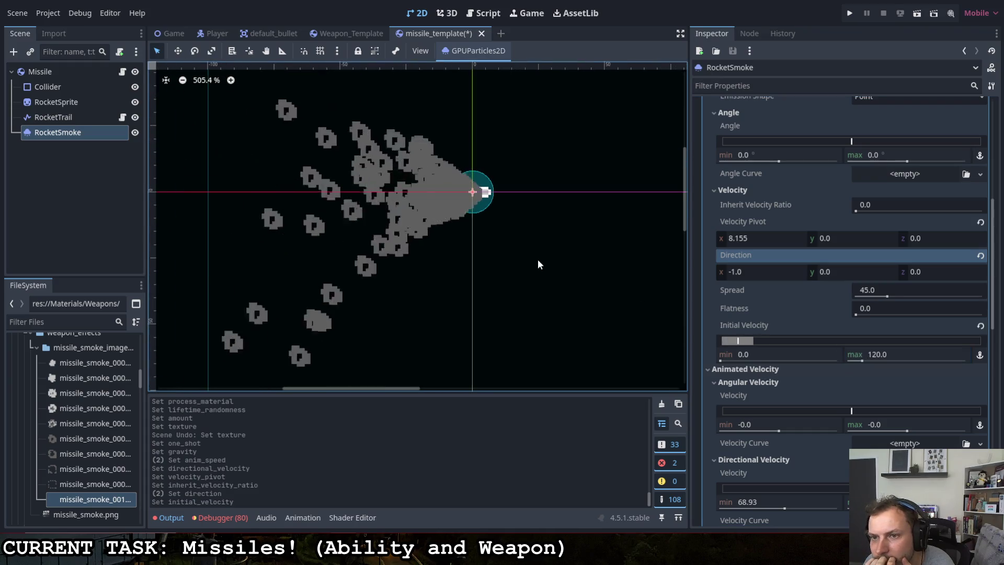
scroll(523, 205, up, 1)
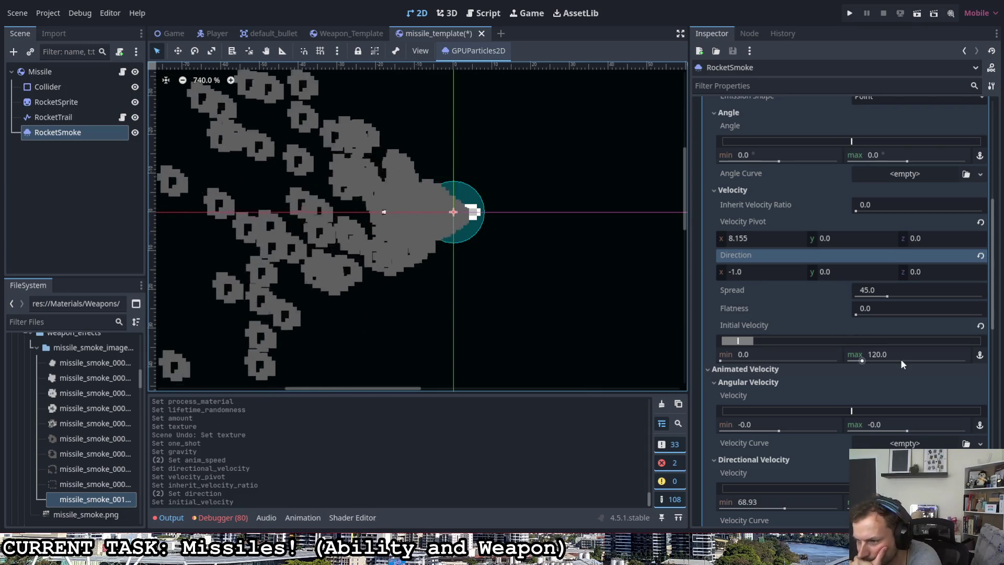
- Try raising the Display > Animation Speed maximum, then return it to 0
scroll(792, 390, down, 1)
scroll(795, 384, down, 2)
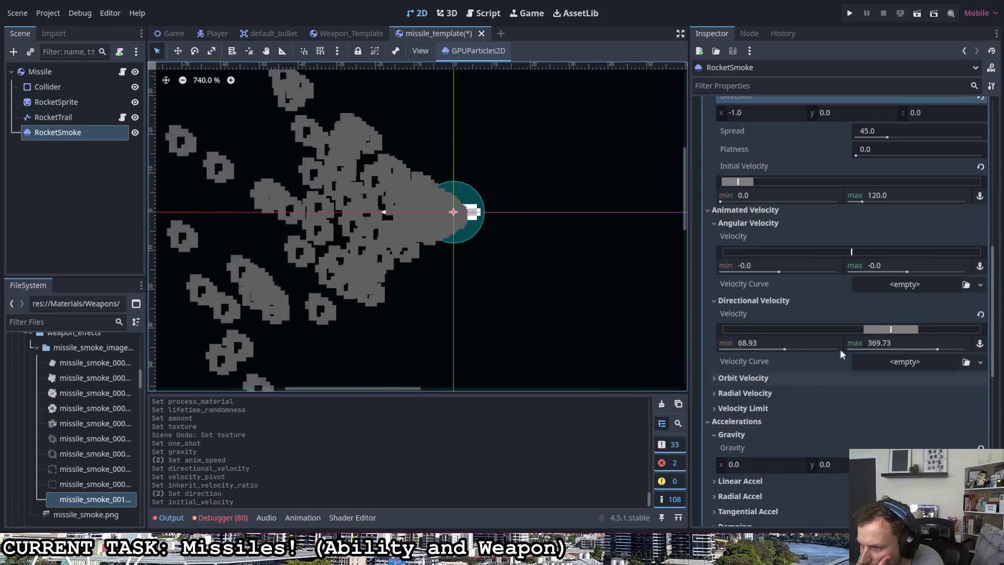
scroll(787, 327, down, 1)
scroll(764, 342, down, 5)
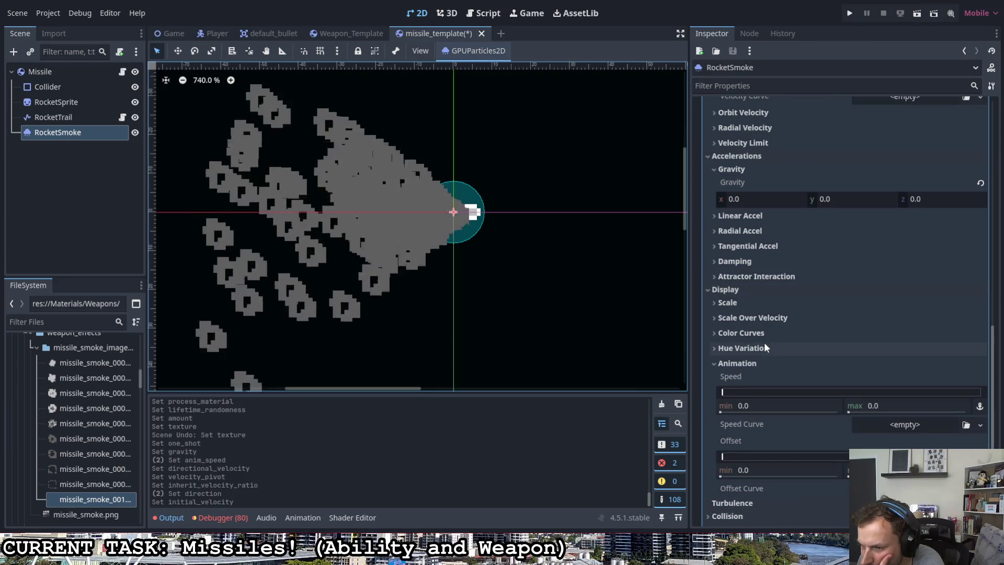
drag(727, 340, 766, 342)
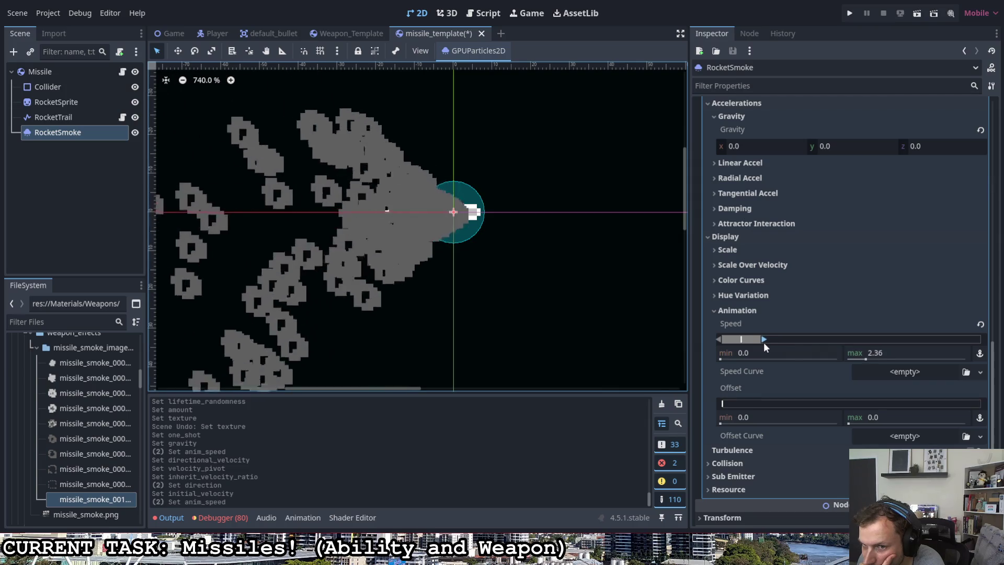
drag(764, 342, 721, 339)
scroll(796, 373, down, 2)
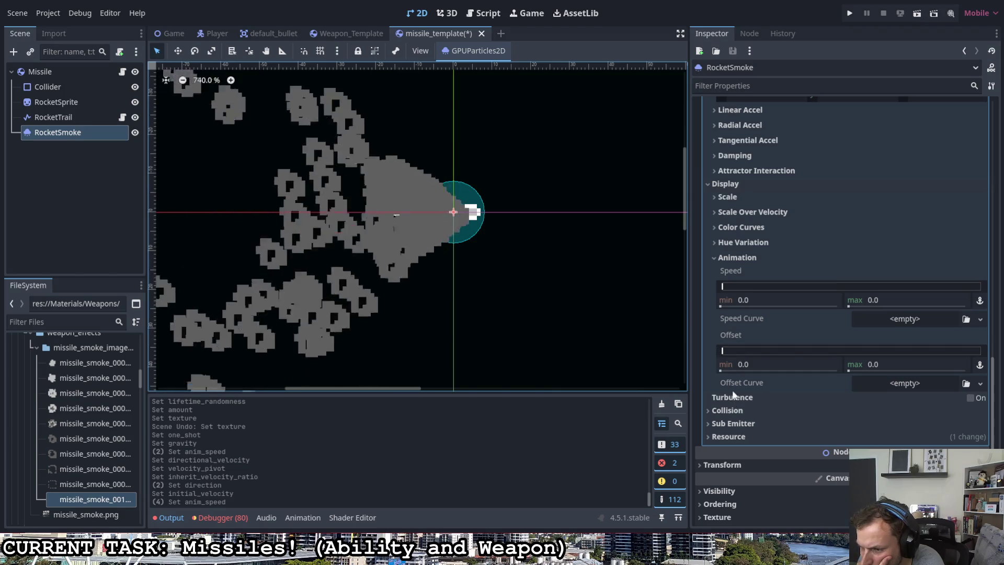
scroll(745, 306, up, 2)
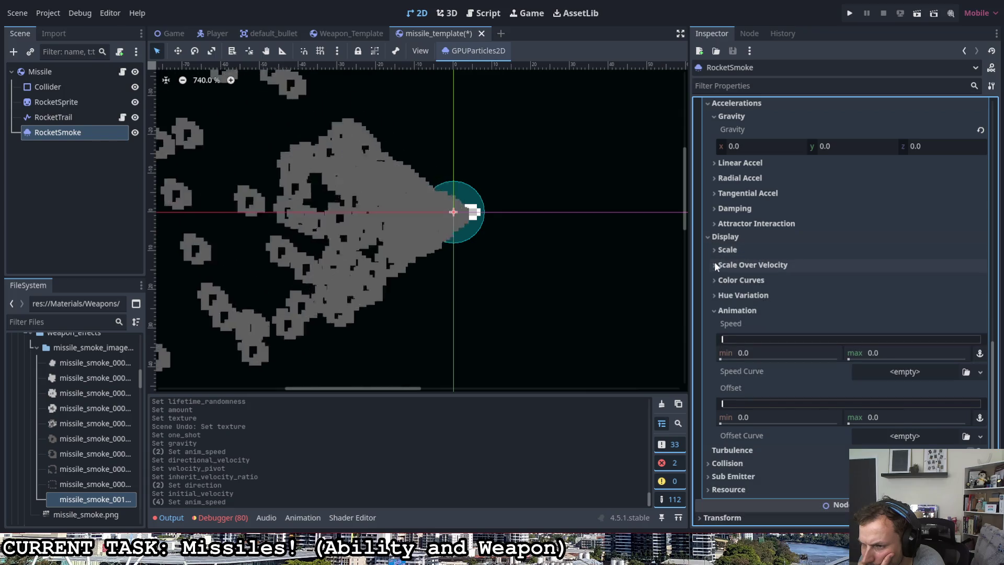
click(713, 279)
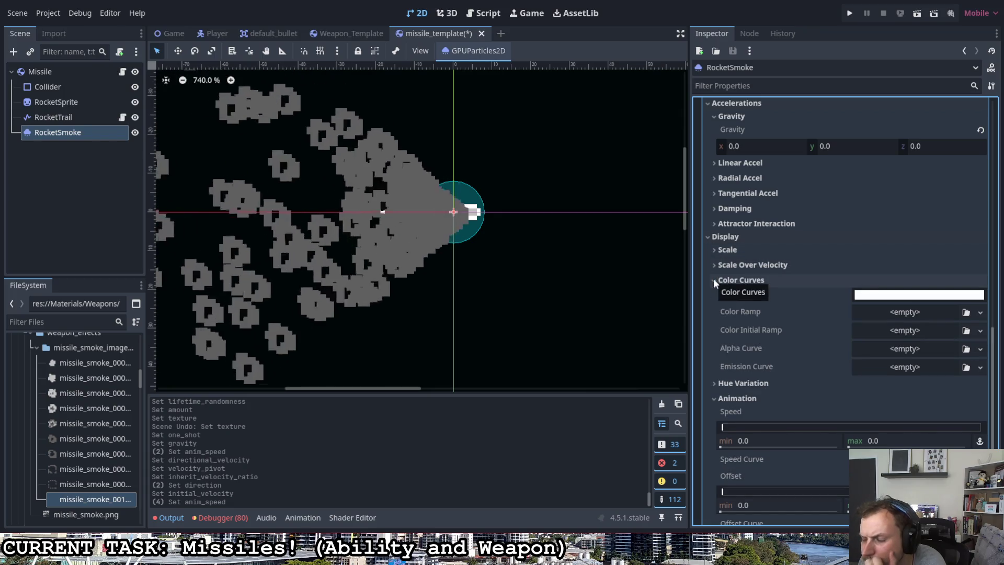
click(712, 279)
click(715, 296)
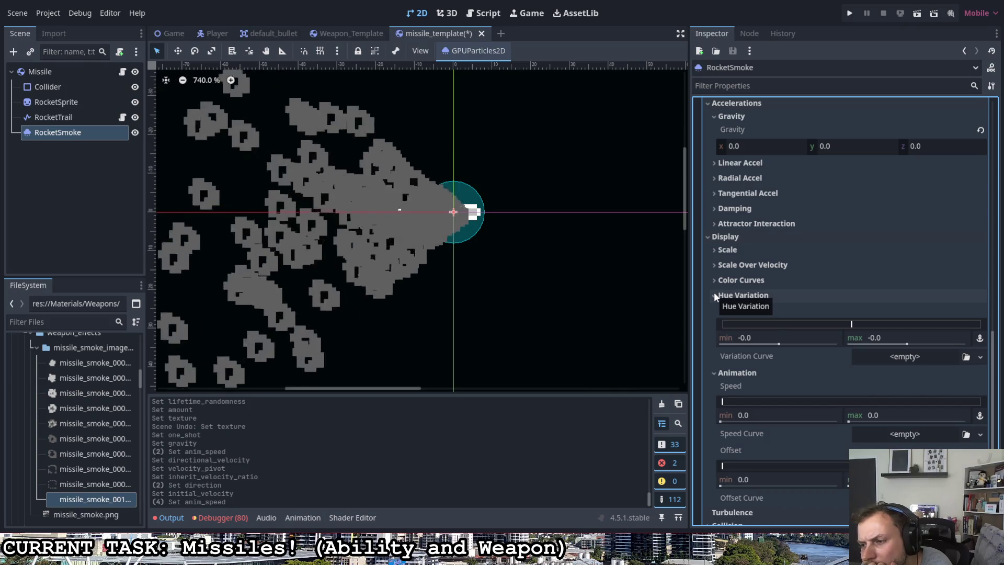
click(714, 294)
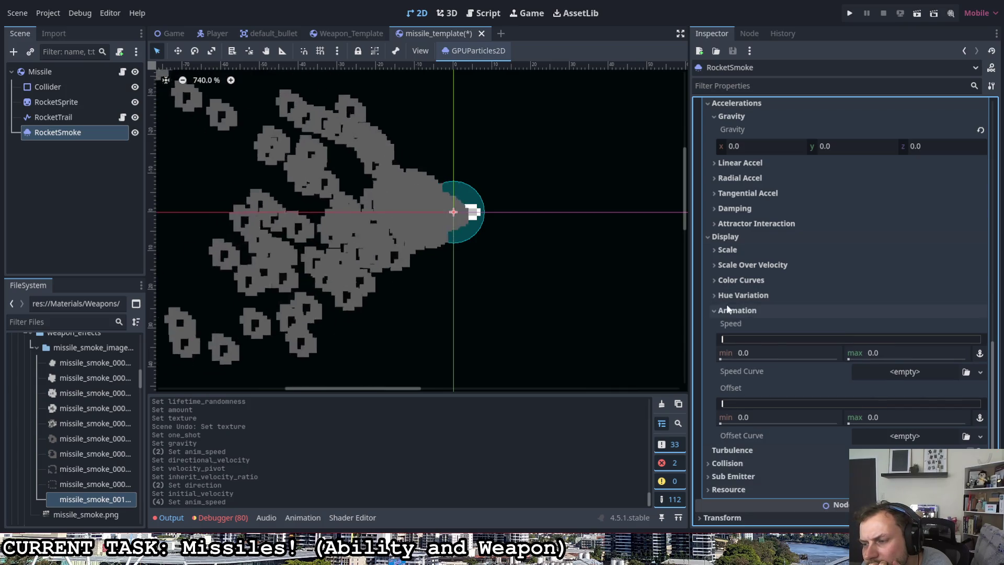
scroll(755, 376, down, 2)
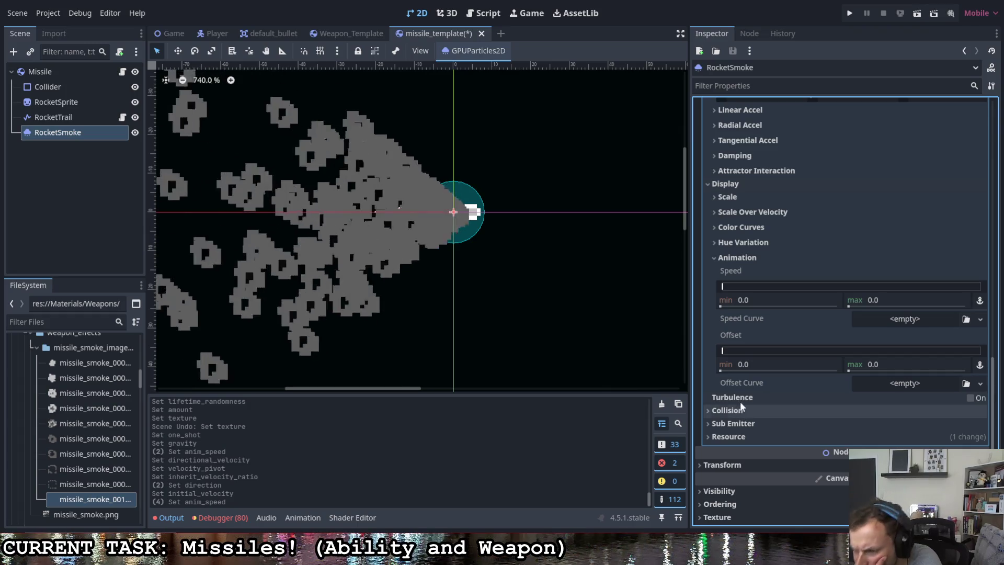
mouse_move(745, 398)
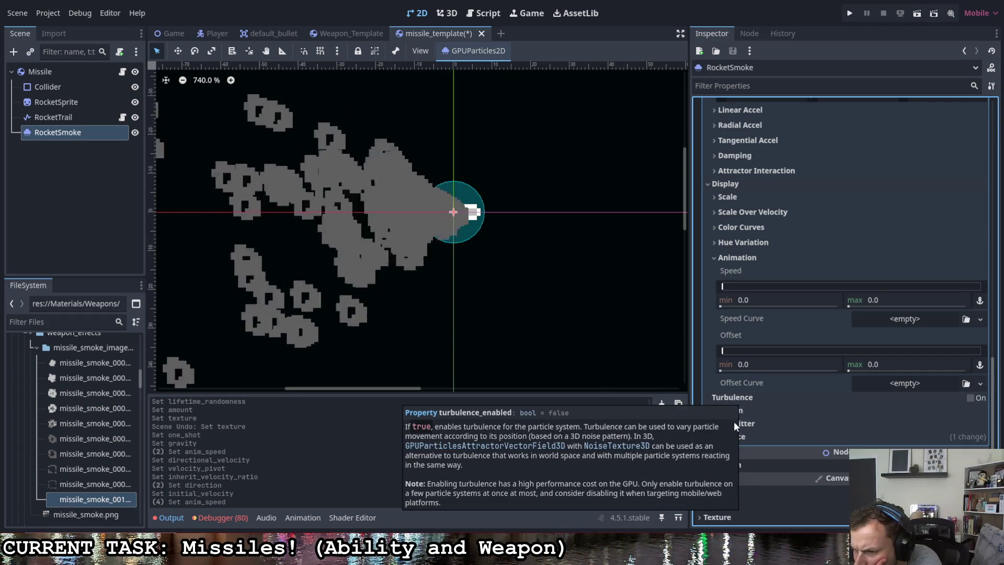
click(746, 423)
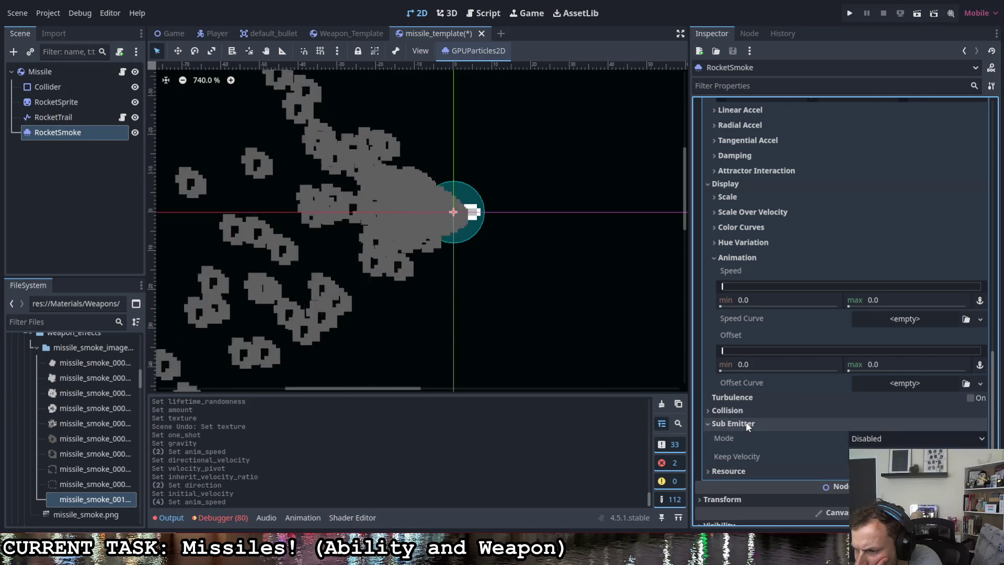
click(746, 423)
click(736, 410)
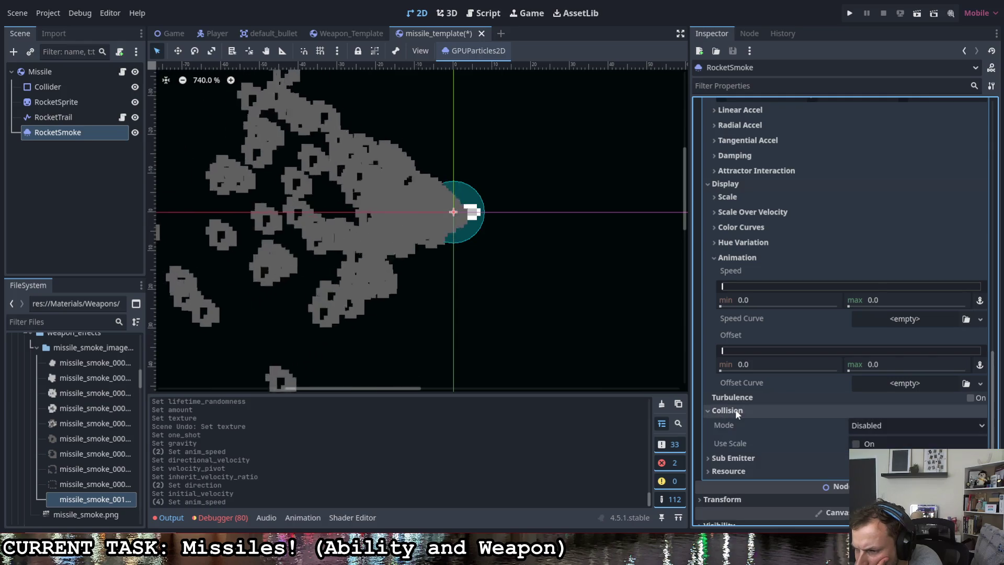
click(739, 410)
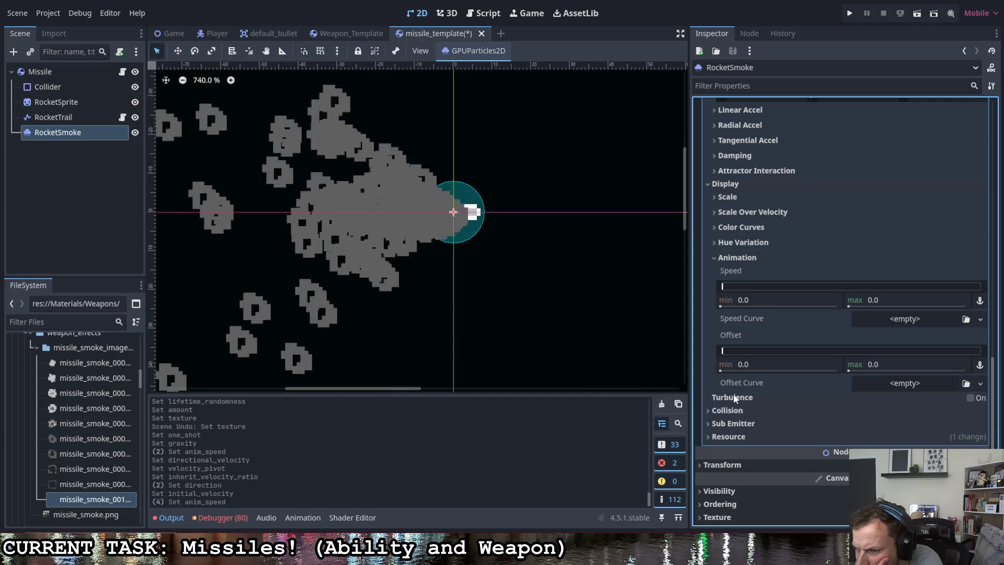
scroll(751, 369, up, 3)
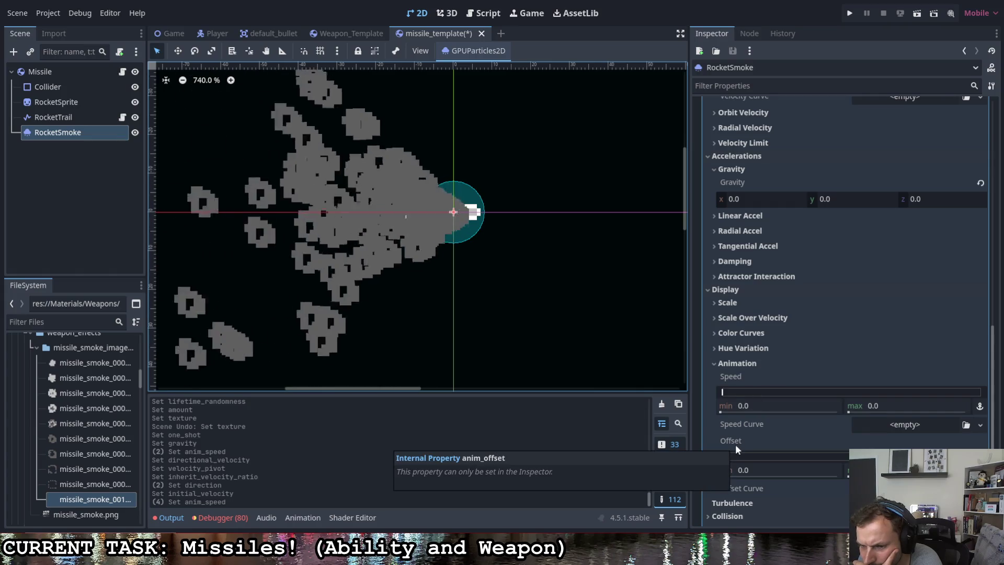
drag(735, 456, 791, 456)
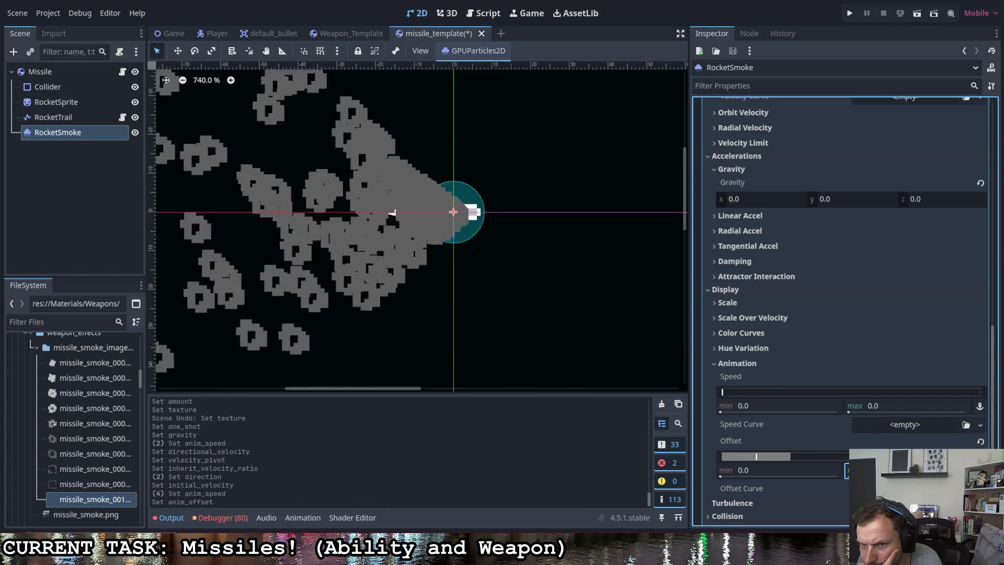
click(814, 453)
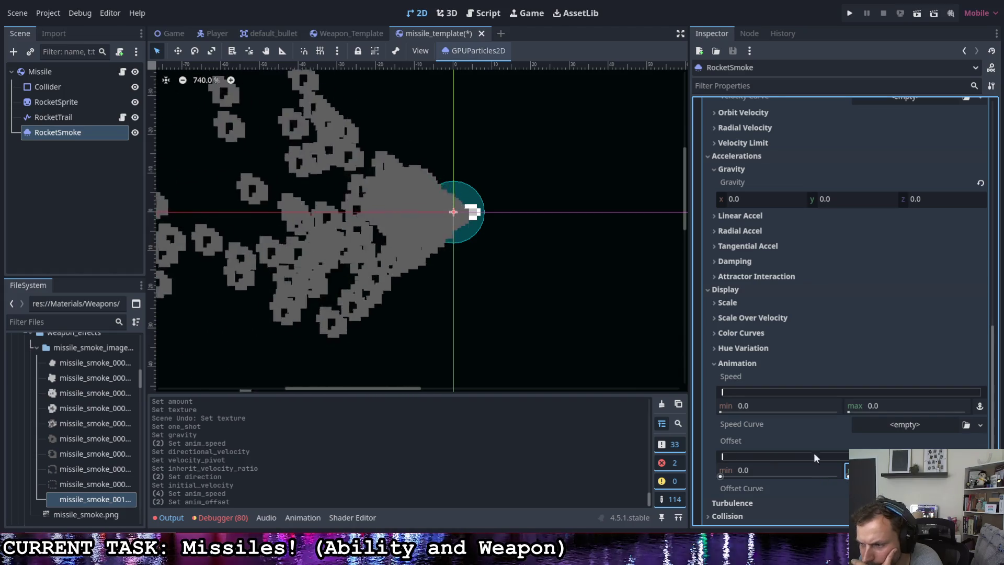
scroll(799, 359, up, 1)
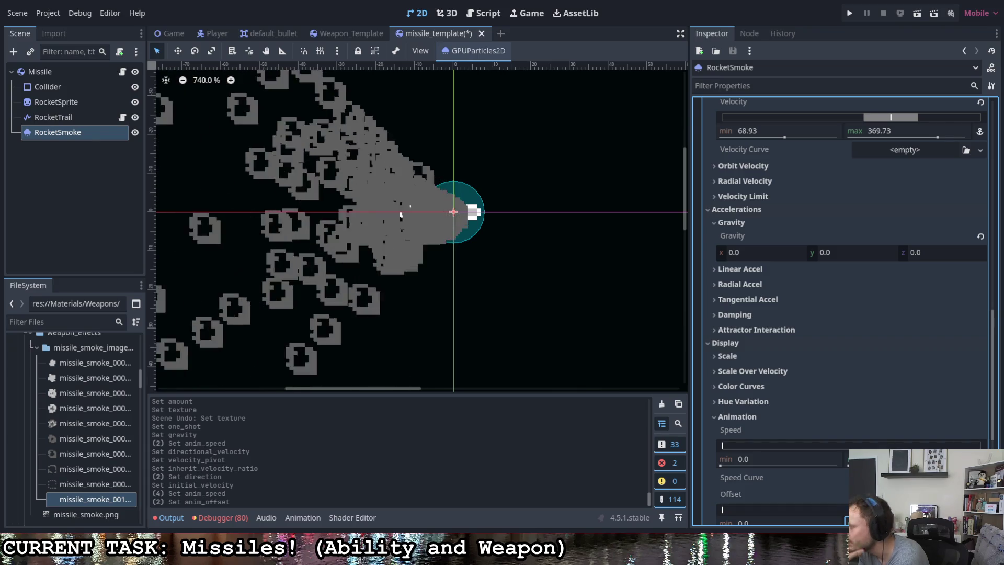
scroll(764, 253, up, 5)
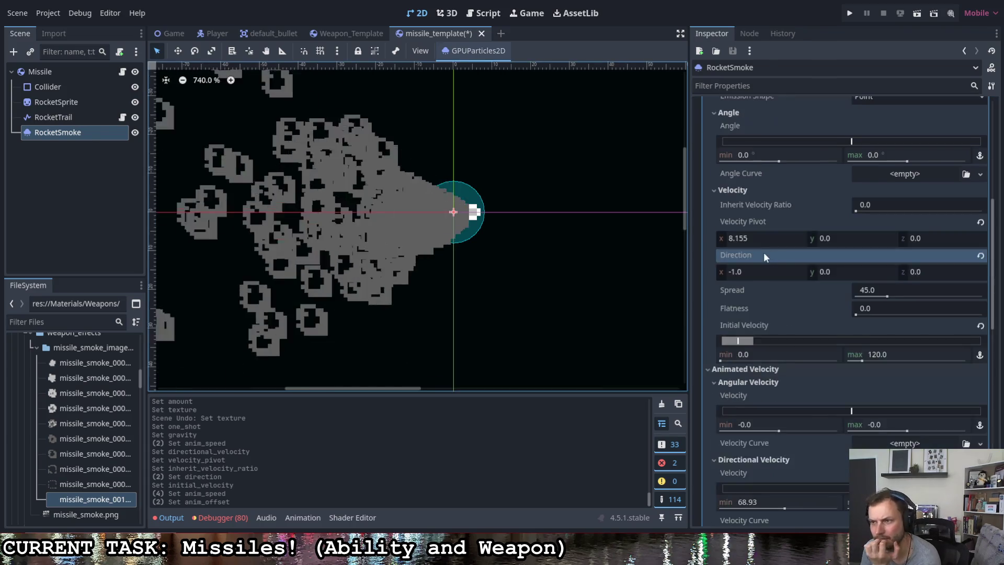
scroll(764, 252, up, 5)
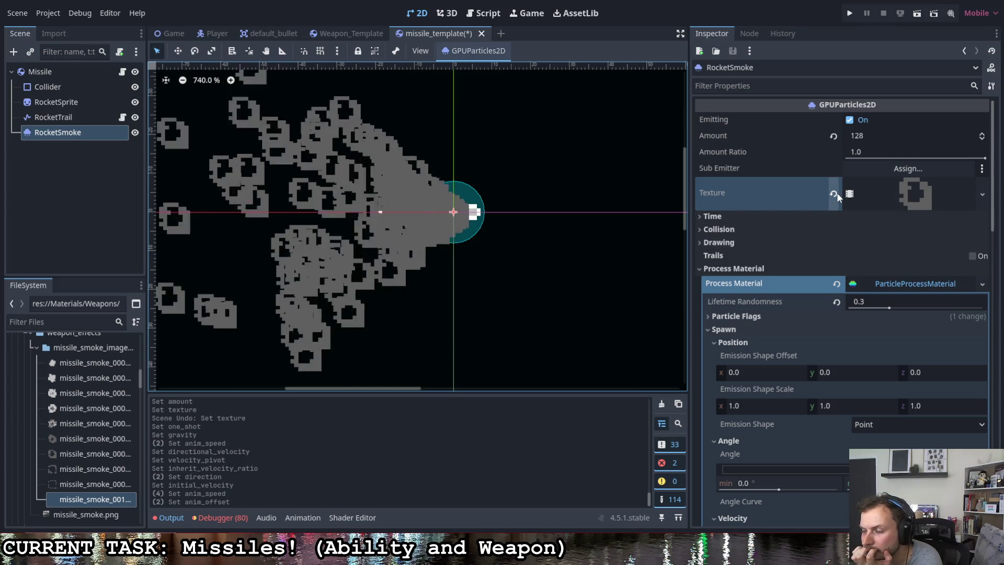
- Replace the particle Texture with missile_smoke.png from the FileSystem dock
click(834, 194)
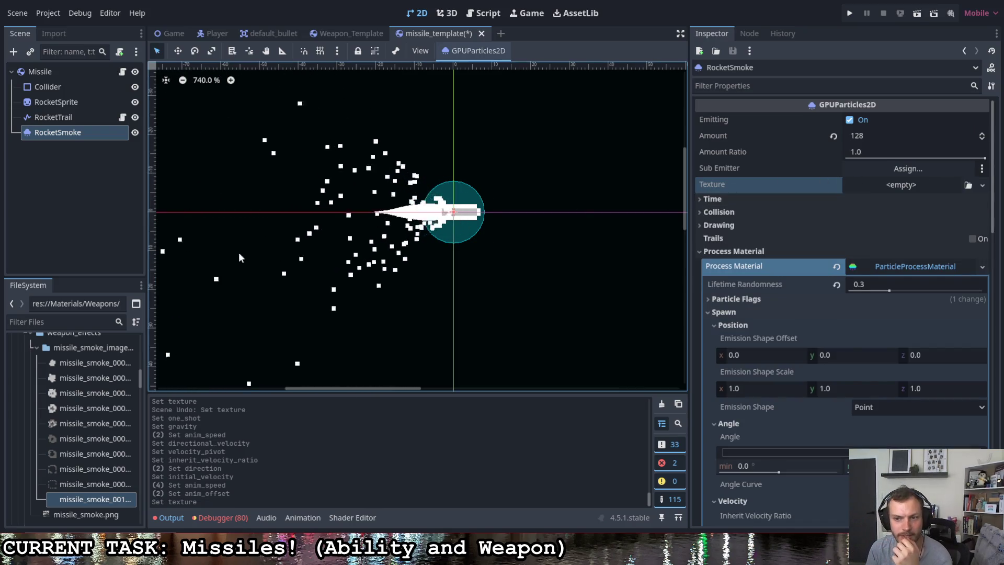
scroll(78, 460, down, 3)
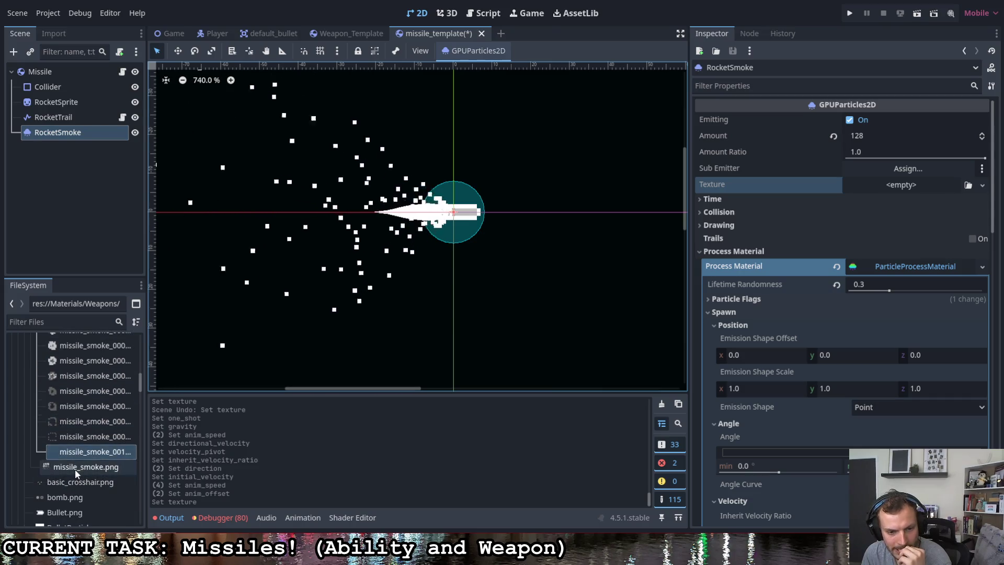
mouse_move(76, 471)
mouse_down()
mouse_move(418, 366)
mouse_move(863, 168)
mouse_move(883, 187)
mouse_up()
scroll(563, 238, down, 3)
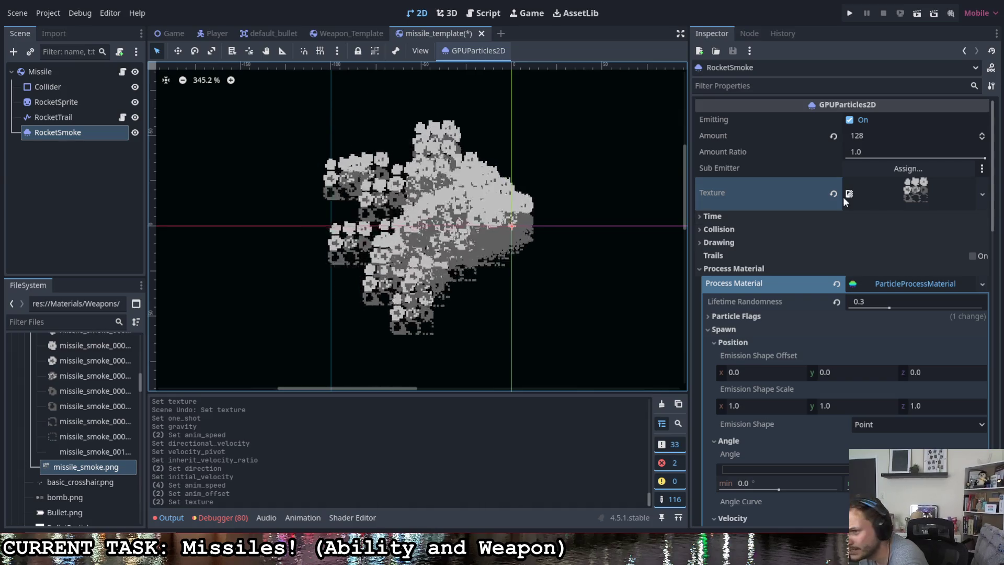
click(982, 194)
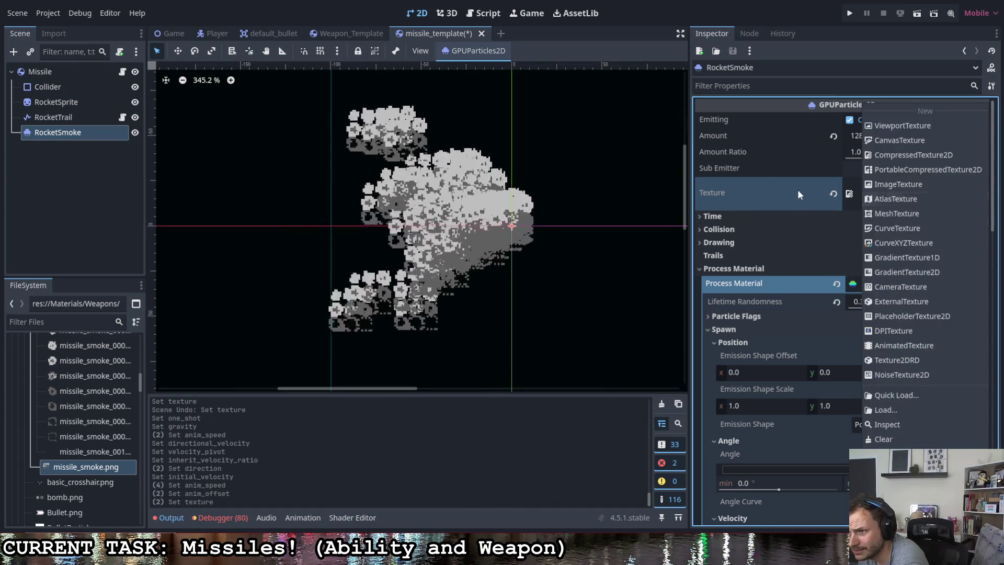
click(799, 194)
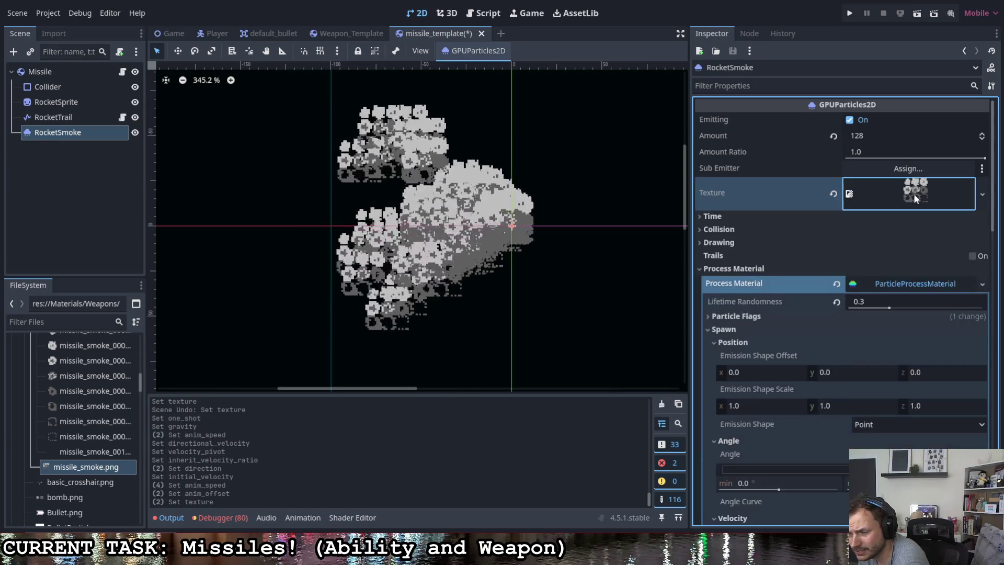
- Collapse the process material and expand CanvasItem > Material
click(903, 281)
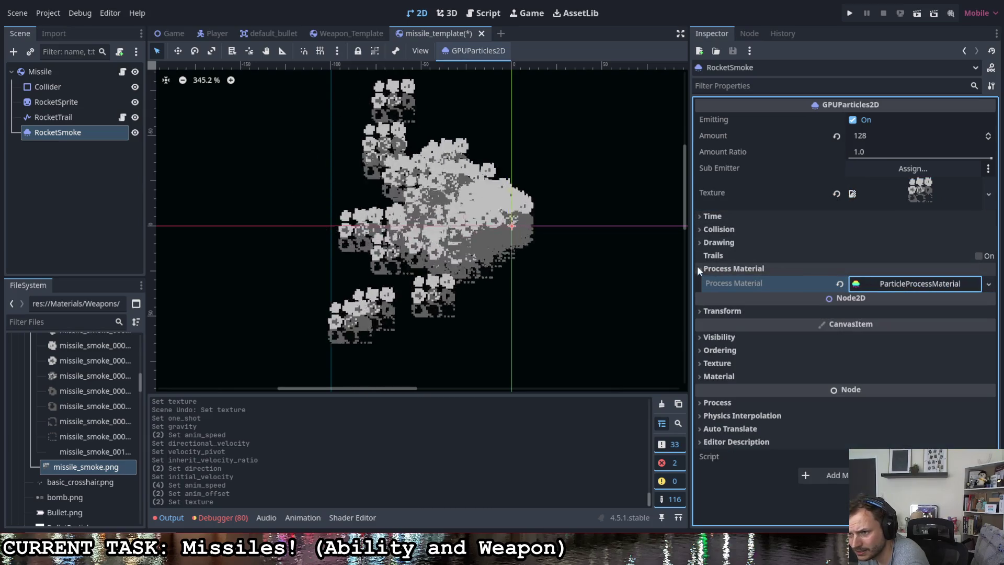
click(701, 240)
click(701, 241)
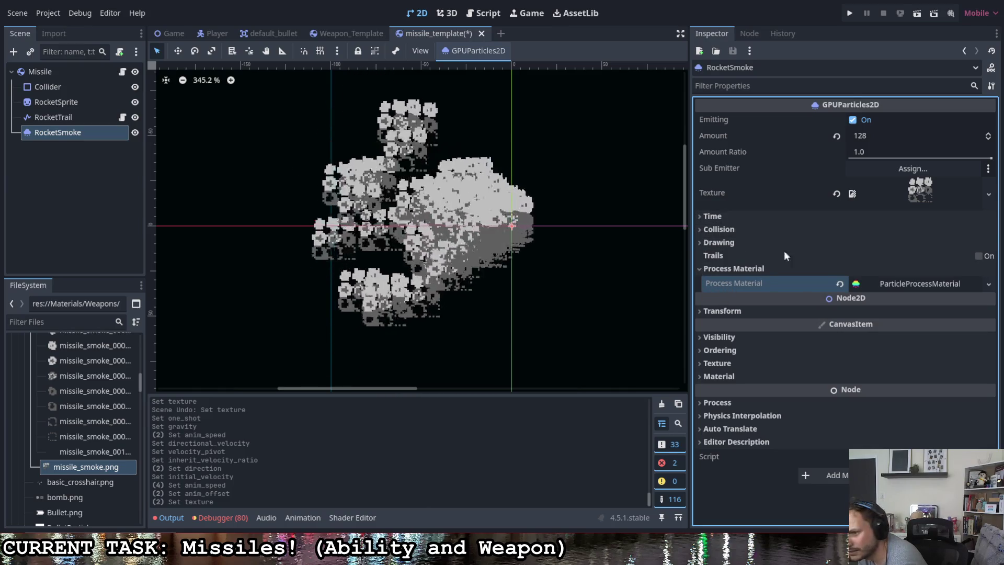
click(701, 376)
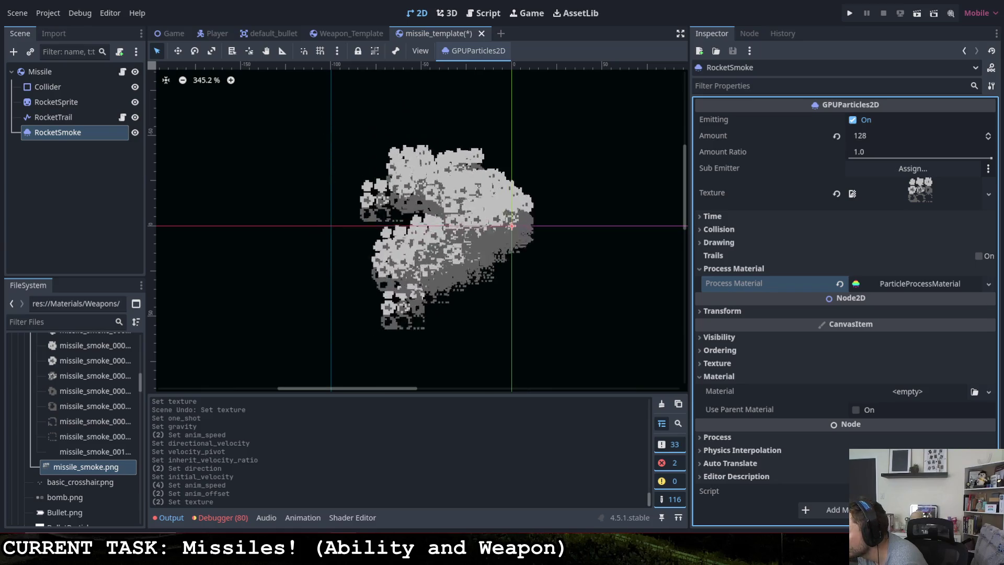
- Create a new CanvasItemMaterial in RocketSmoke's Material slot
click(902, 283)
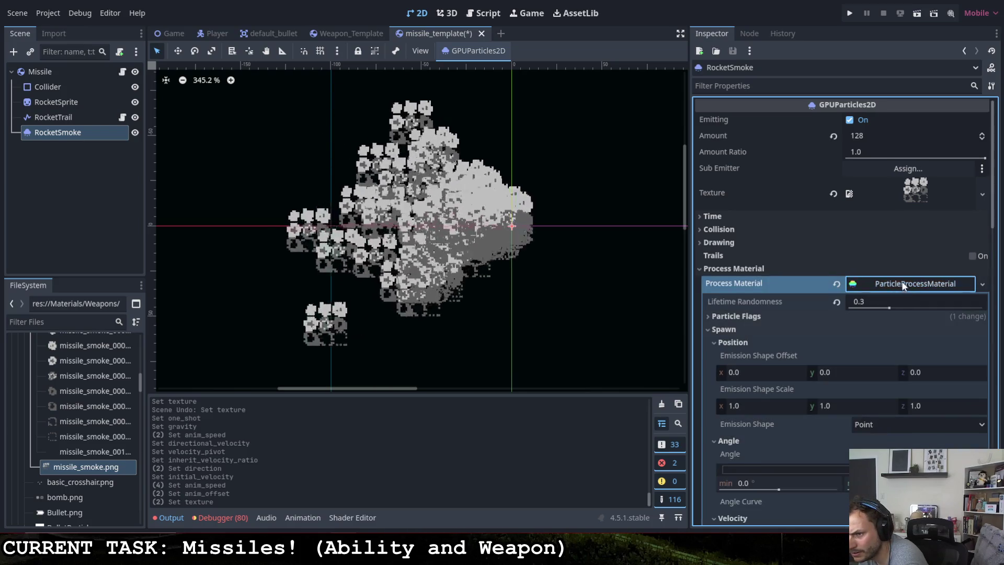
click(905, 285)
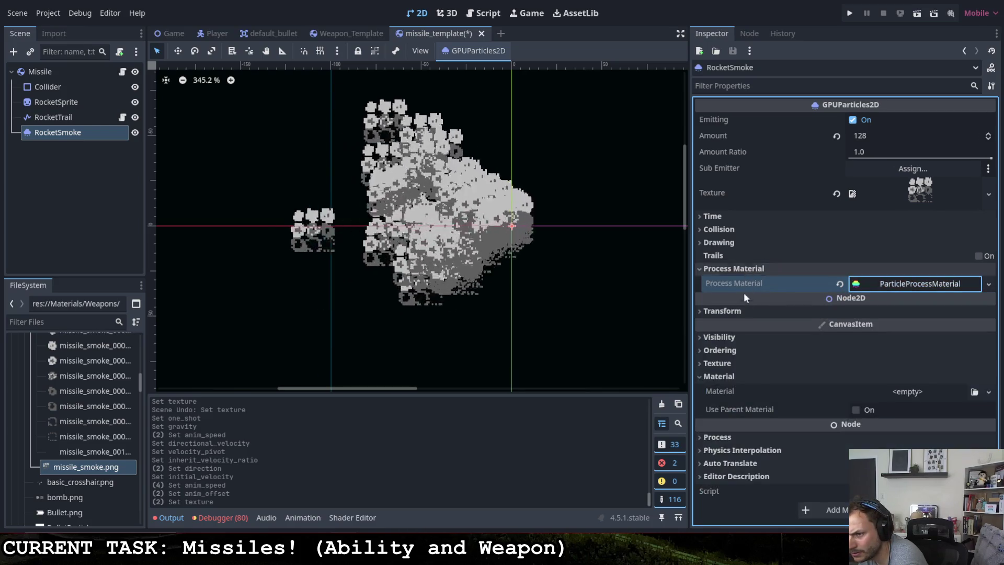
click(914, 391)
click(940, 425)
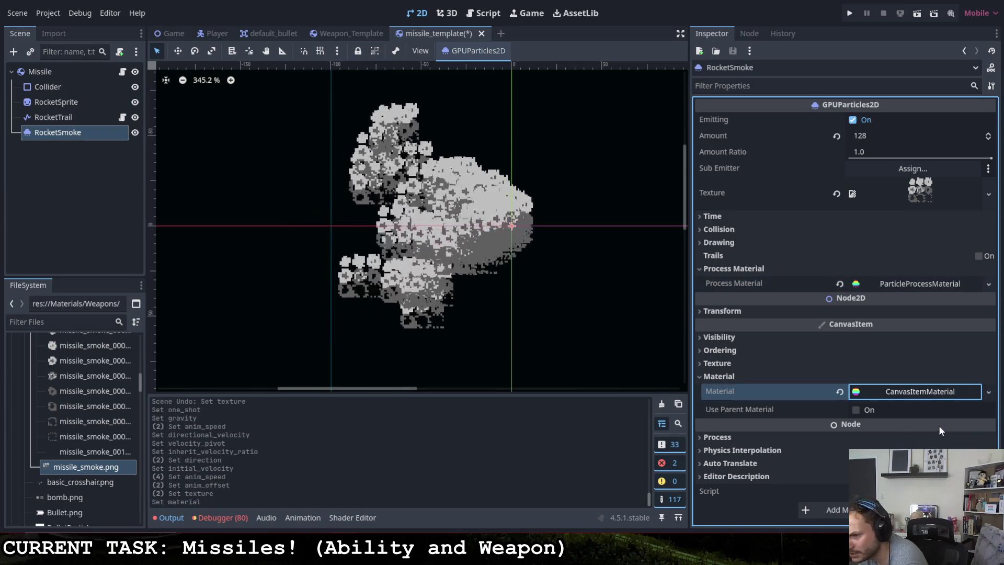
- Enable Particles Animation with H Frames 3 and V Frames 4
click(932, 397)
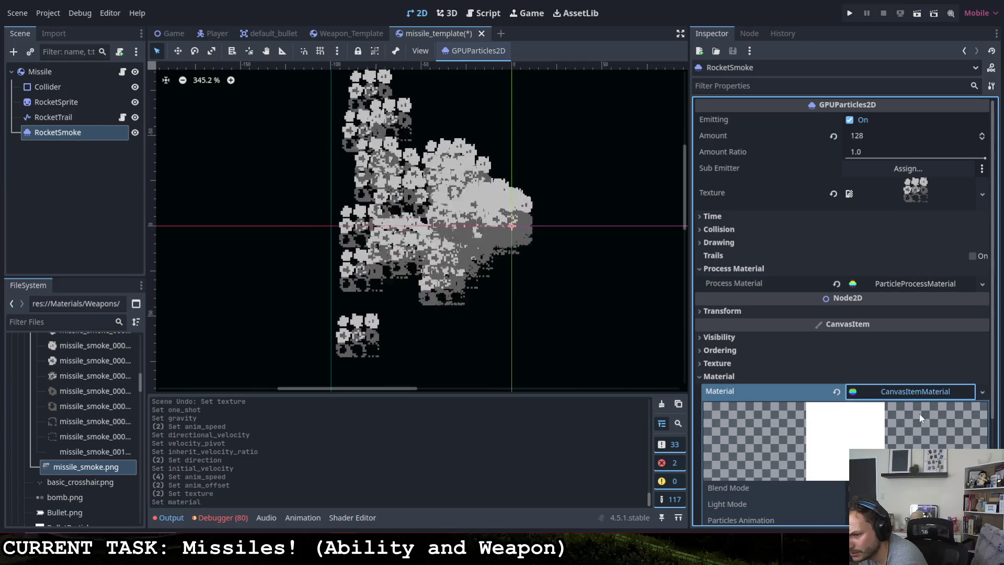
scroll(918, 412, down, 3)
click(864, 381)
click(866, 398)
text(3)
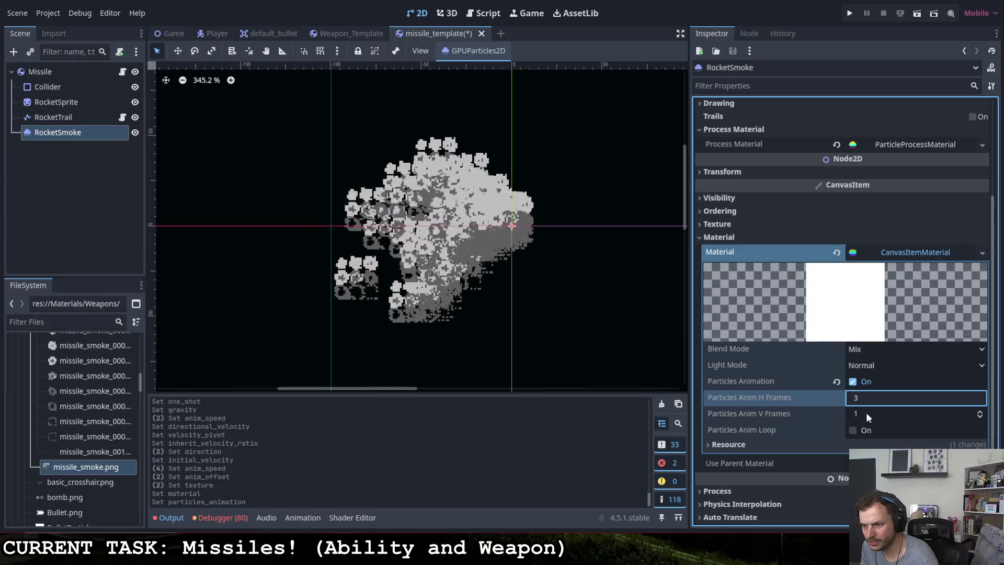
click(866, 412)
text(4)
click(868, 397)
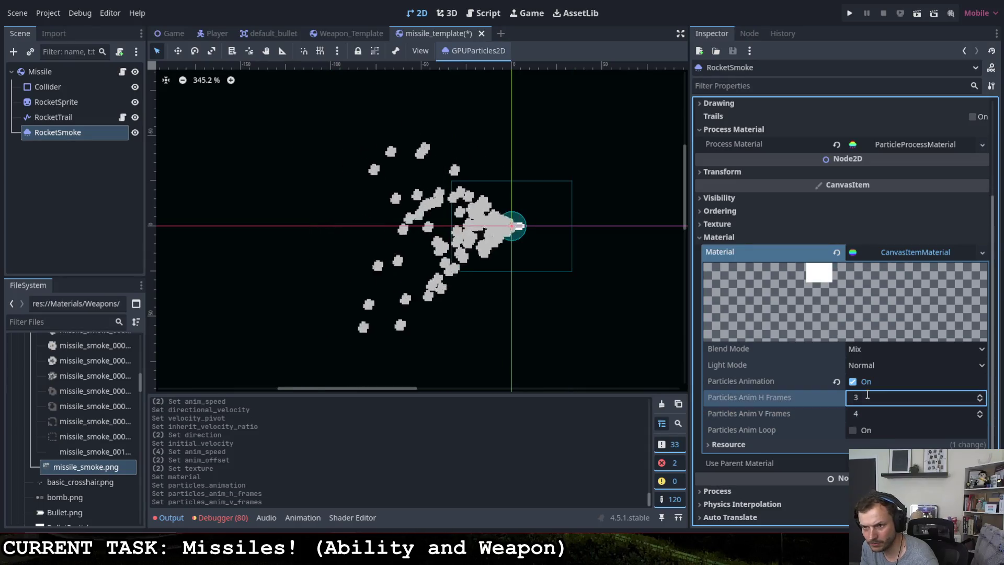
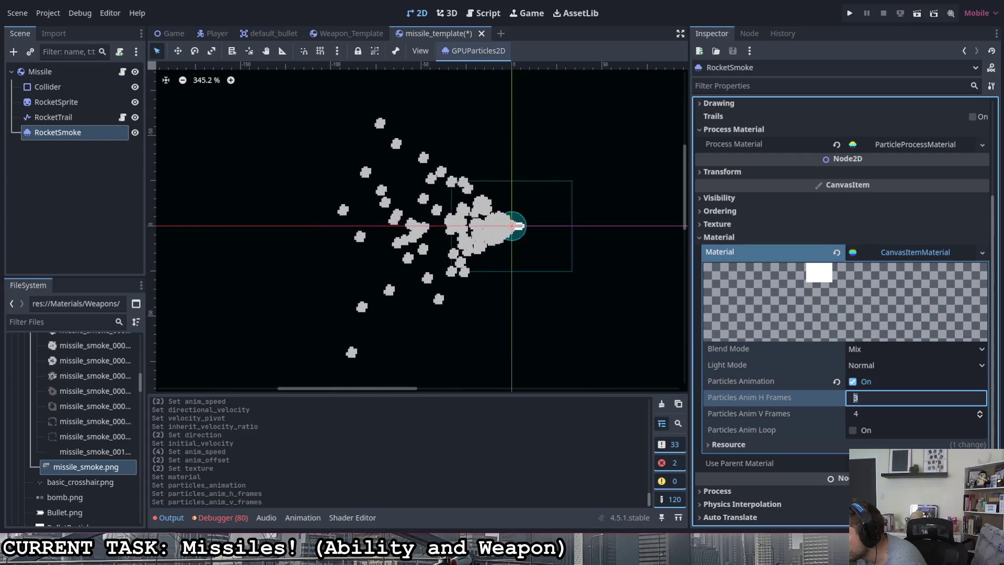
- Expand the ParticleProcessMaterial and set the smoke animation speed range to 0.64 min and 1.71 max
scroll(833, 246, up, 3)
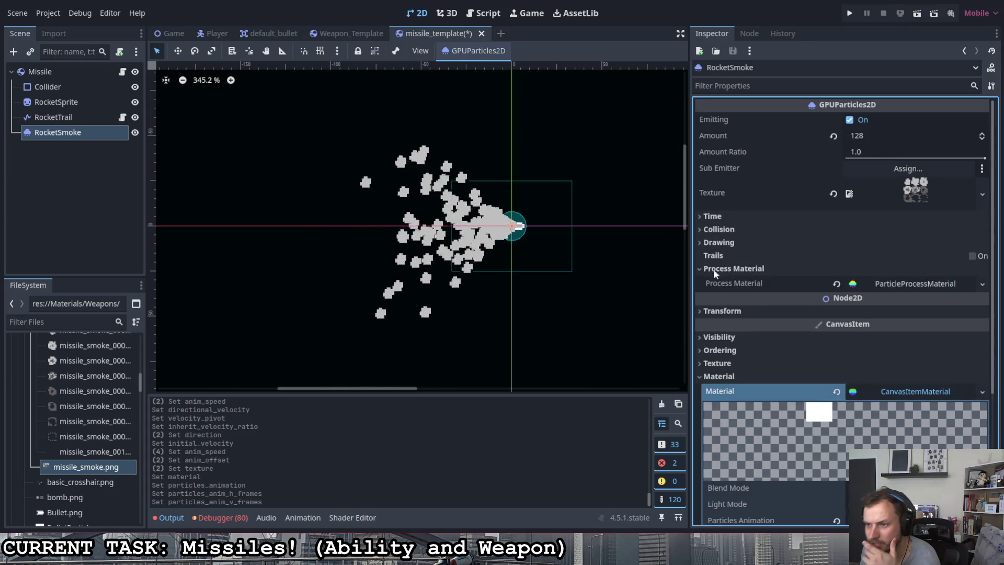
click(895, 286)
scroll(790, 351, down, 10)
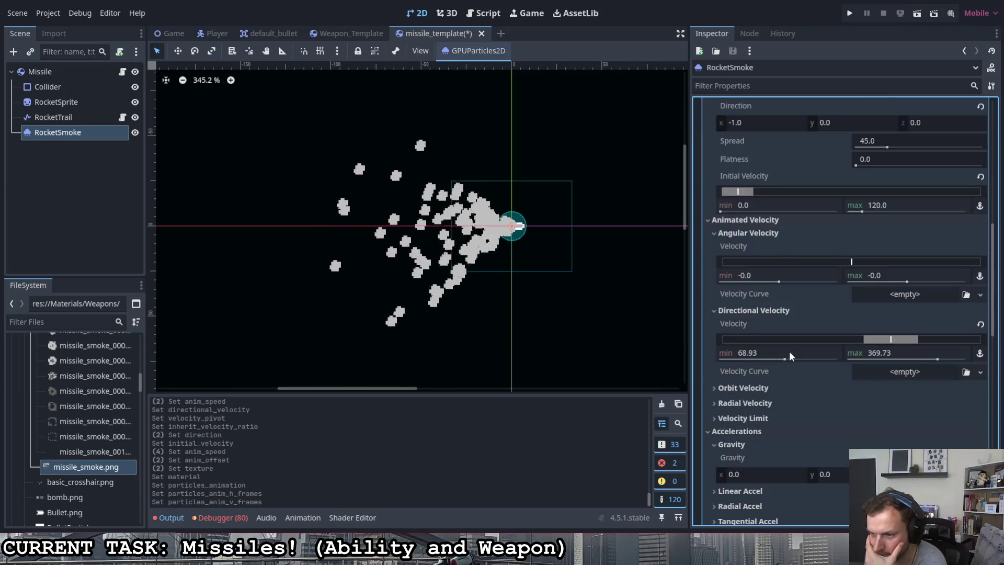
scroll(790, 361, down, 5)
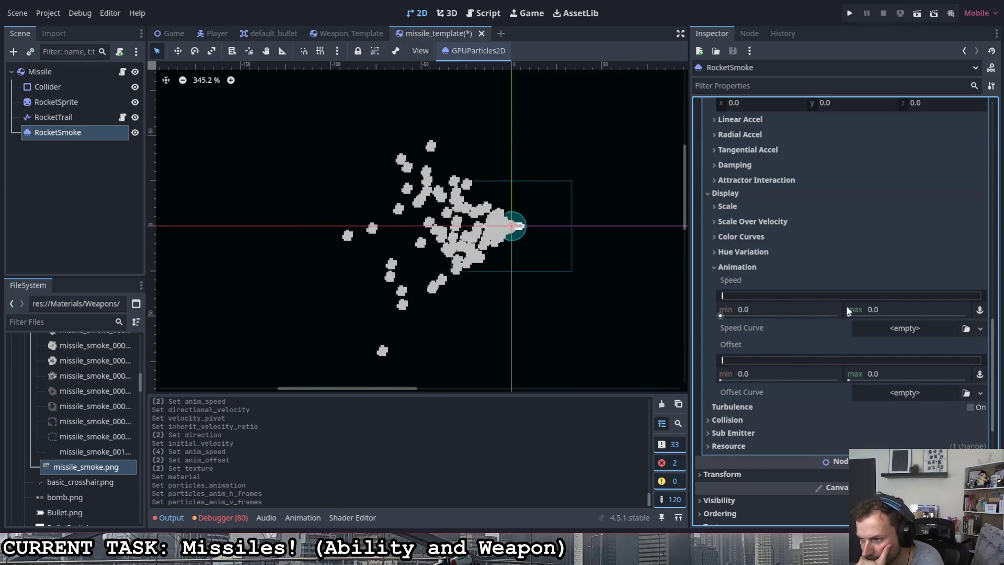
drag(849, 316, 863, 316)
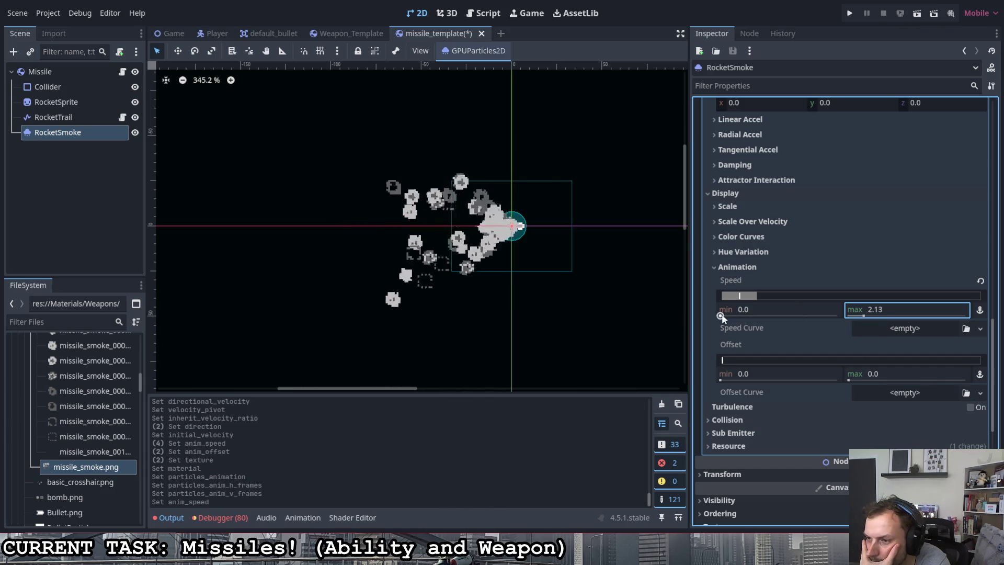
mouse_move(722, 315)
mouse_down()
mouse_move(762, 315)
mouse_move(726, 316)
mouse_up()
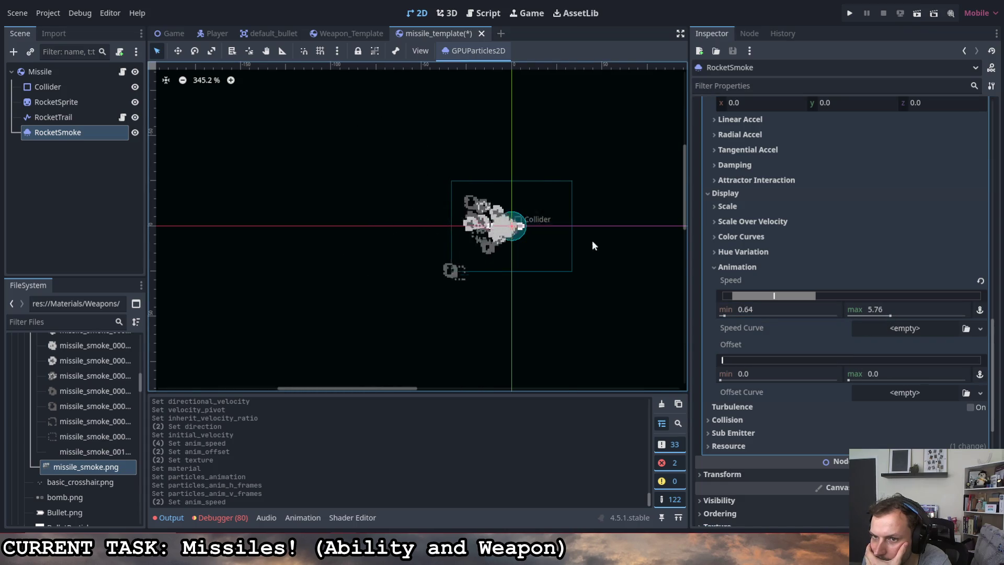
drag(889, 316, 861, 317)
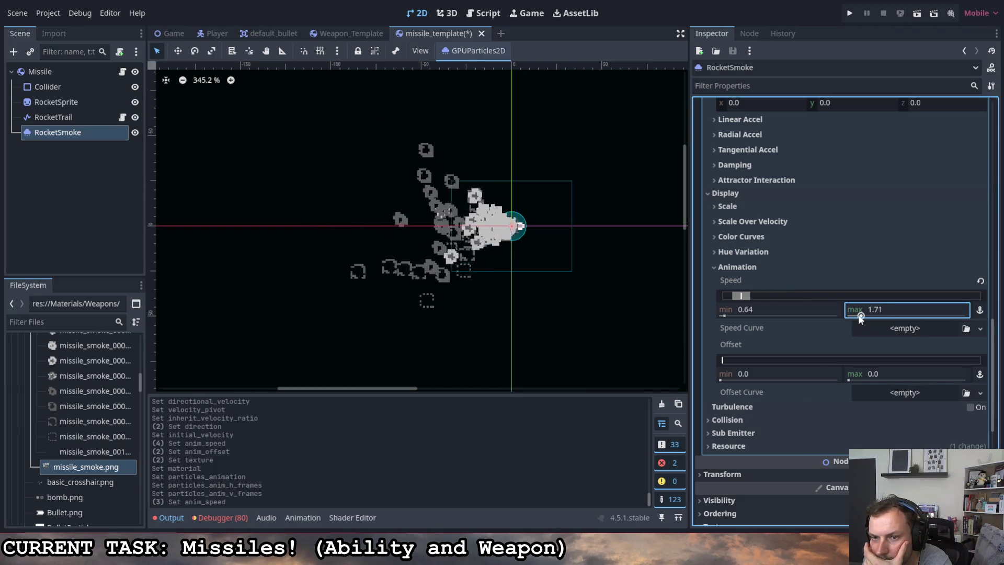
click(861, 317)
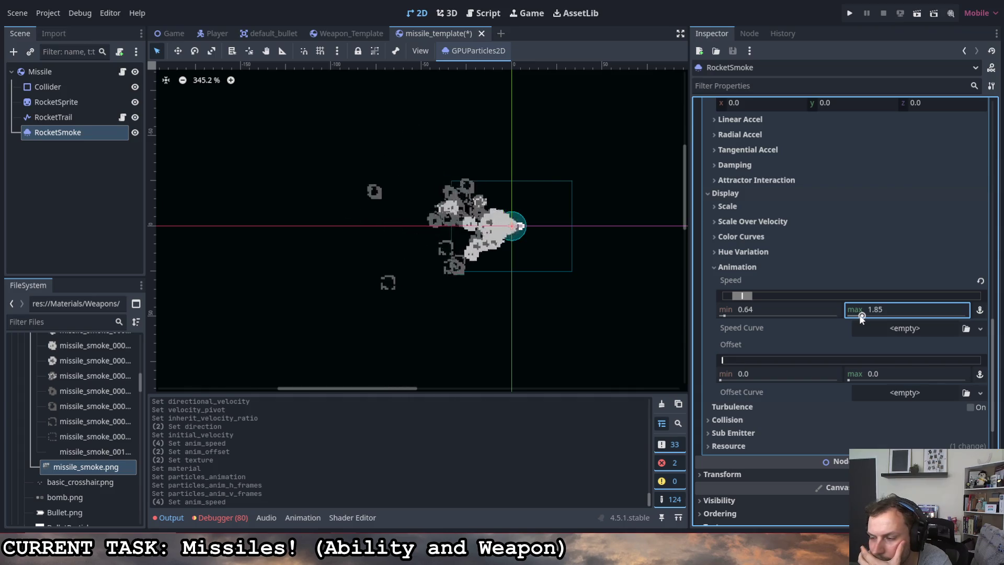
drag(861, 317, 861, 320)
scroll(761, 273, up, 3)
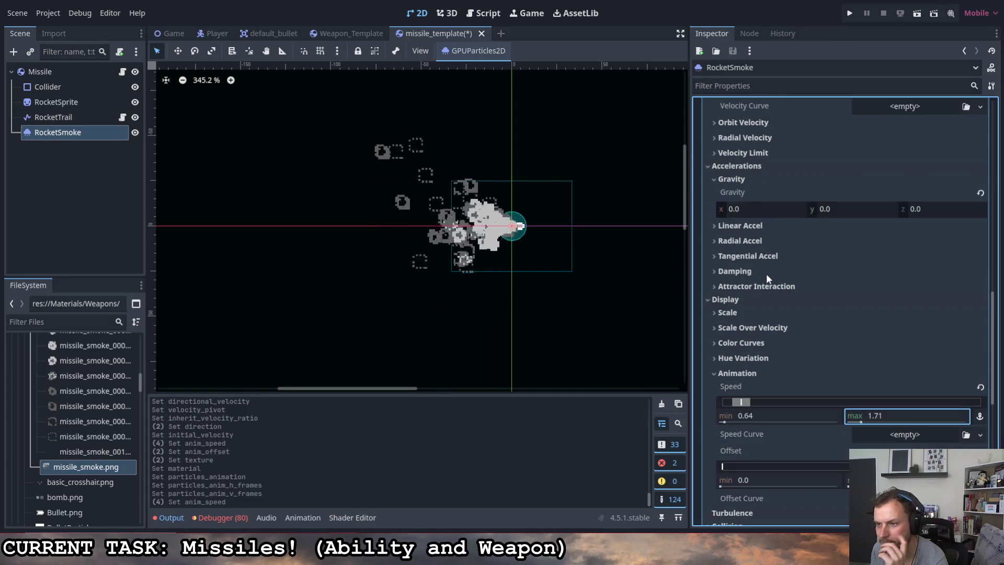
scroll(814, 293, up, 15)
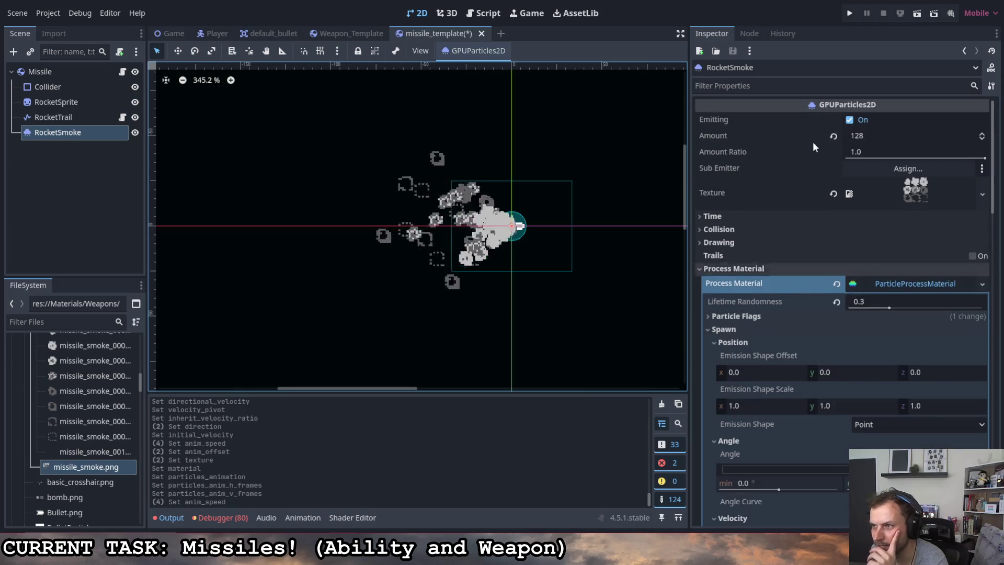
- Set the RocketSmoke GPUParticles2D Amount to 8
double_click(862, 137)
text(8)
key(Return)
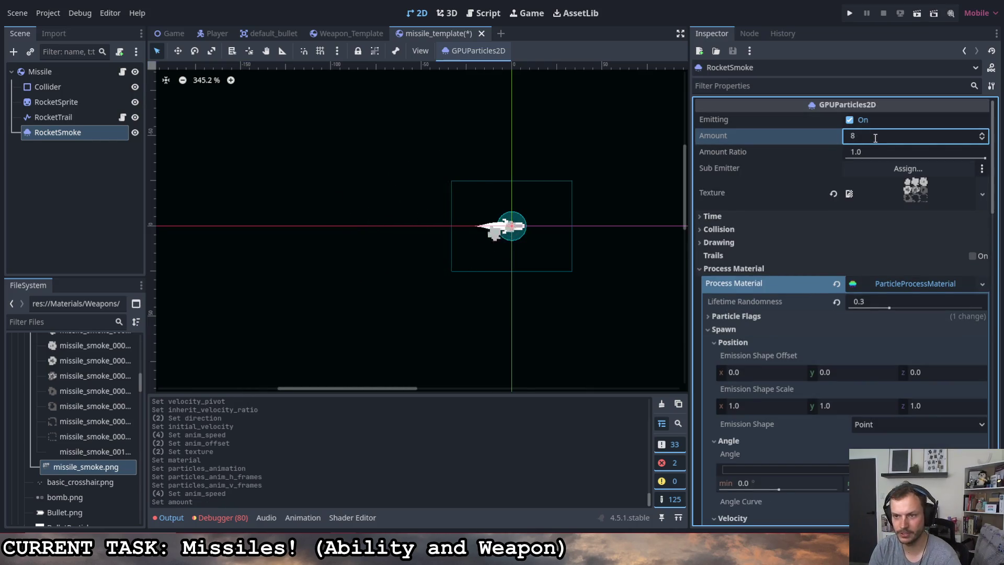
- Lower the maximum animation speed to 1.57, keeping the minimum at 0.64
scroll(539, 229, up, 5)
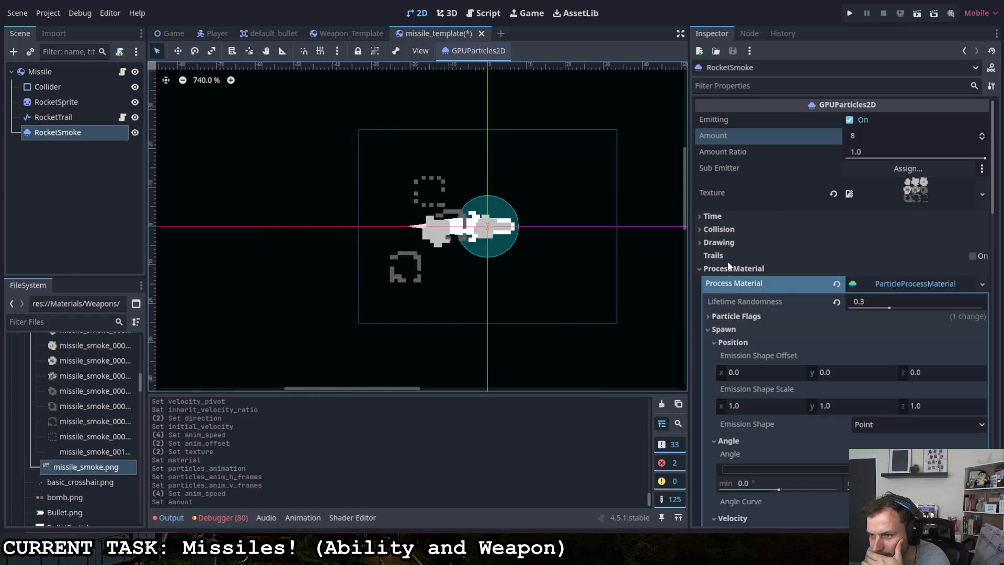
scroll(733, 267, down, 2)
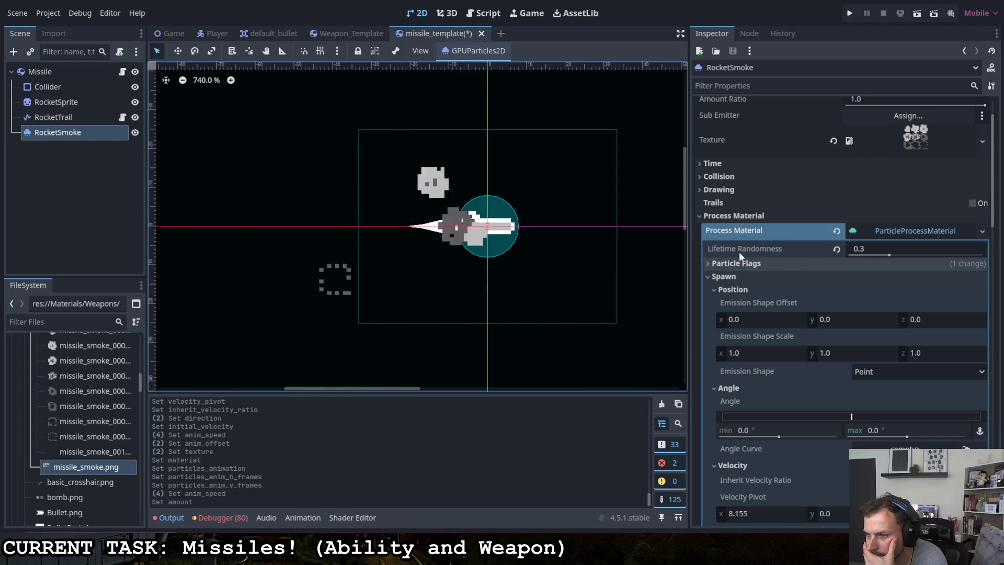
scroll(745, 271, down, 10)
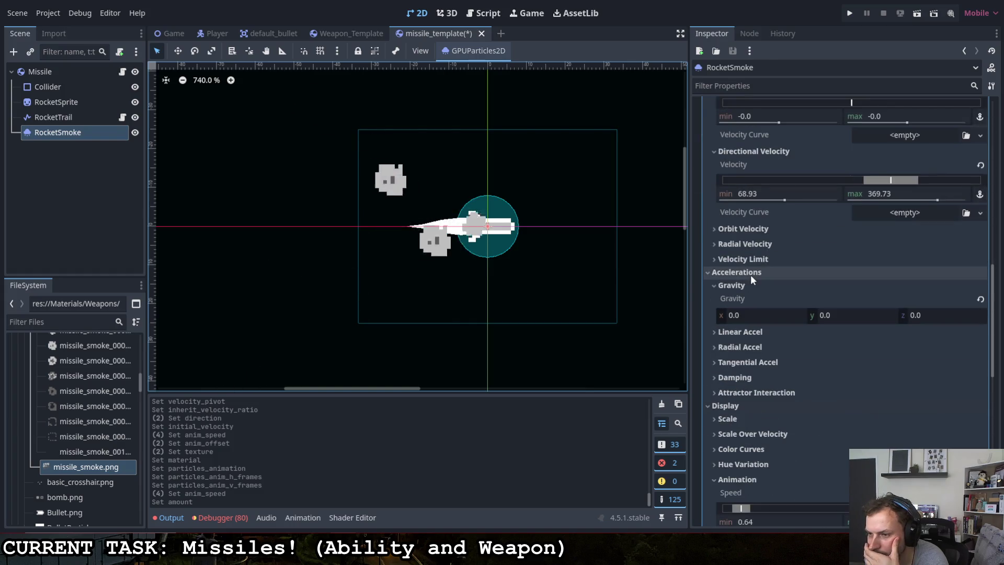
scroll(755, 278, down, 5)
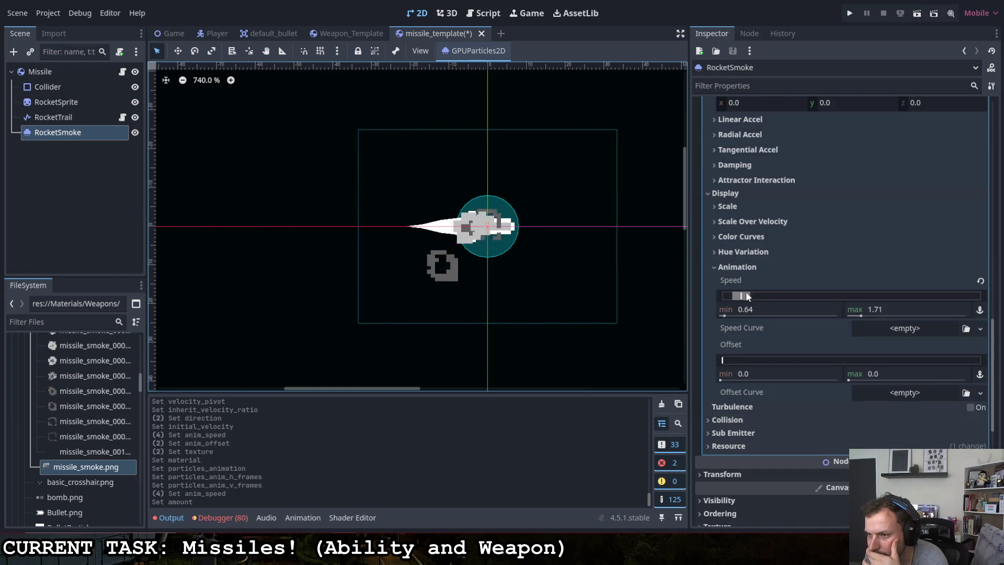
drag(862, 316, 858, 317)
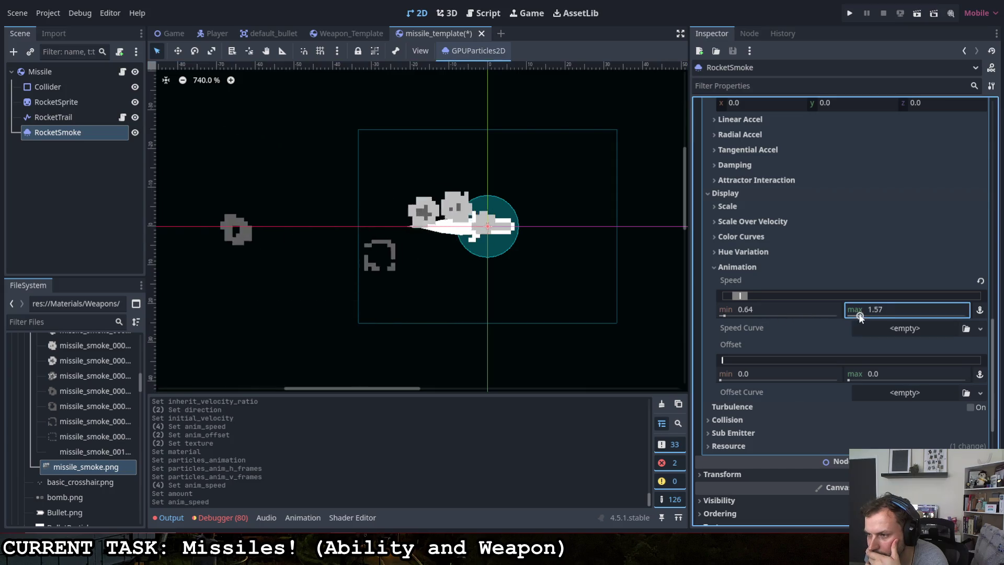
scroll(798, 285, up, 15)
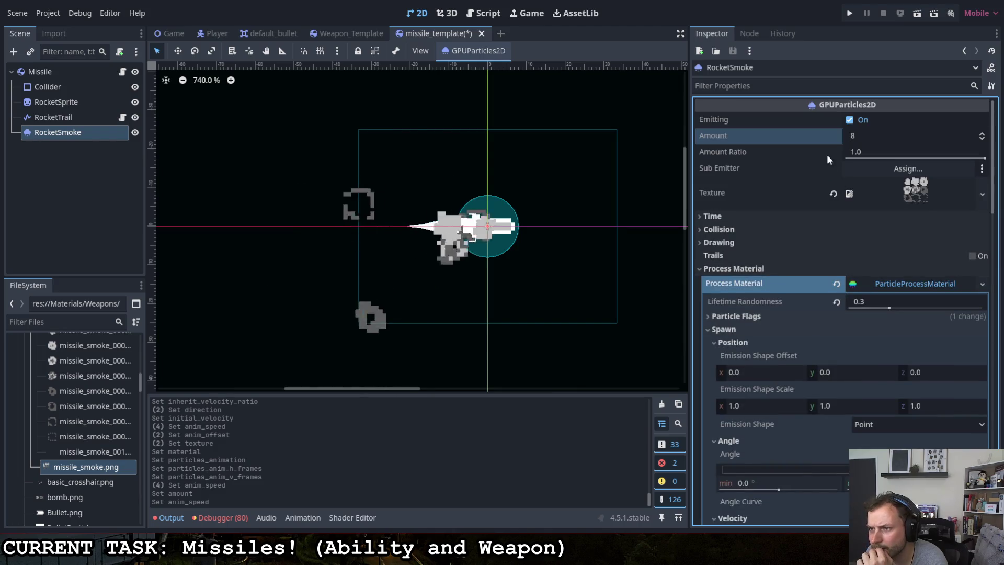
- Expand Time and adjust the particle Lifetime to about 1.24 s
click(707, 216)
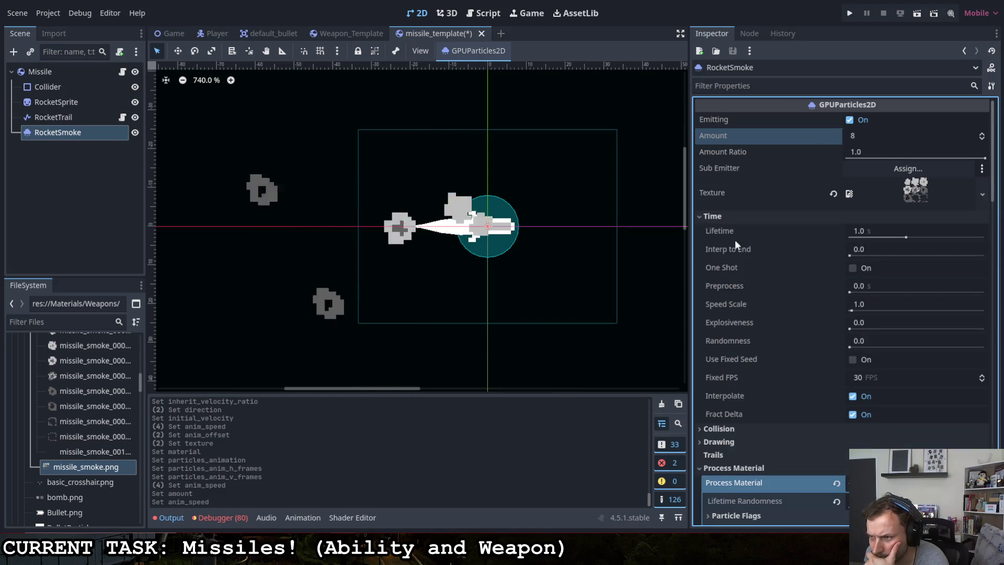
drag(901, 239, 873, 238)
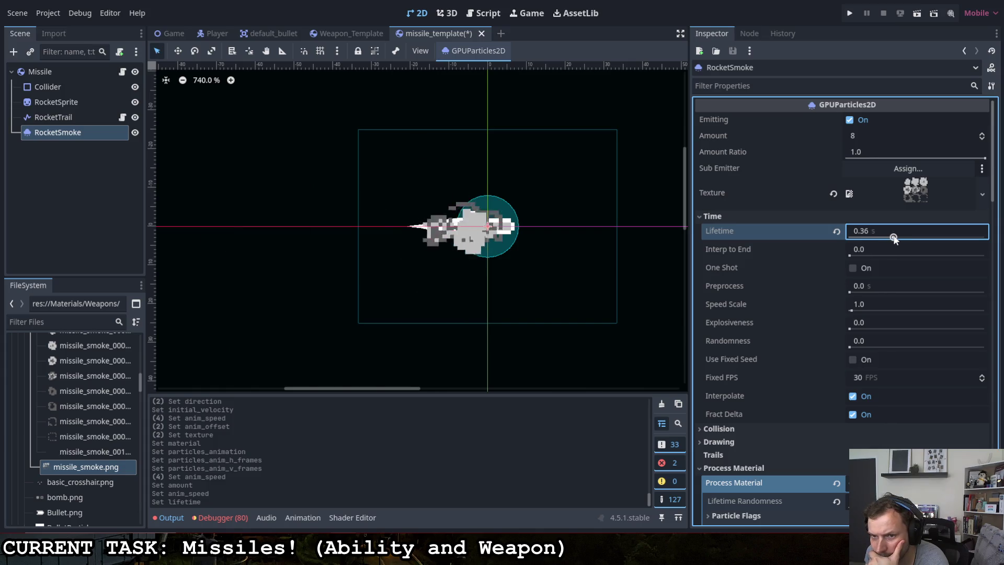
mouse_move(902, 236)
mouse_down()
mouse_move(923, 239)
mouse_move(910, 240)
mouse_up()
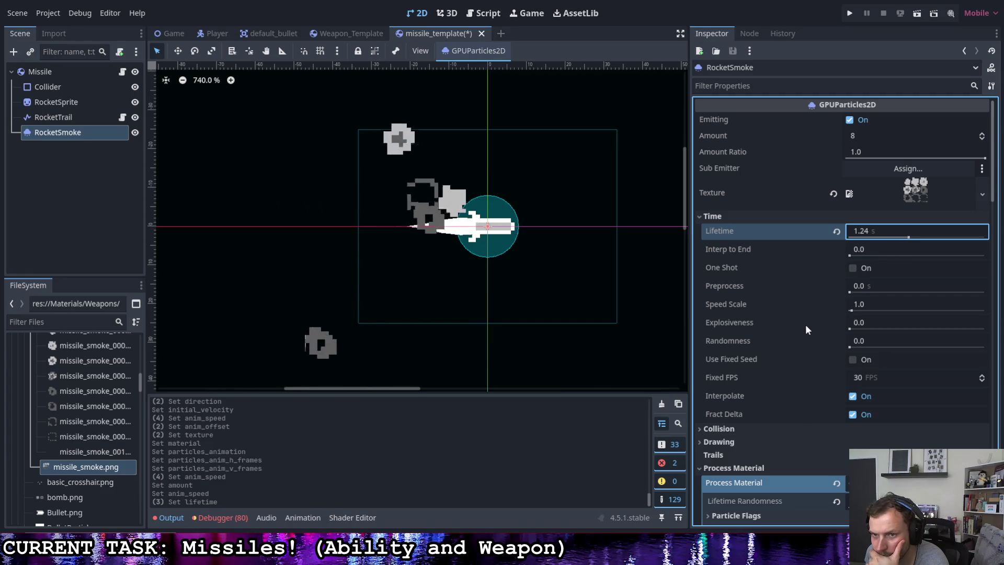
- Set both the minimum and maximum animation speed to 1
scroll(809, 321, down, 15)
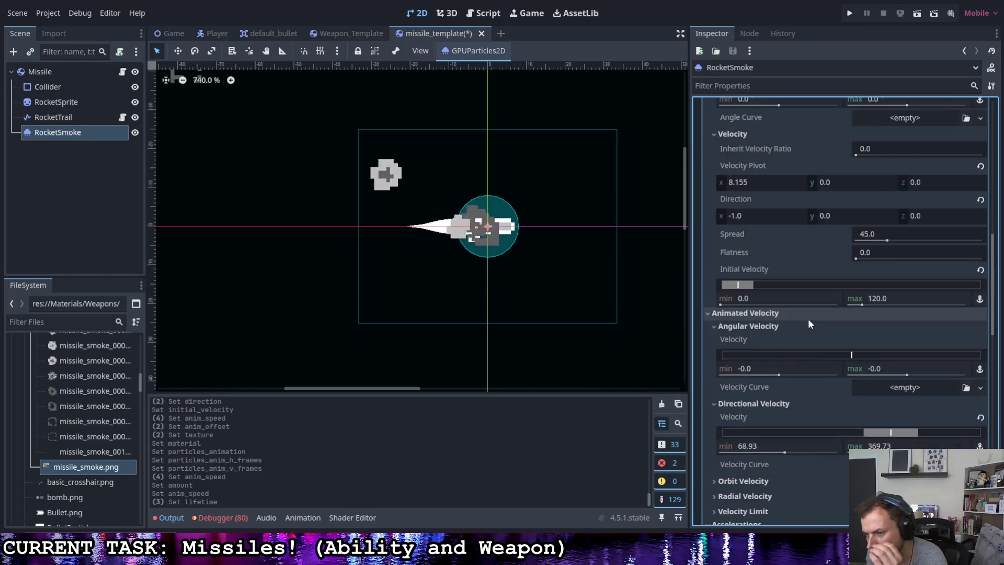
scroll(769, 300, down, 10)
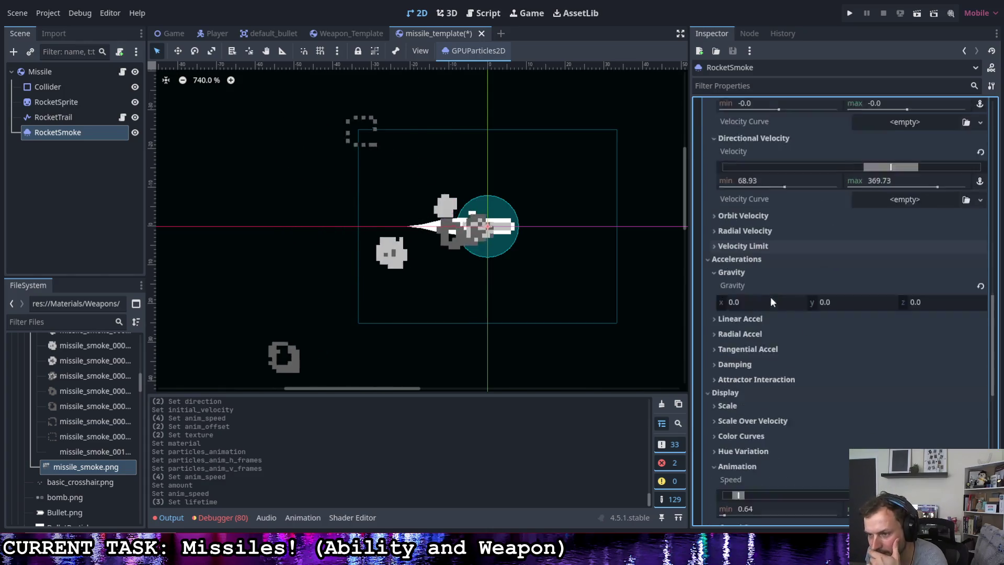
scroll(776, 320, down, 5)
click(753, 349)
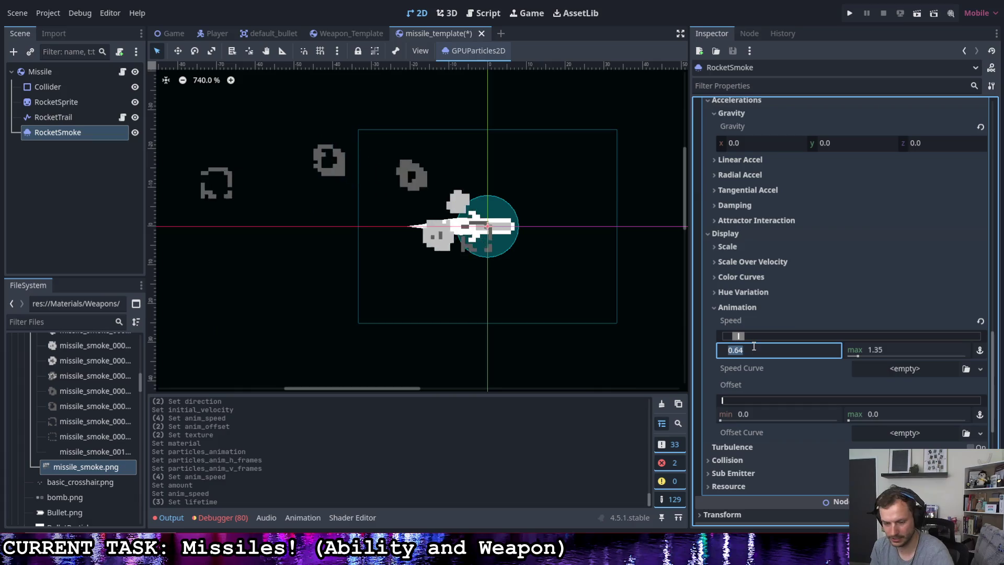
text(1)
click(855, 350)
text(1)
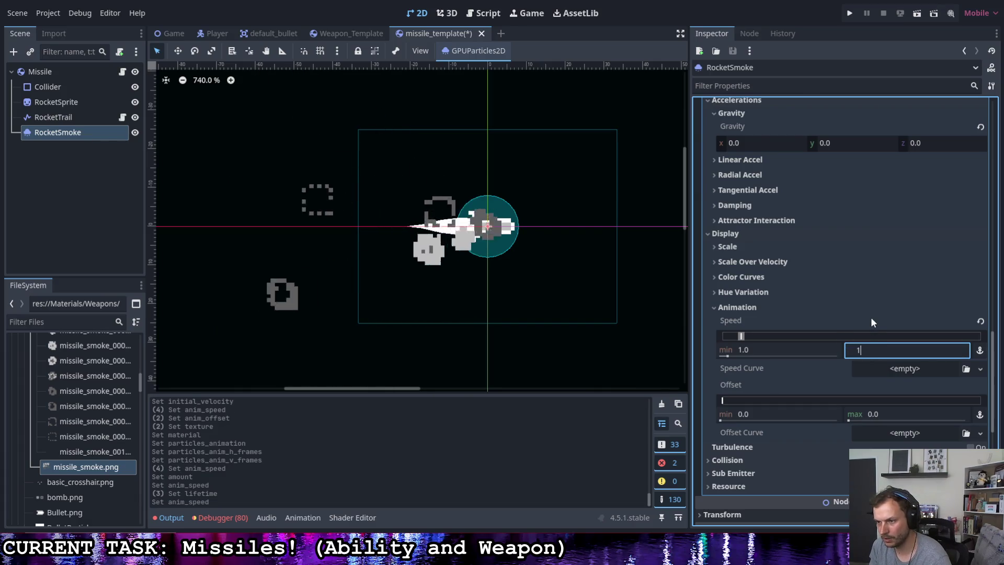
key(Return)
- Raise the lifetime randomness to 0.5
scroll(808, 315, up, 8)
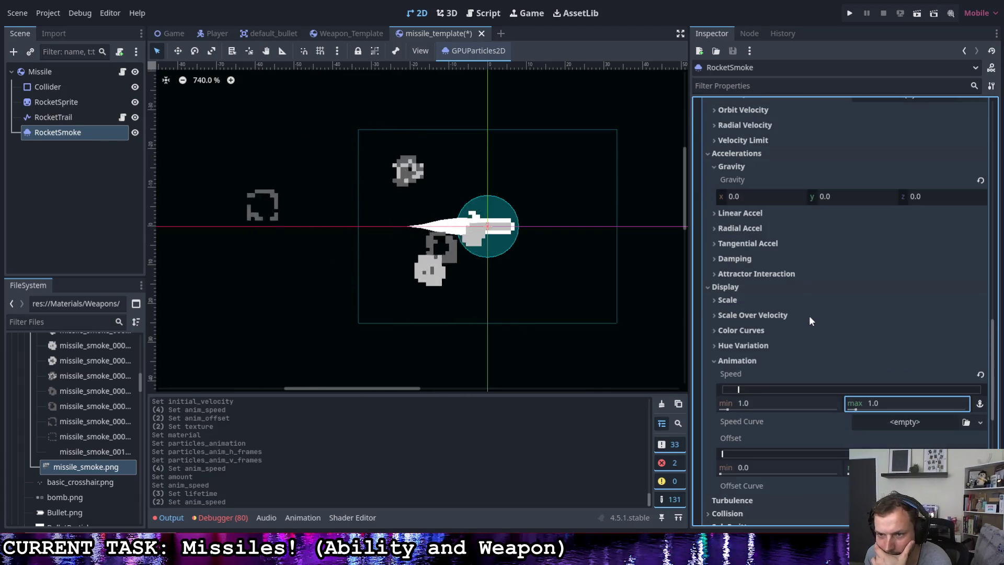
scroll(806, 317, up, 10)
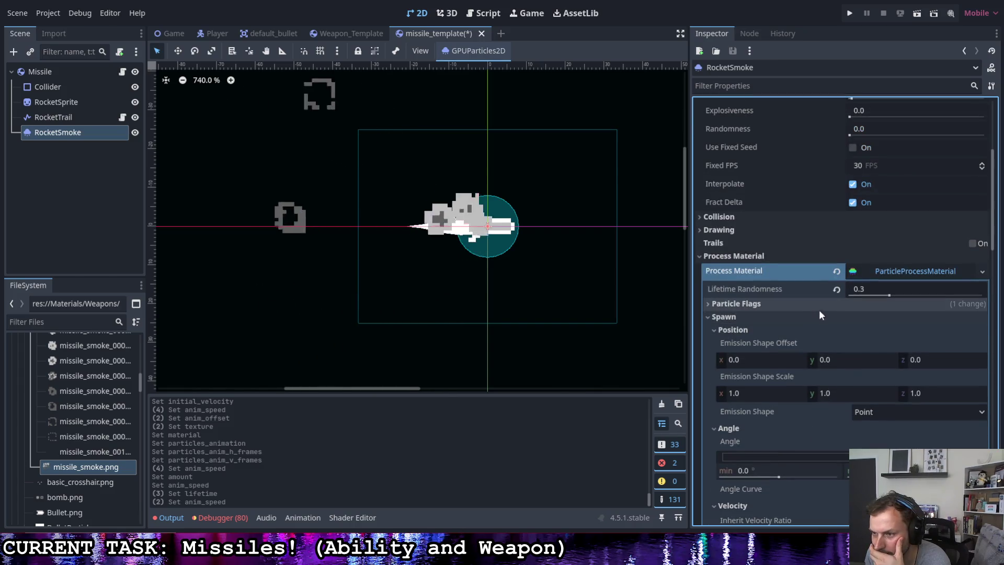
drag(888, 294, 916, 296)
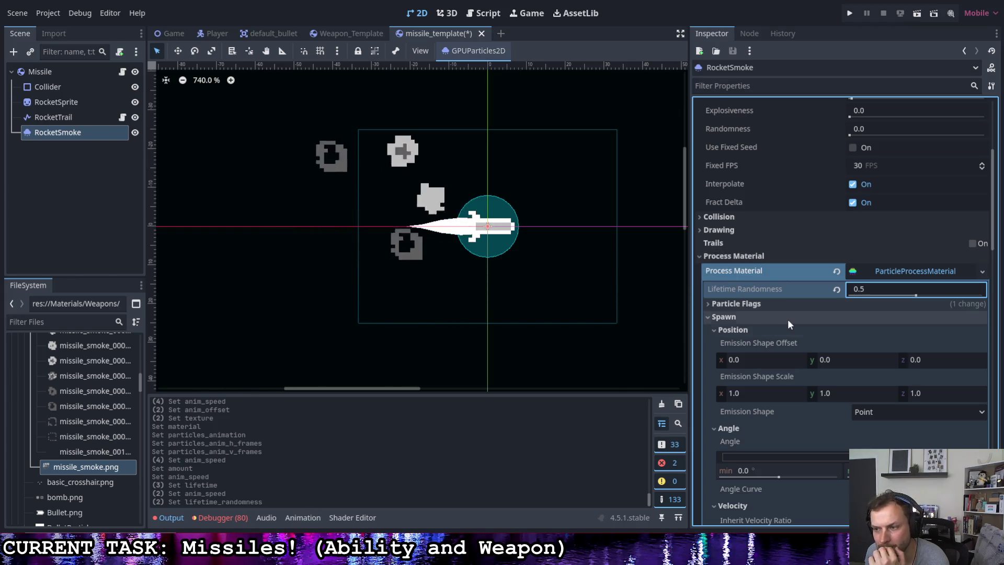
- Expand Display > Scale and briefly set the maximum scale to 0.3
scroll(787, 316, down, 3)
scroll(740, 310, down, 10)
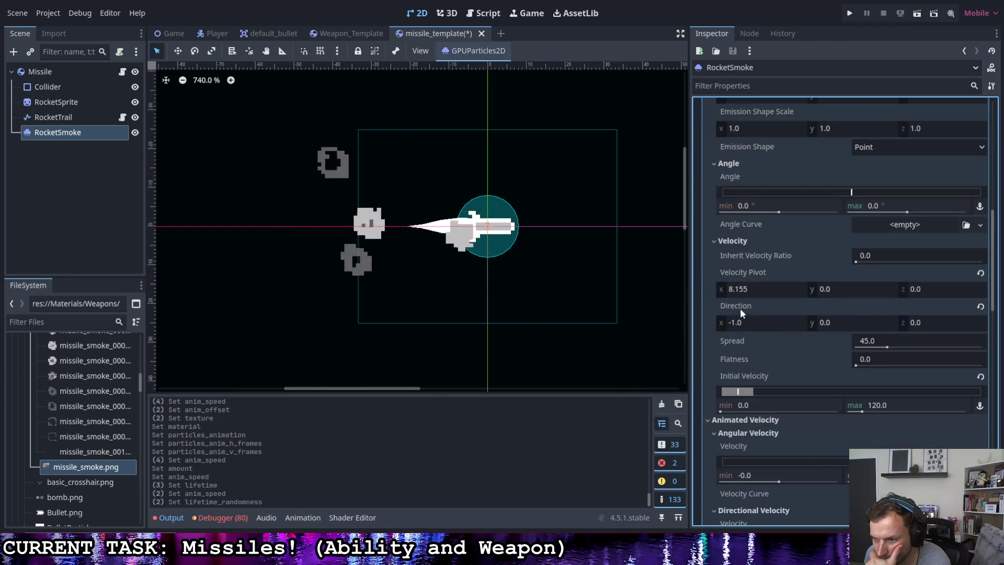
scroll(735, 310, down, 5)
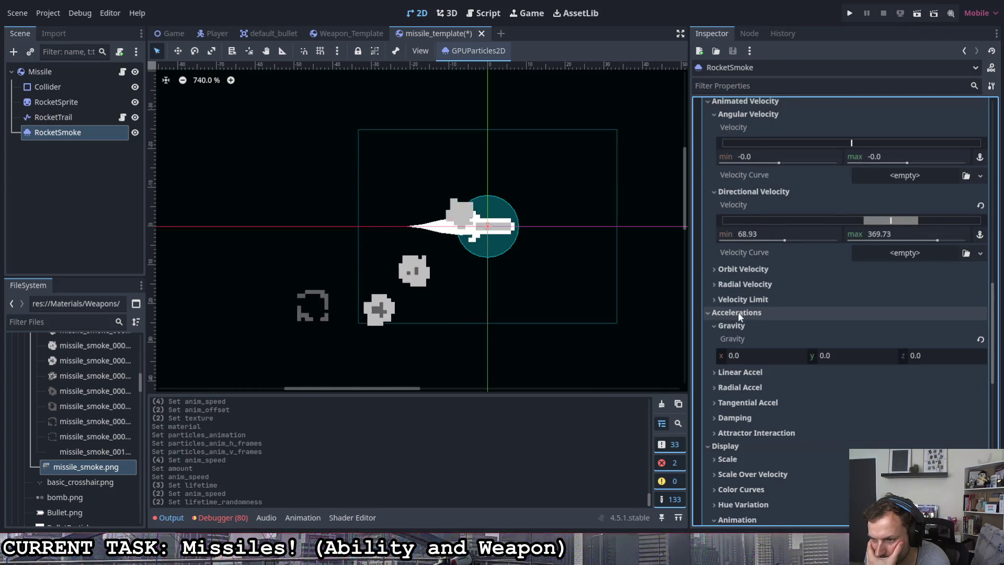
click(722, 340)
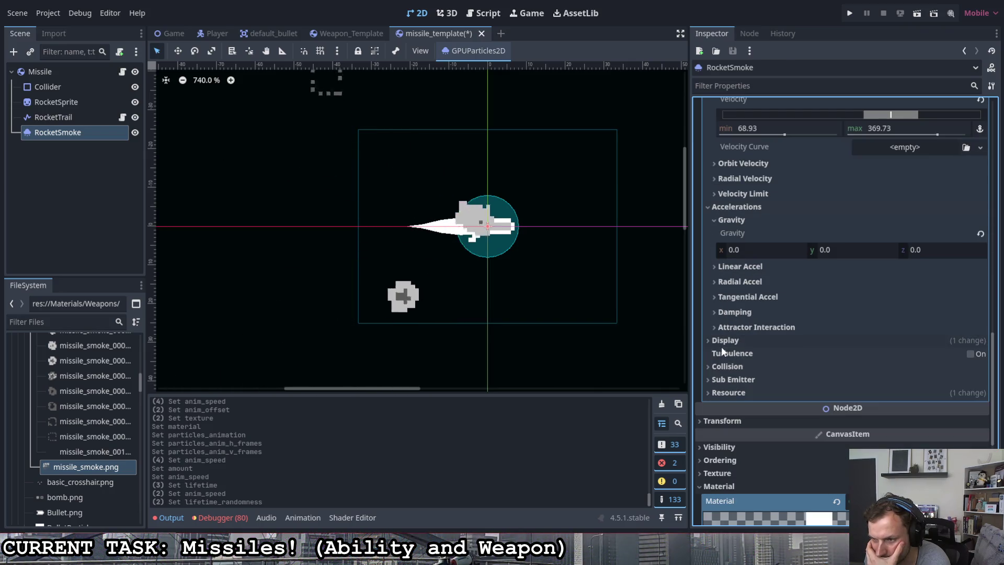
click(722, 339)
click(728, 353)
scroll(731, 350, down, 1)
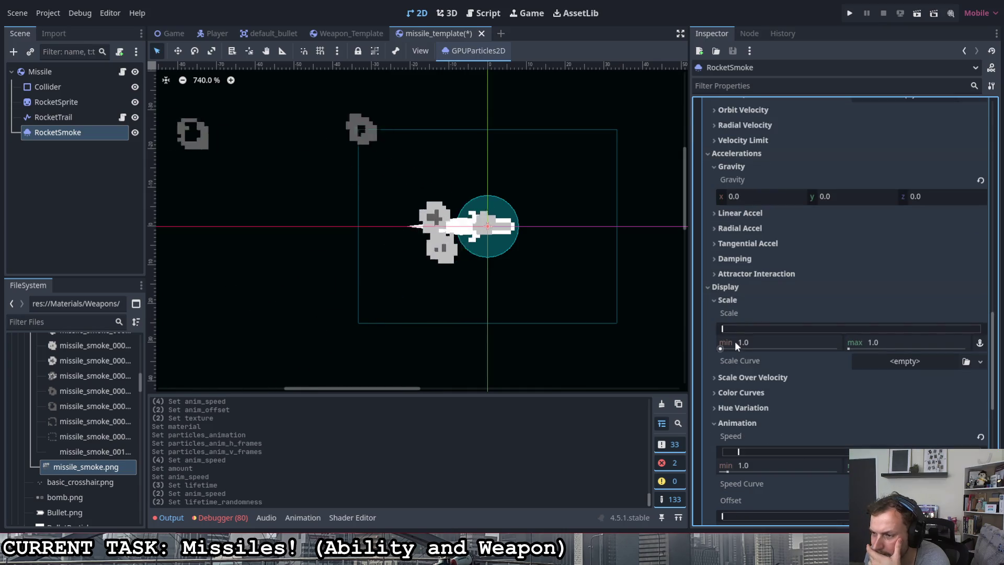
mouse_move(854, 346)
mouse_down()
mouse_move(848, 351)
mouse_move(858, 346)
mouse_up()
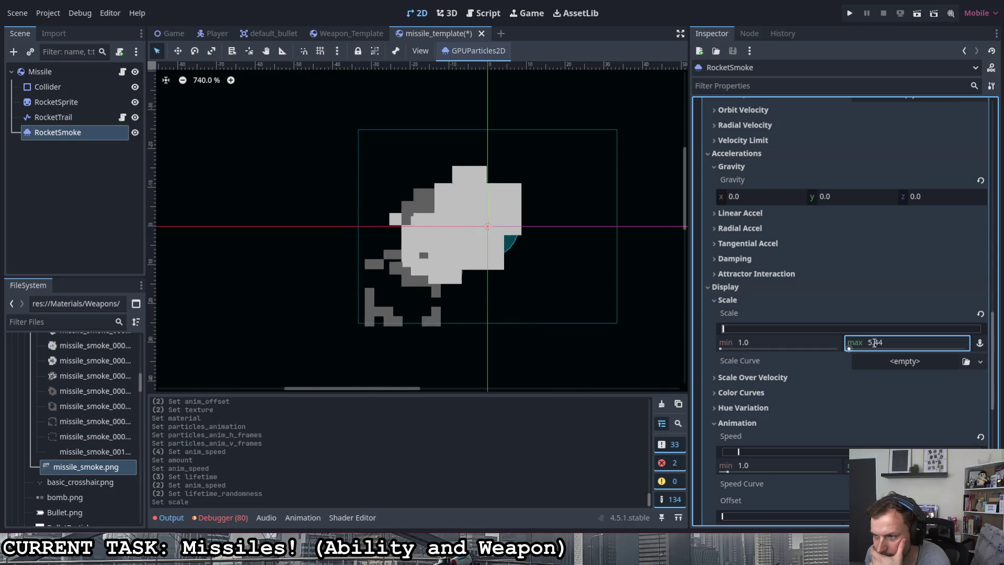
click(890, 343)
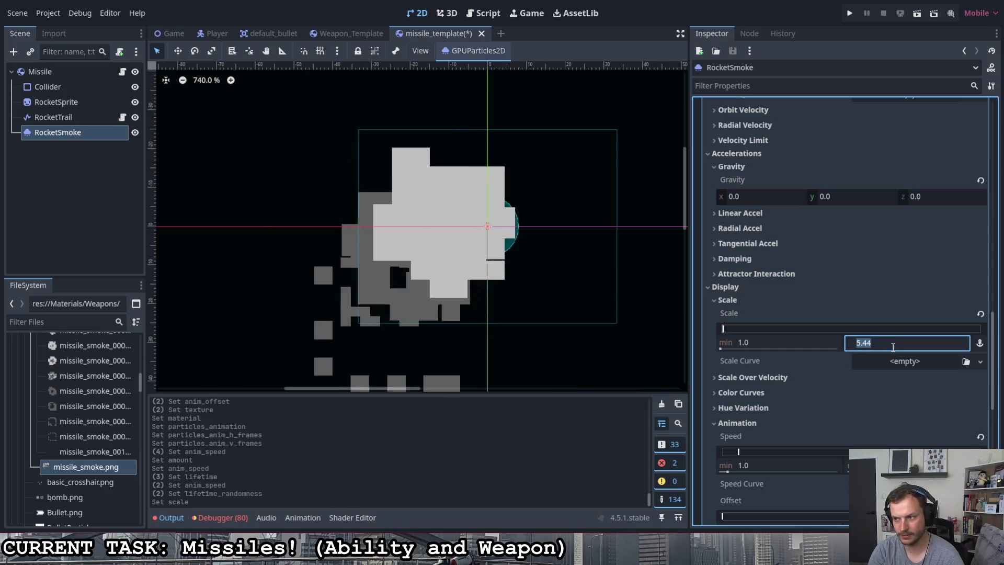
text(0.3)
key(Return)
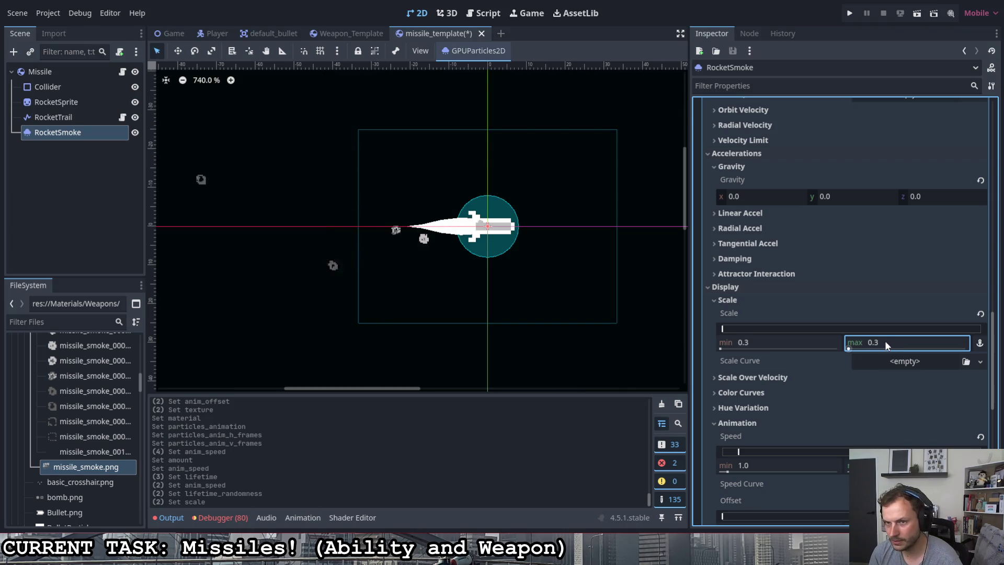
- Set the particle scale range to 0.7 minimum and 1.3 maximum
click(771, 345)
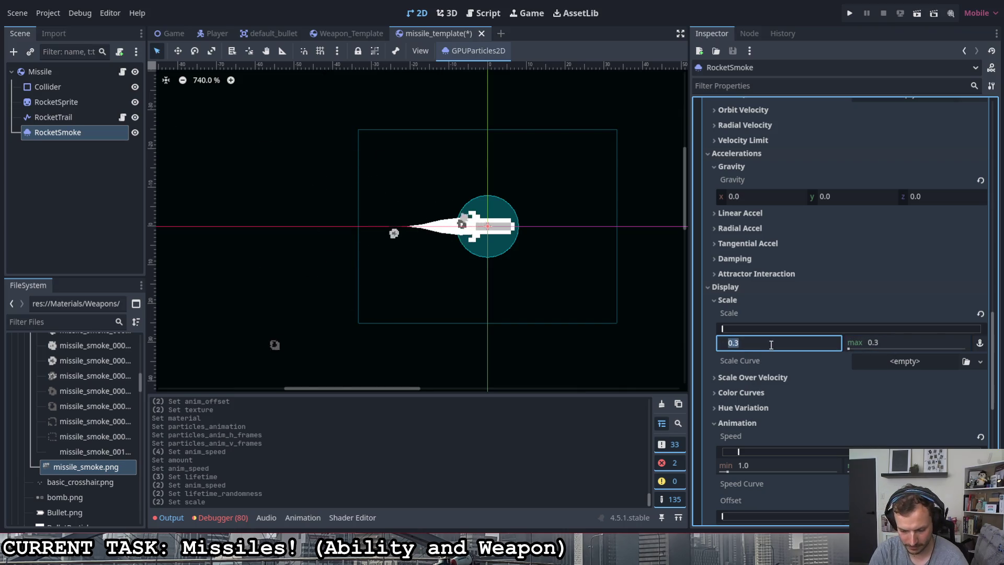
click(897, 341)
text(1.)
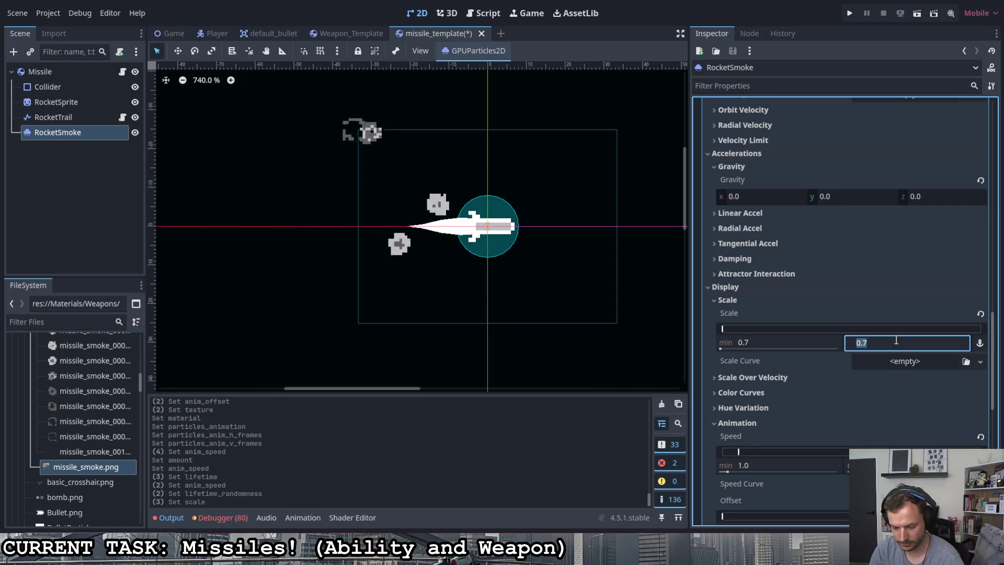
text(3)
key(Return)
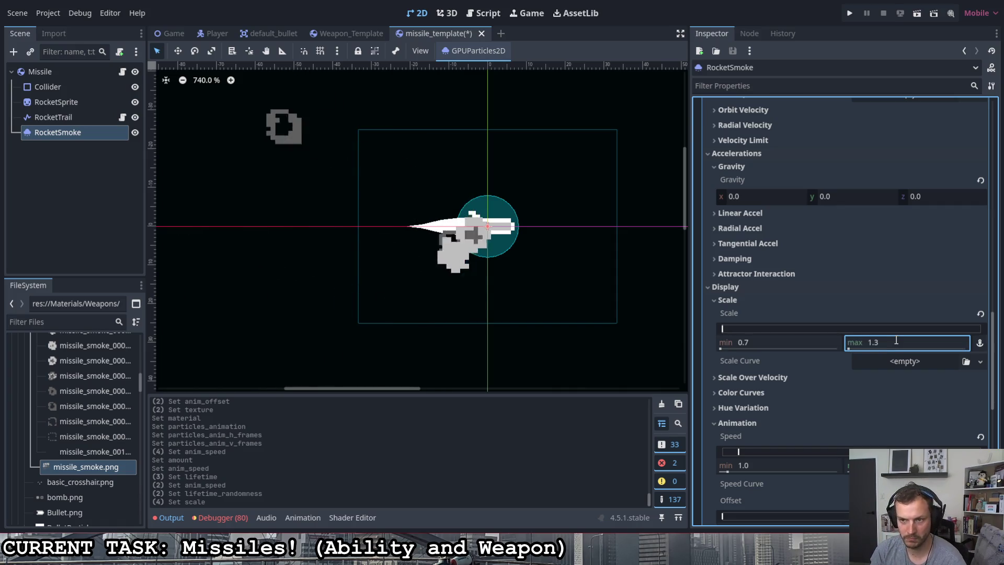
scroll(376, 217, down, 5)
- Lower the maximum directional velocity to about 145
scroll(365, 225, up, 1)
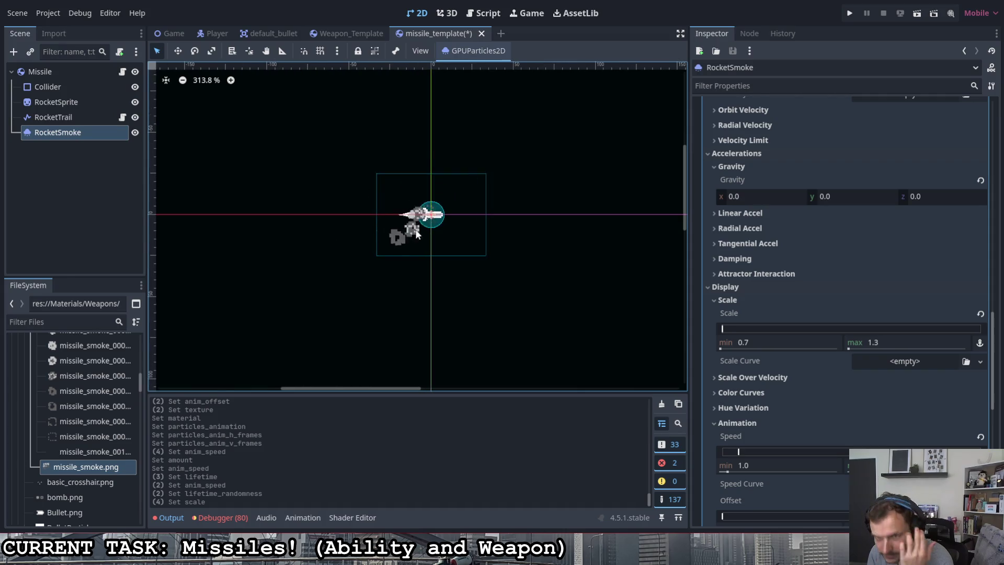
scroll(819, 274, up, 4)
scroll(819, 274, up, 1)
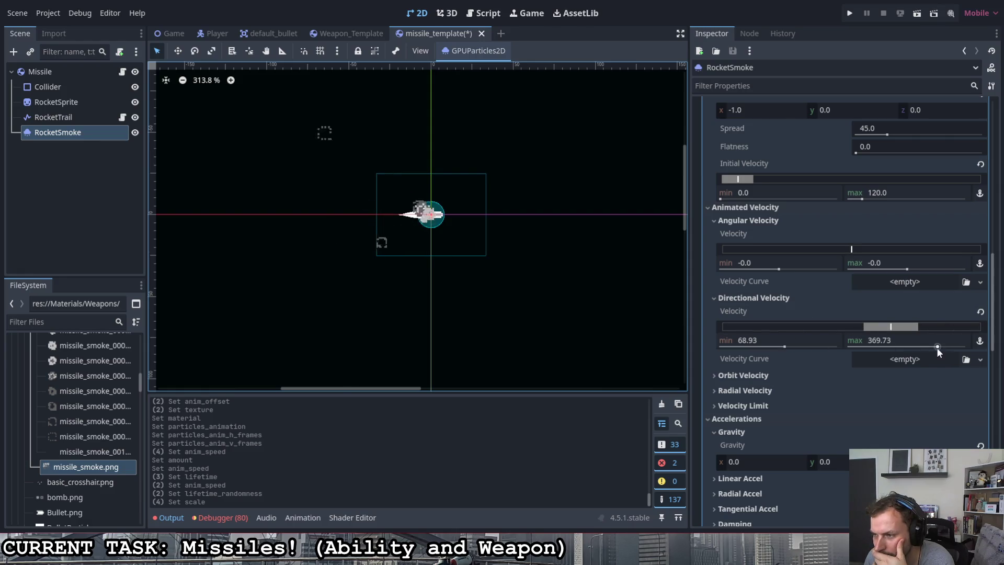
drag(937, 347, 917, 347)
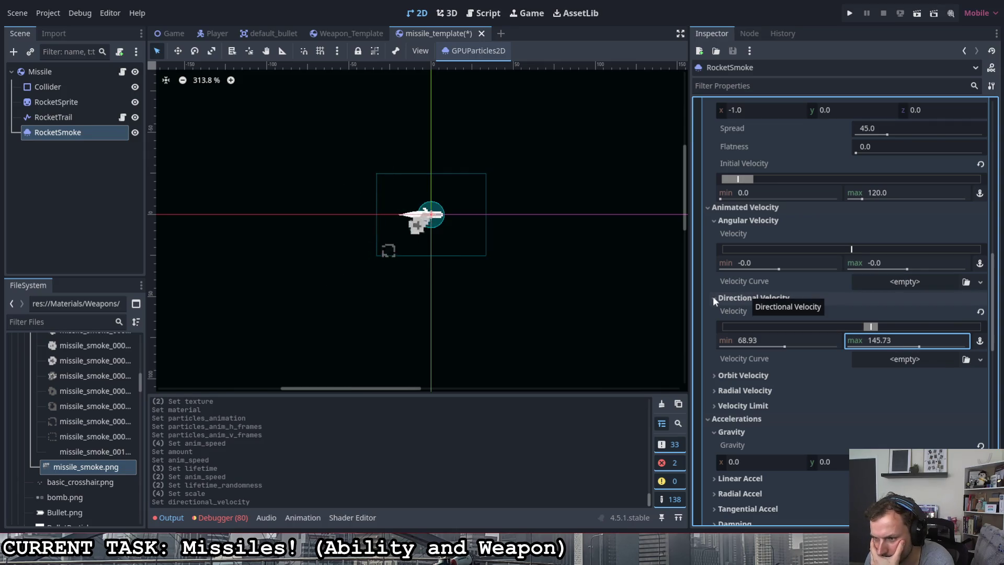
- Revert the directional velocity to its default of 1.0
scroll(727, 293, up, 4)
scroll(728, 294, up, 2)
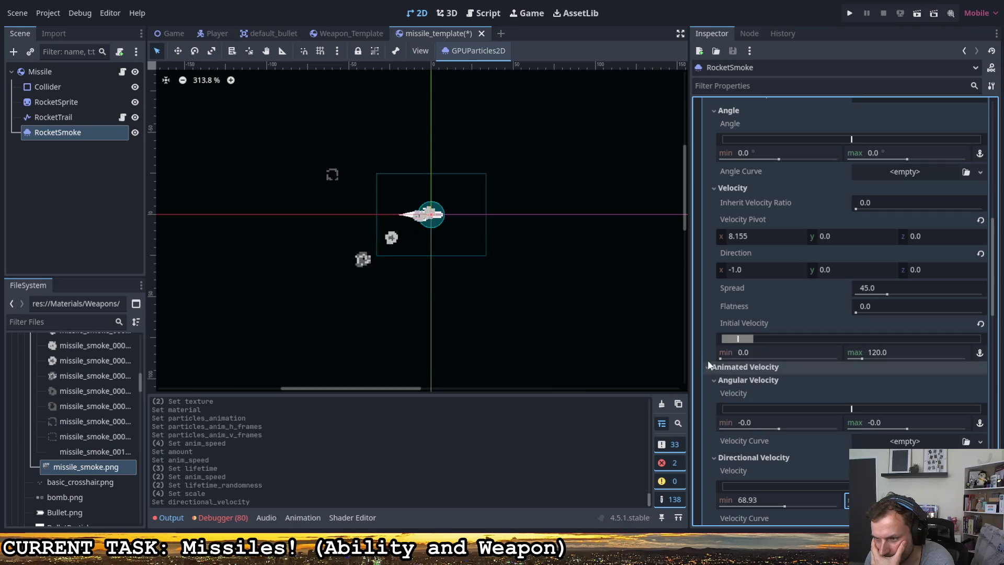
scroll(751, 366, down, 2)
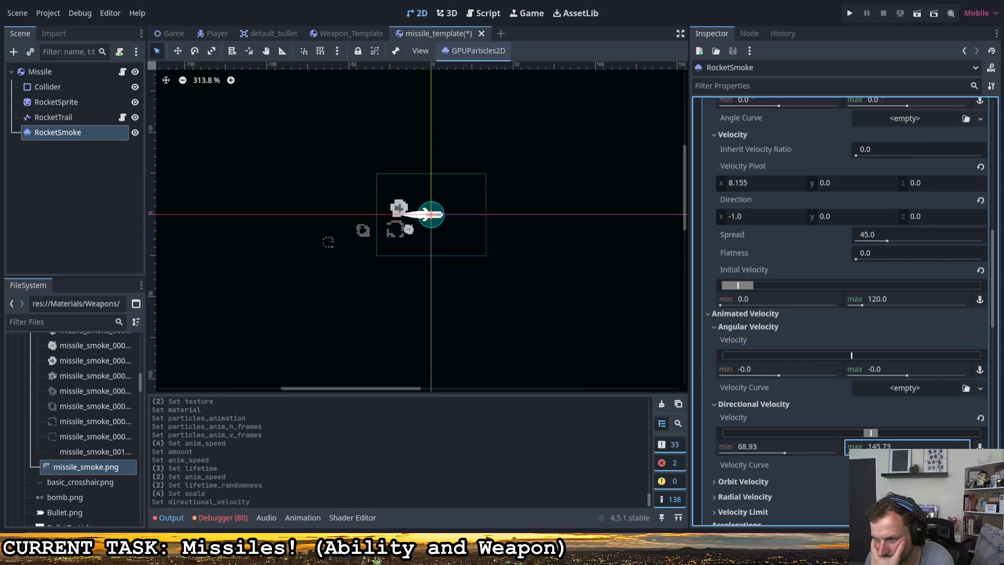
click(981, 418)
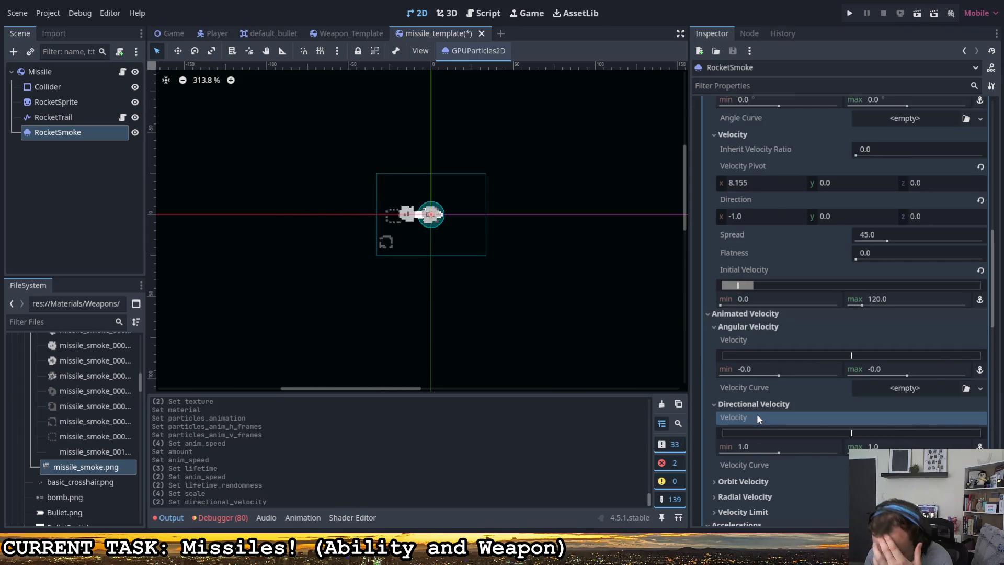
- Collapse the Directional and Angular Velocity sections and reselect the RocketSmoke node
click(717, 406)
click(715, 327)
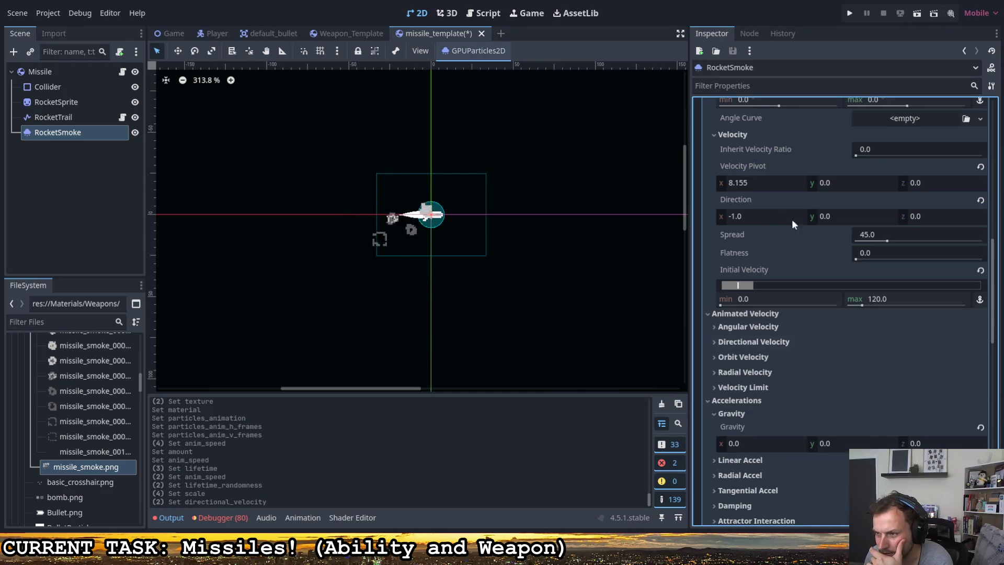
scroll(834, 329, up, 3)
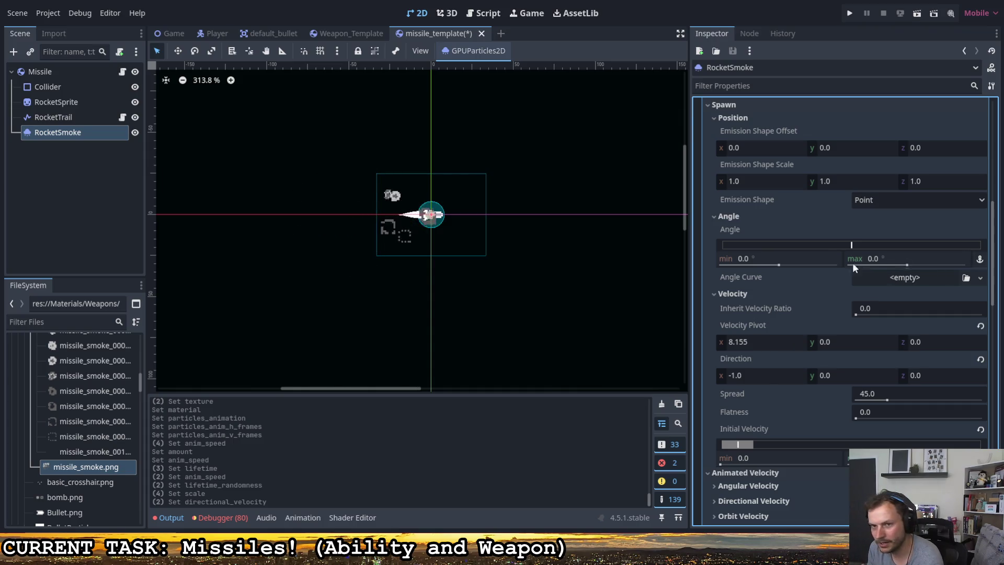
click(448, 247)
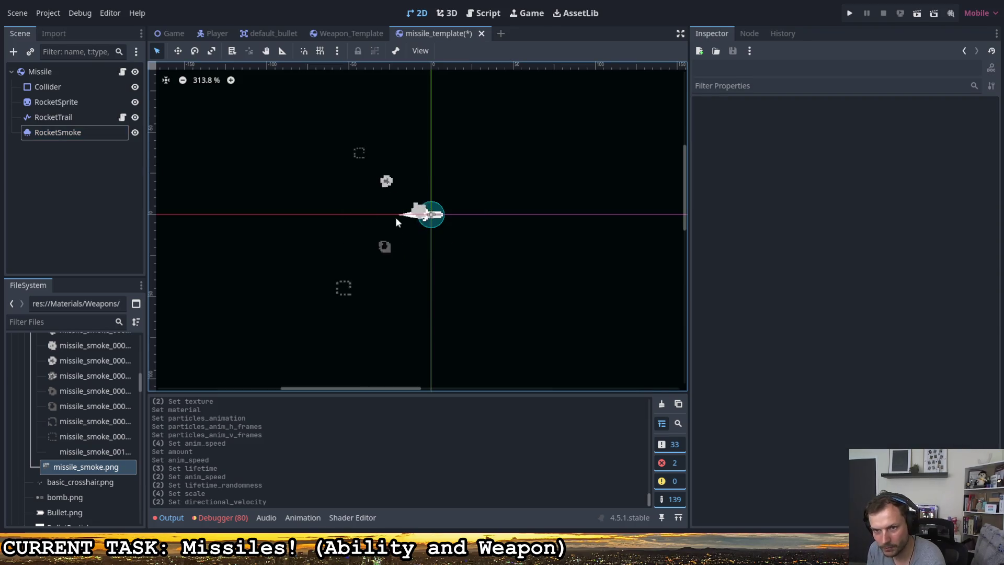
click(53, 135)
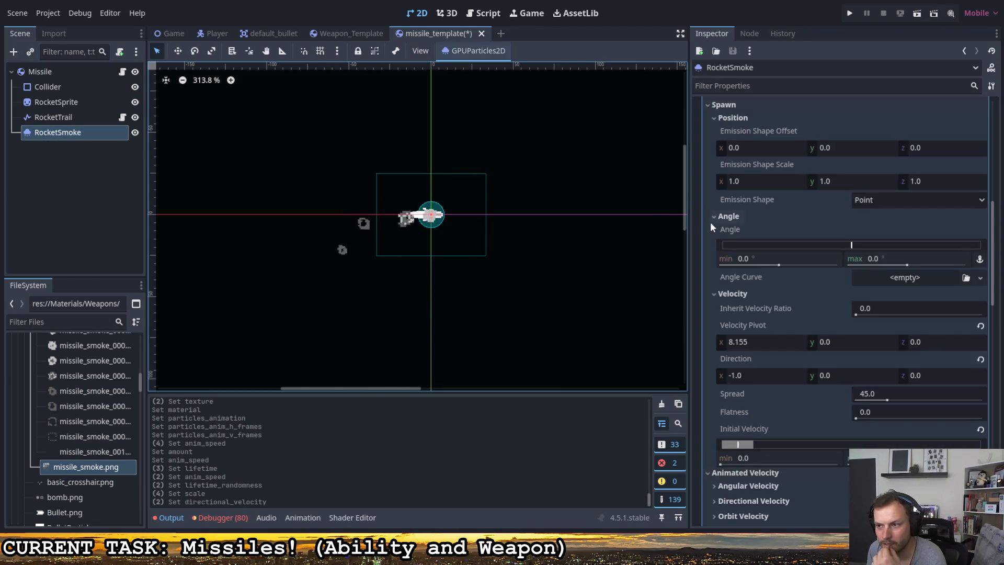
- Expand CanvasItem > Ordering and lower RocketSmoke's Z Index from 0 to -1
scroll(787, 308, up, 5)
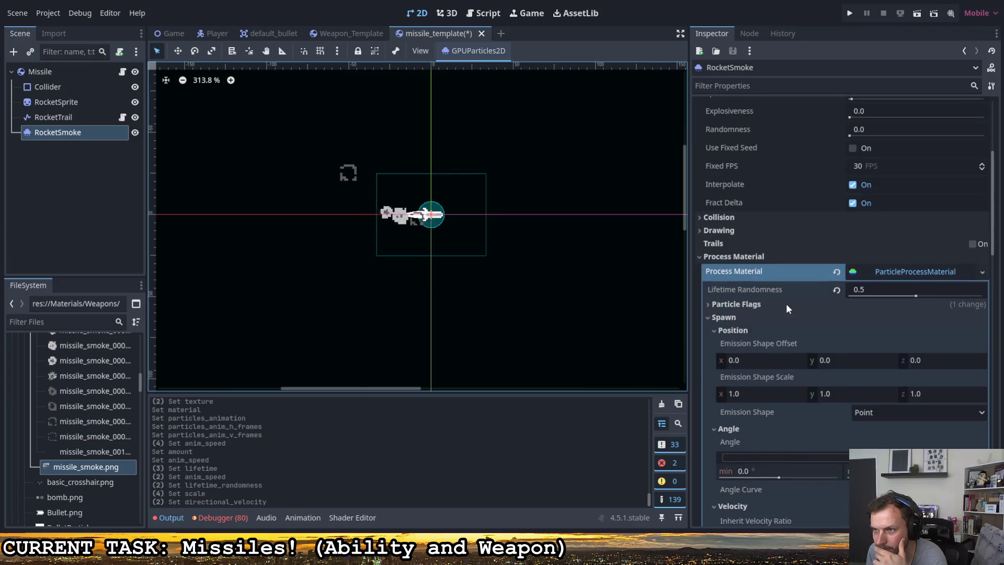
scroll(786, 304, down, 10)
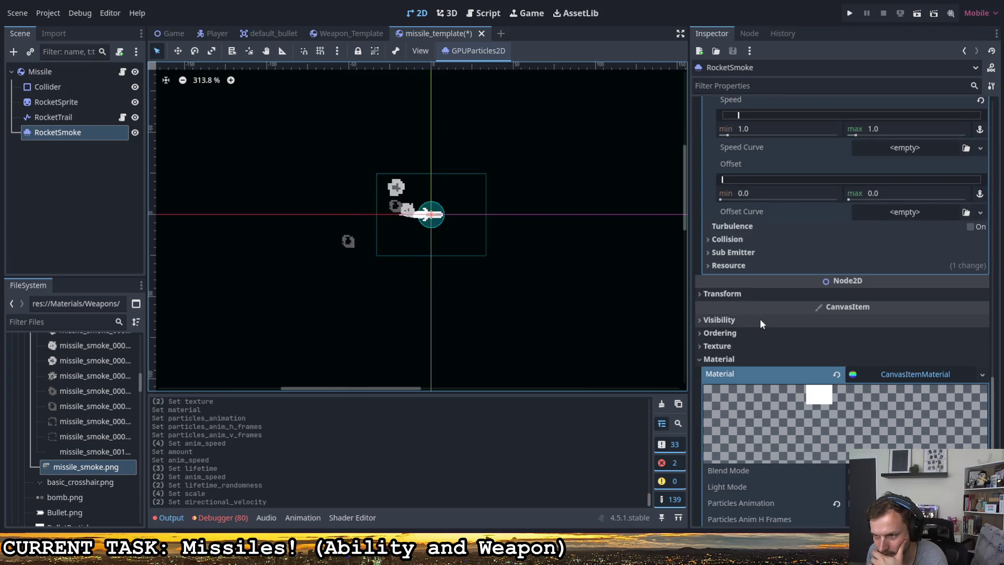
scroll(756, 311, up, 3)
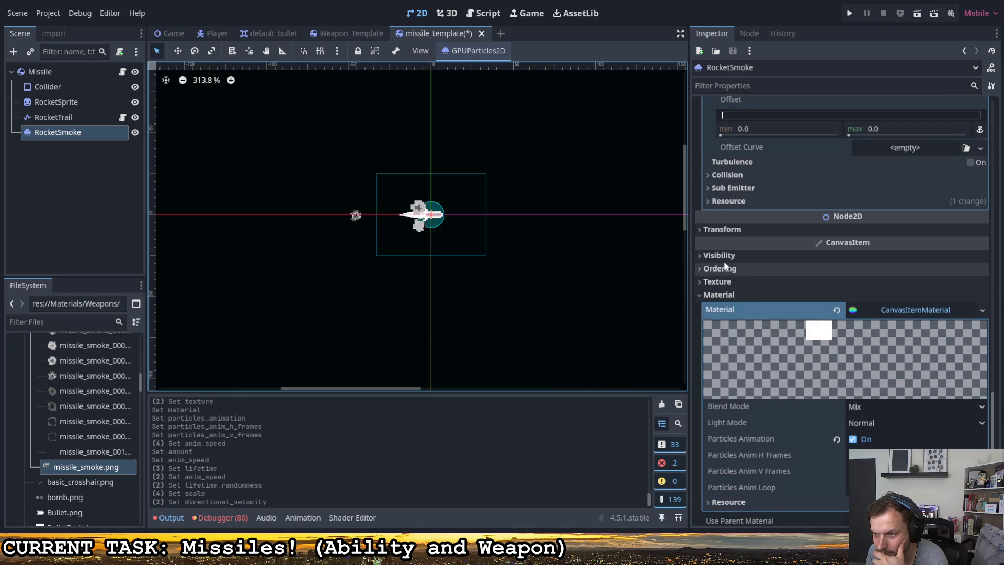
click(707, 268)
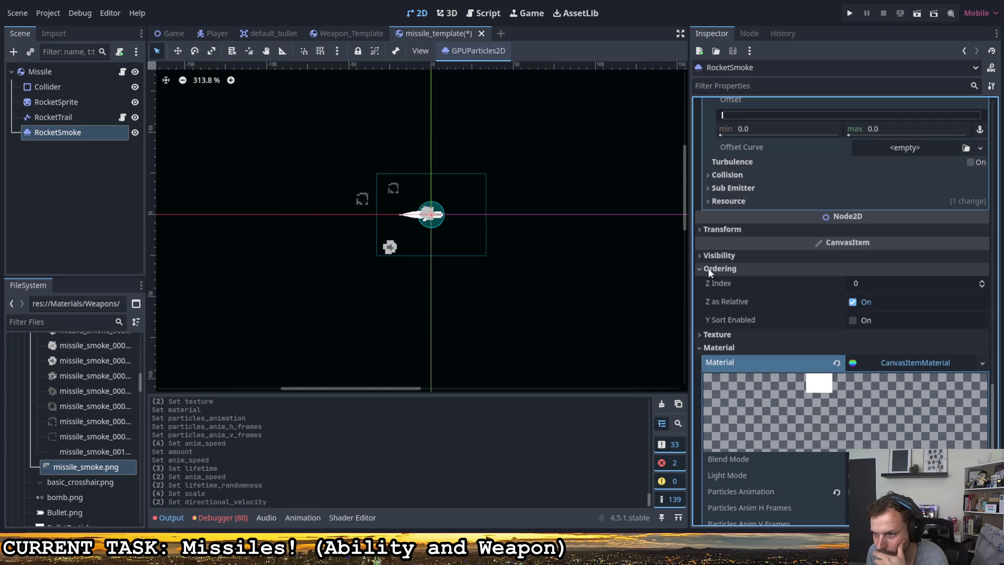
click(983, 286)
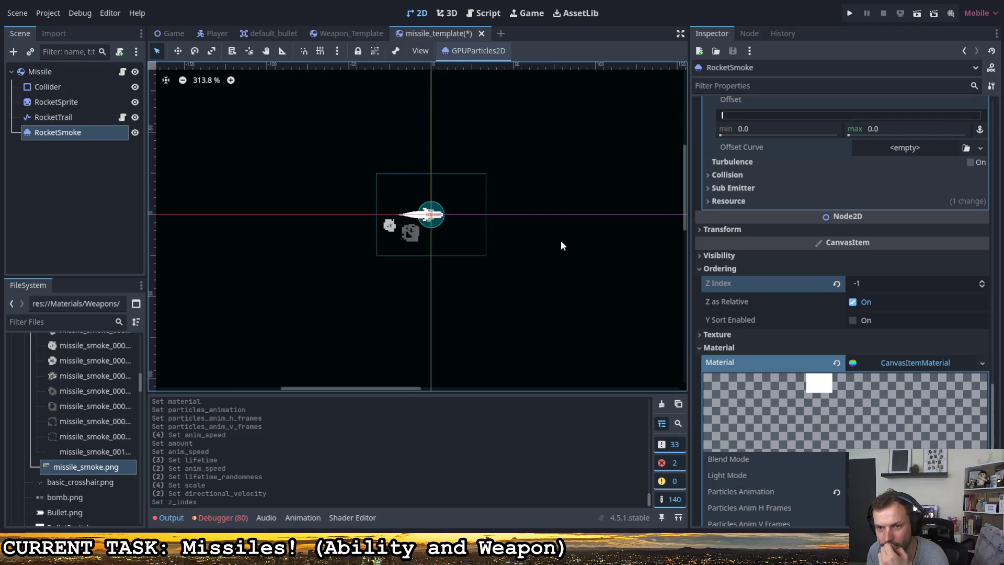
scroll(832, 311, up, 10)
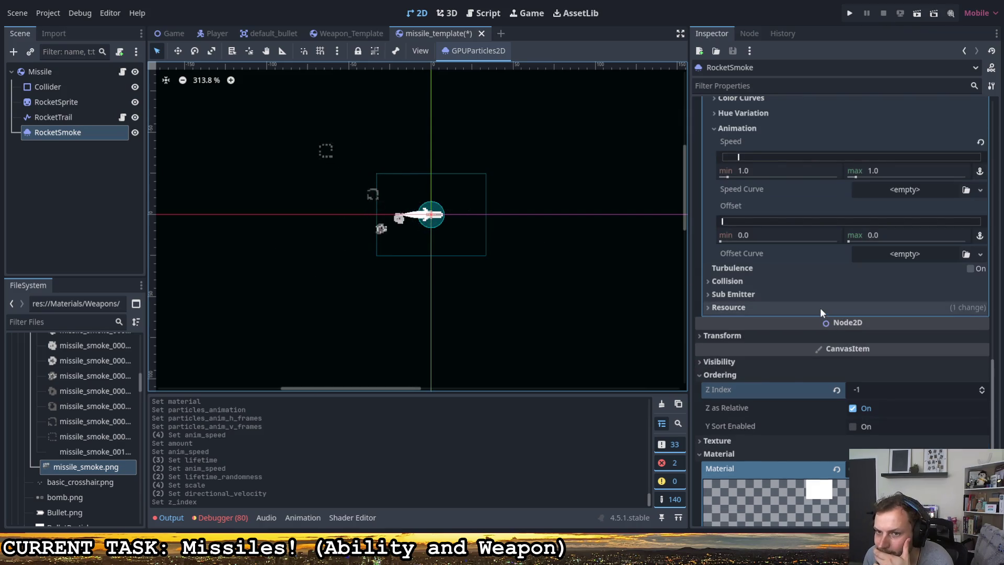
scroll(819, 309, up, 10)
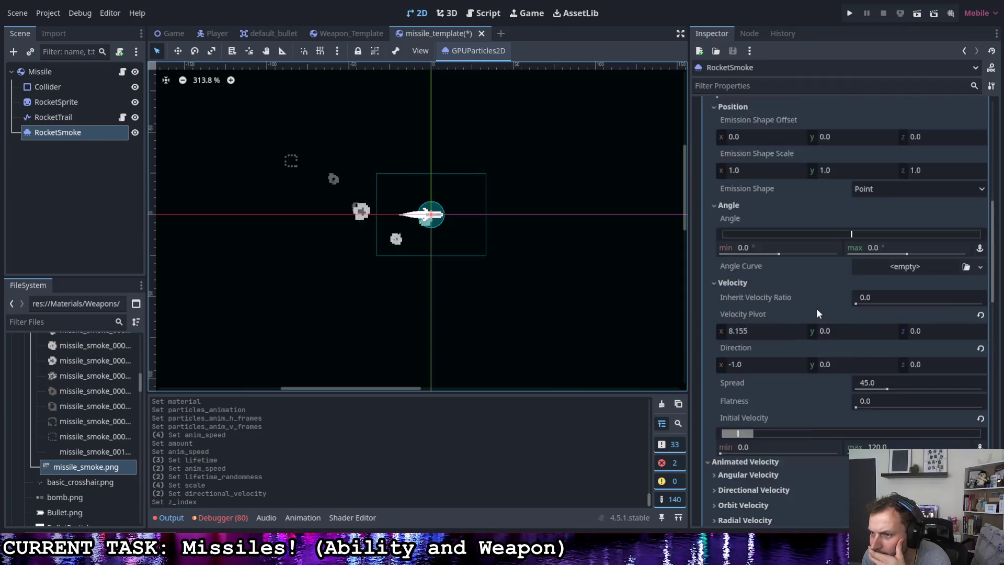
scroll(816, 308, up, 3)
scroll(817, 309, down, 1)
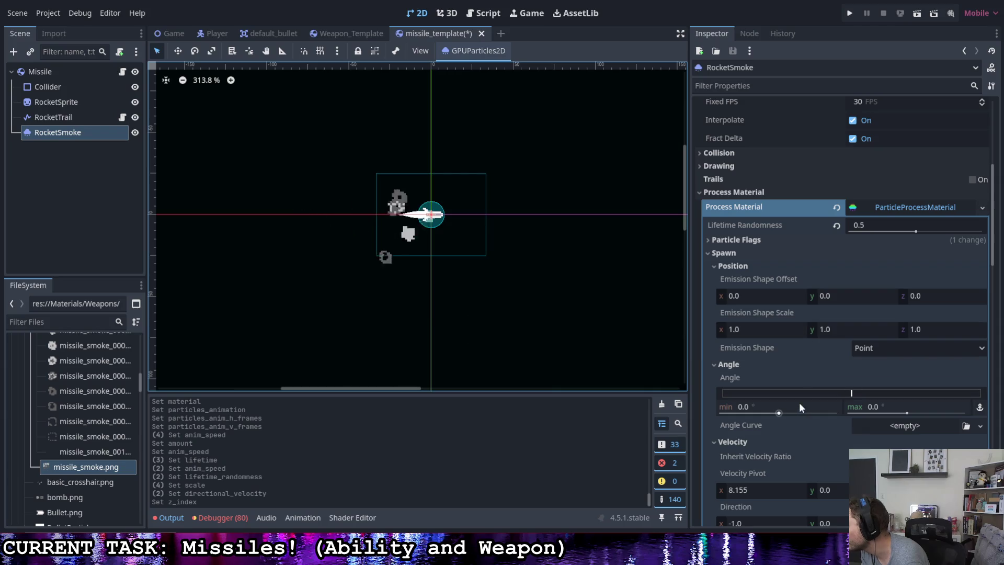
scroll(745, 266, down, 1)
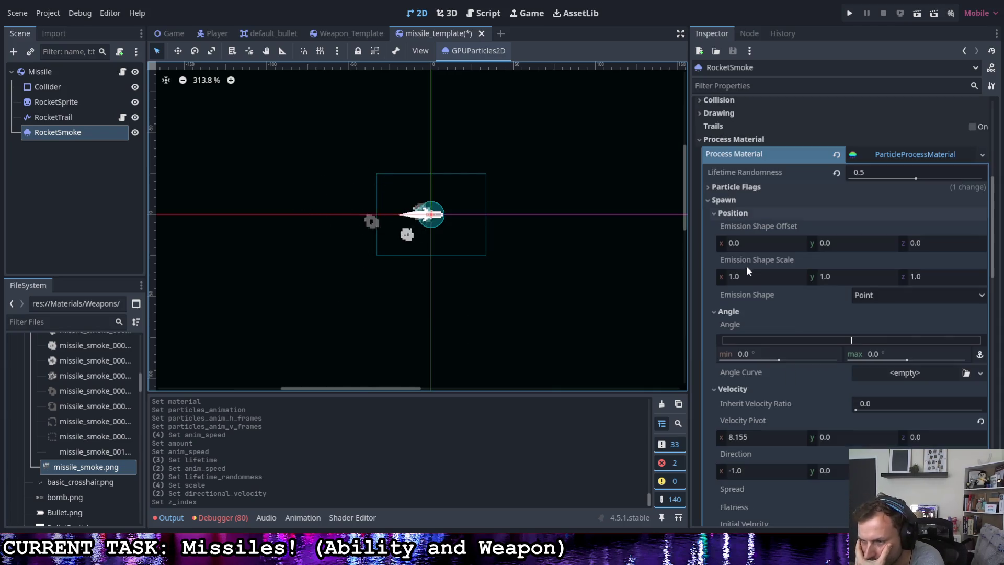
scroll(765, 311, down, 1)
scroll(782, 315, up, 2)
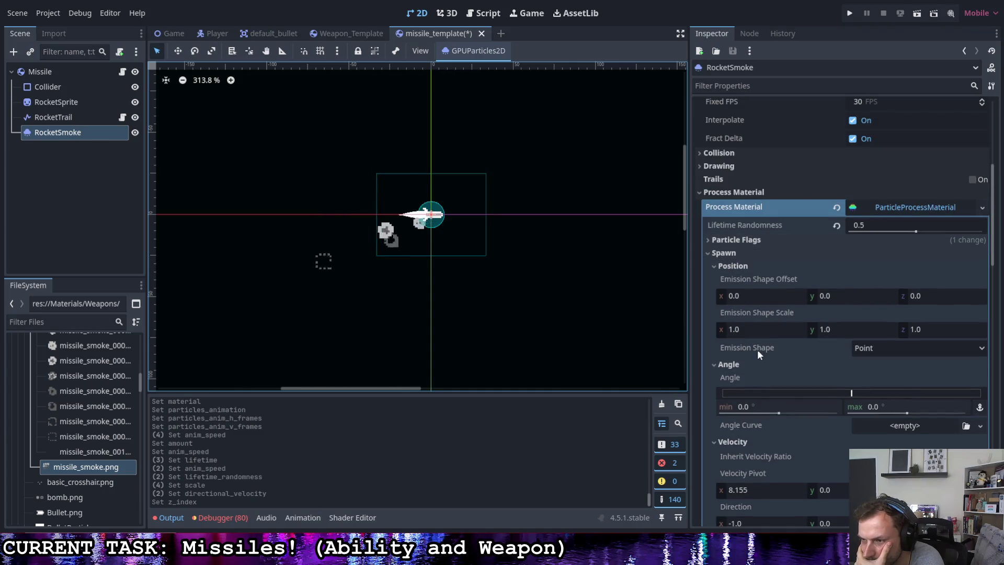
scroll(779, 350, down, 3)
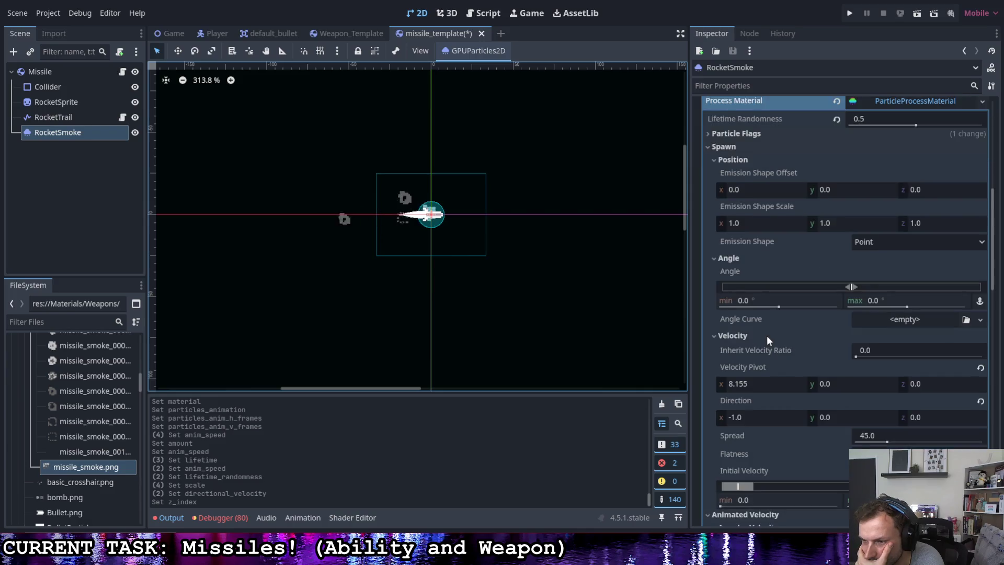
scroll(767, 338, down, 1)
- Narrow the velocity spread to 16.111 and set the velocity pivot x to 0
drag(886, 336, 865, 338)
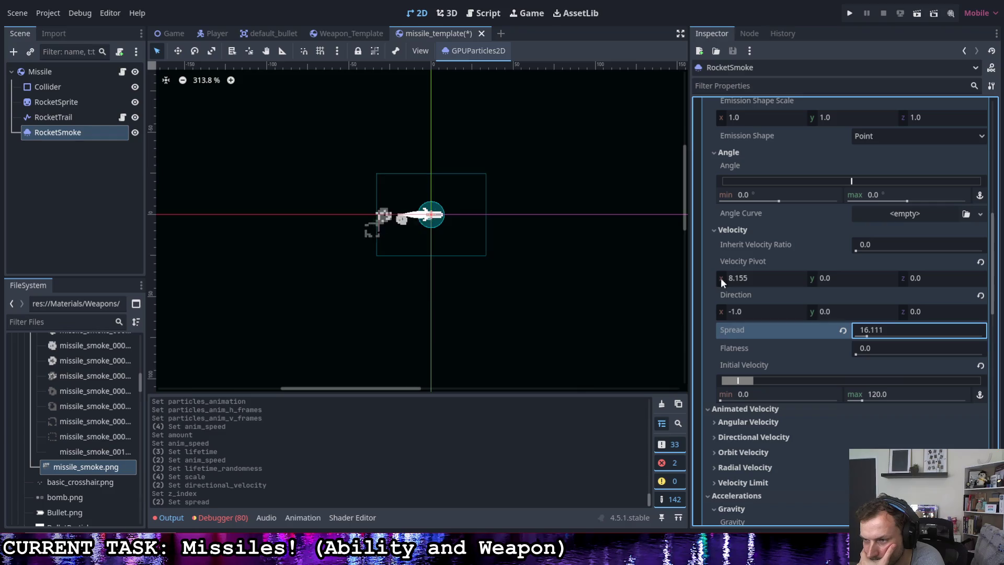
drag(721, 278, 714, 278)
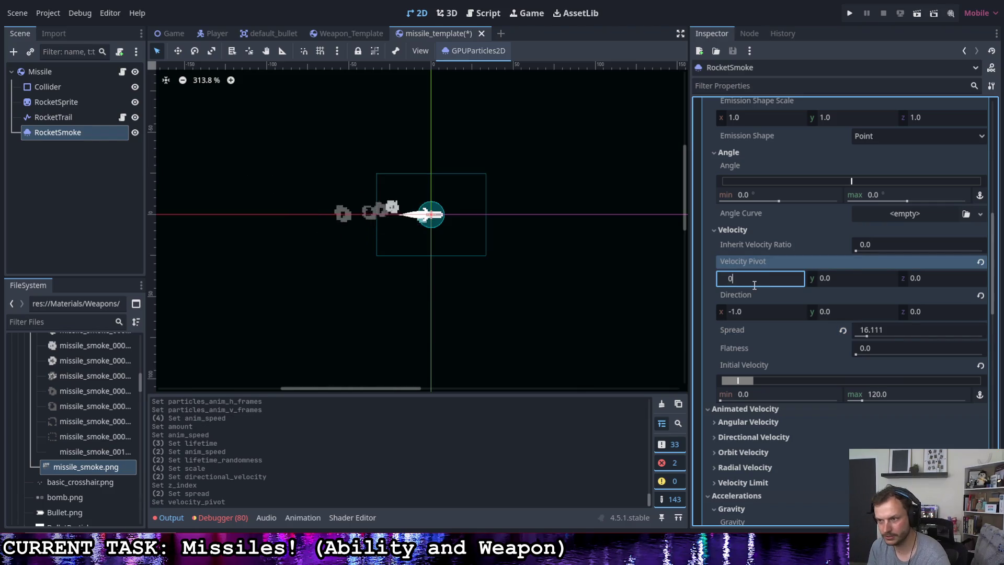
key(Return)
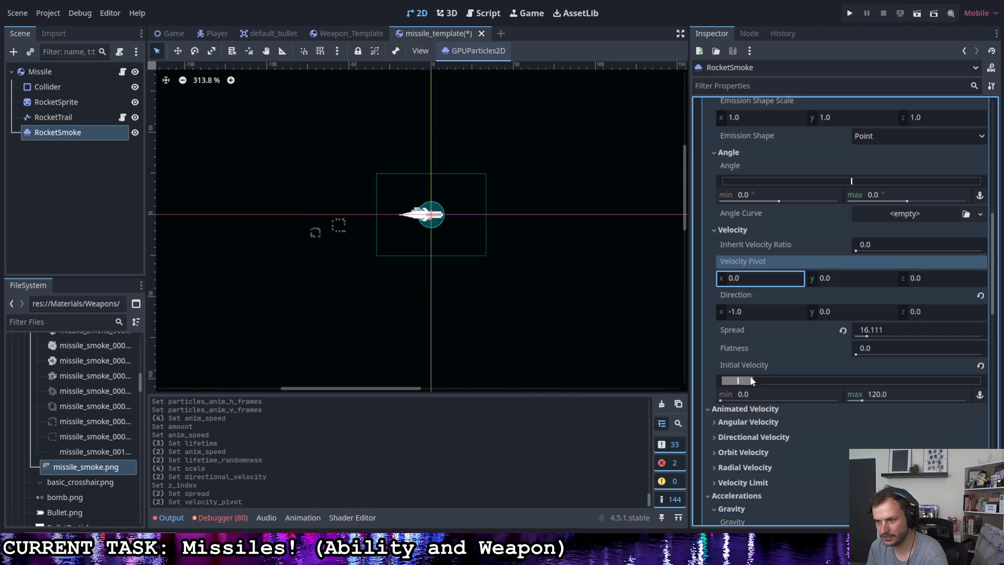
- Lower the maximum initial velocity from 120 to 57.78
drag(864, 400, 860, 402)
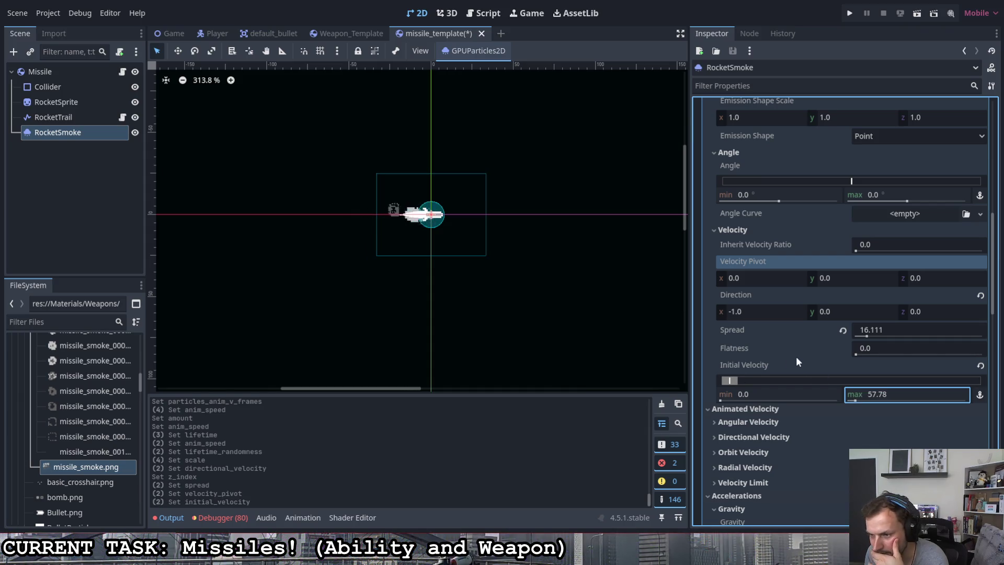
scroll(782, 359, up, 2)
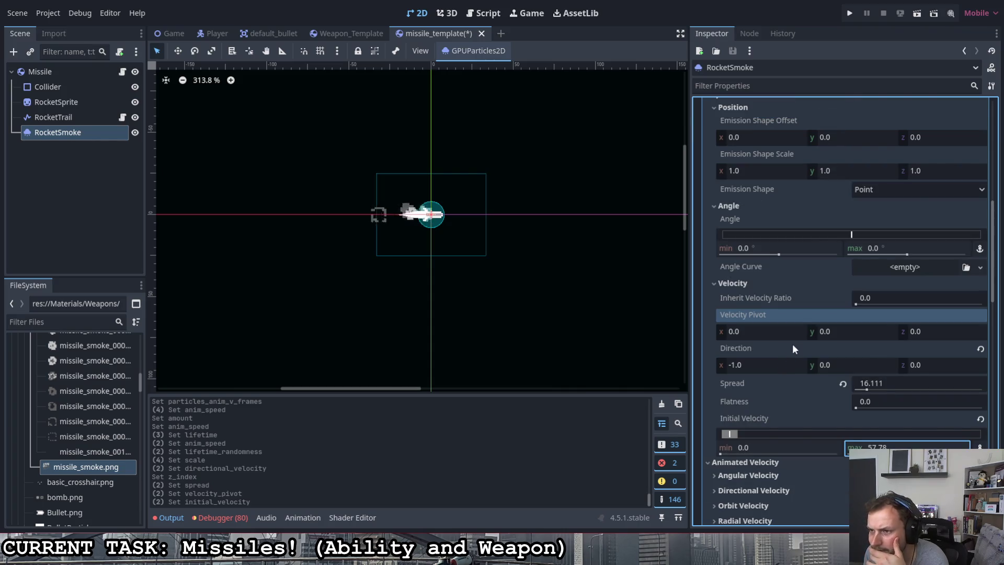
scroll(790, 342, up, 8)
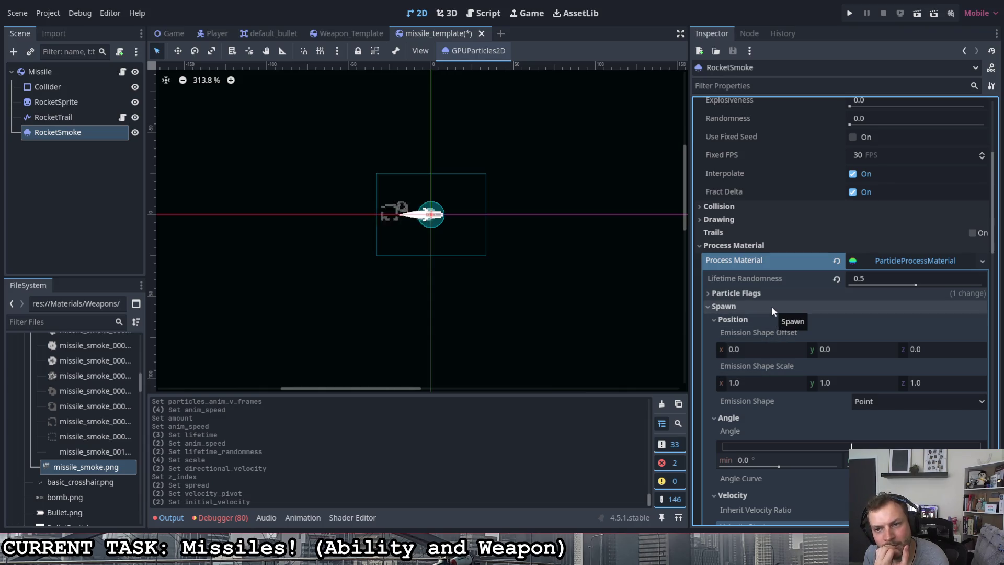
- Set the particle Angle range to -180 minimum and 180 maximum
scroll(773, 314, down, 6)
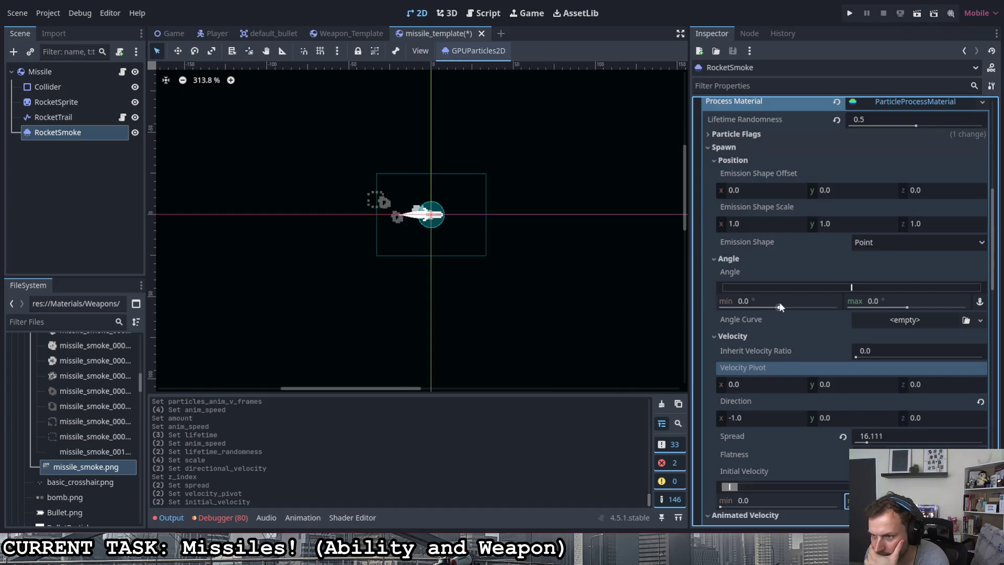
drag(779, 303, 776, 308)
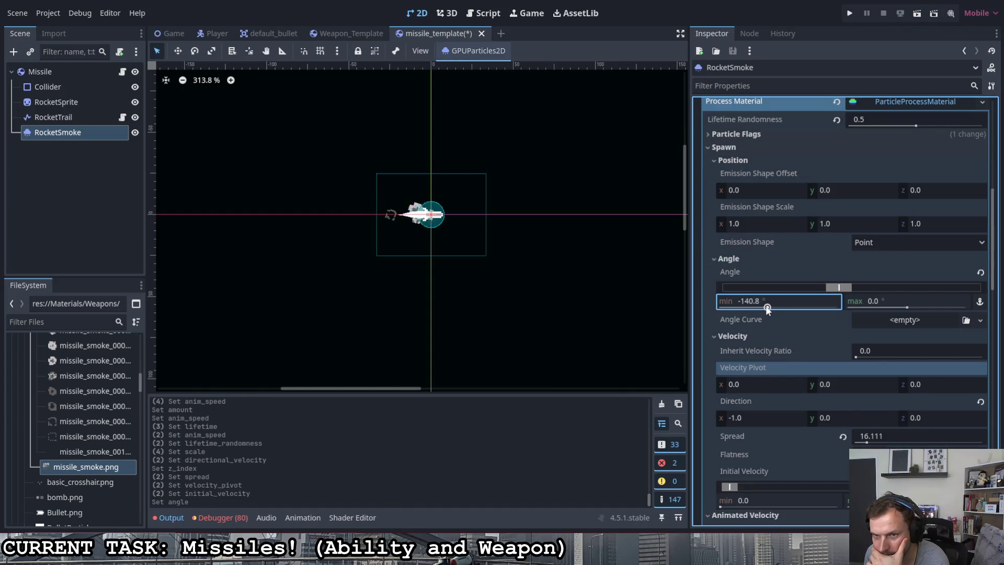
drag(882, 307, 908, 308)
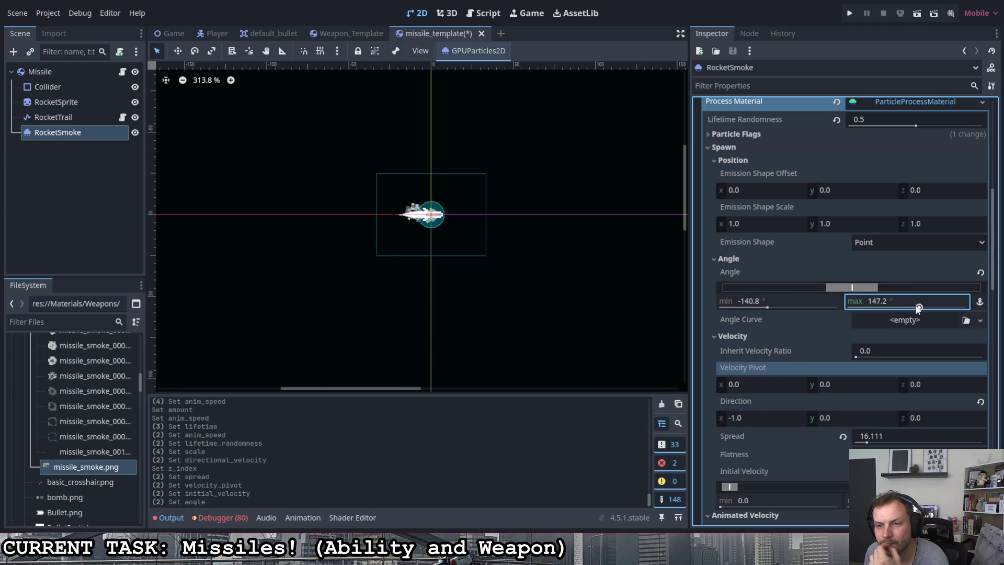
click(748, 303)
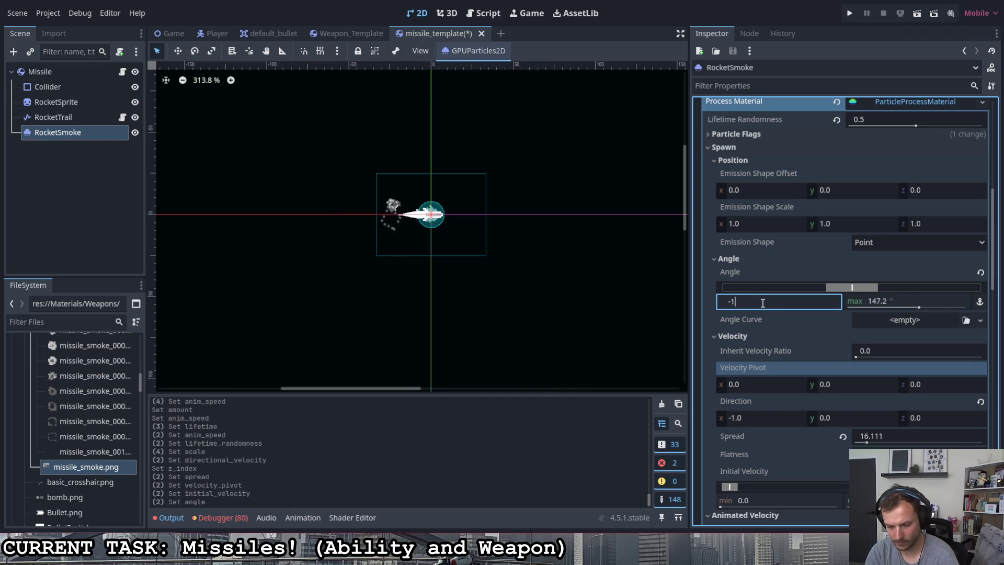
text(80)
key(Return)
click(876, 301)
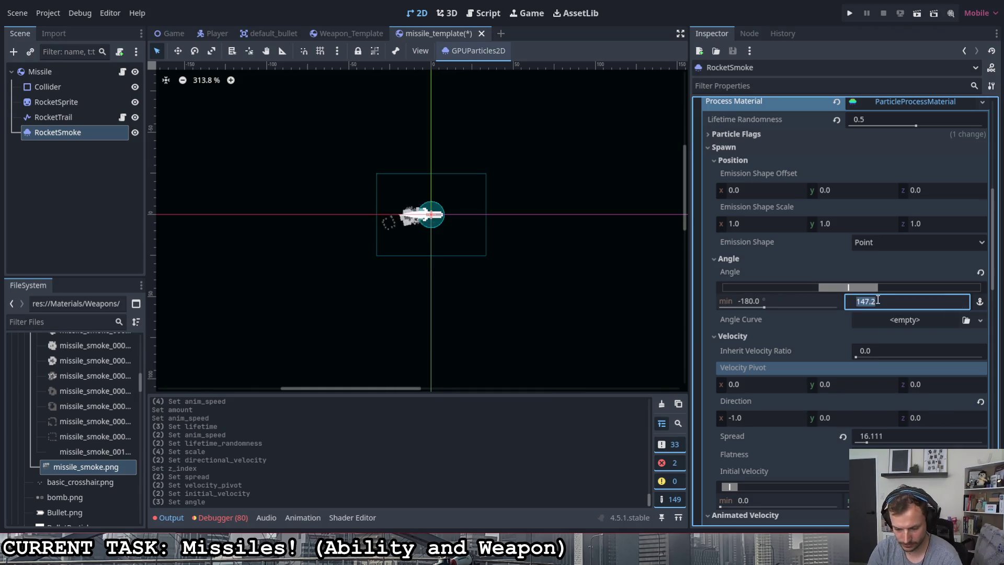
key(Return)
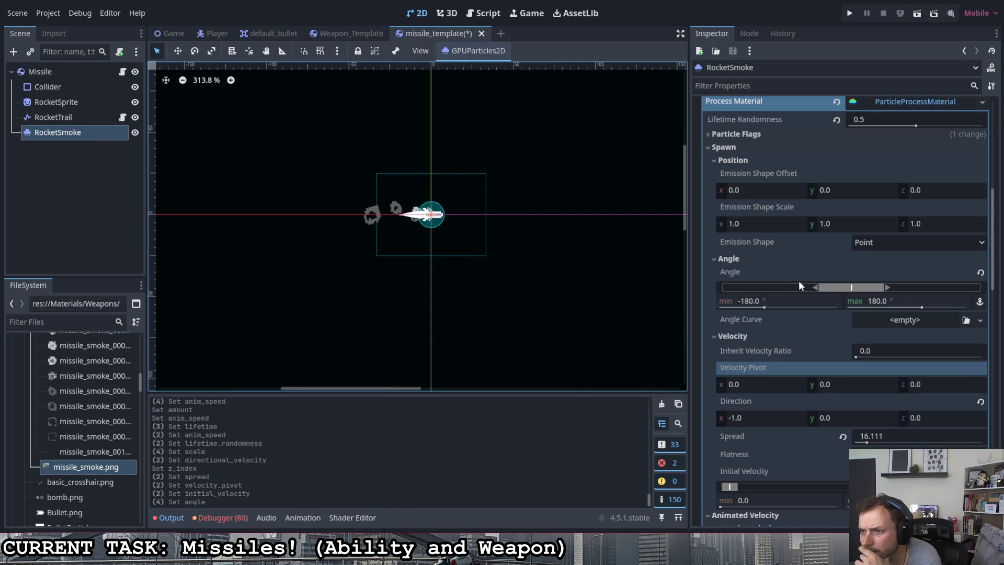
scroll(800, 285, up, 1)
scroll(796, 294, down, 5)
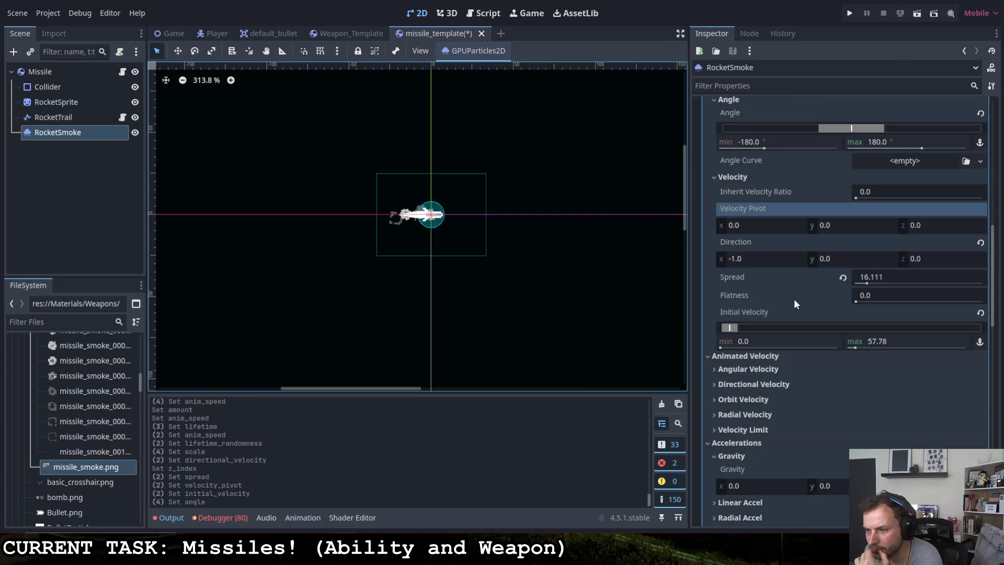
- Expand Angular Velocity and set its range to -90 minimum and 90 maximum
scroll(772, 296, up, 3)
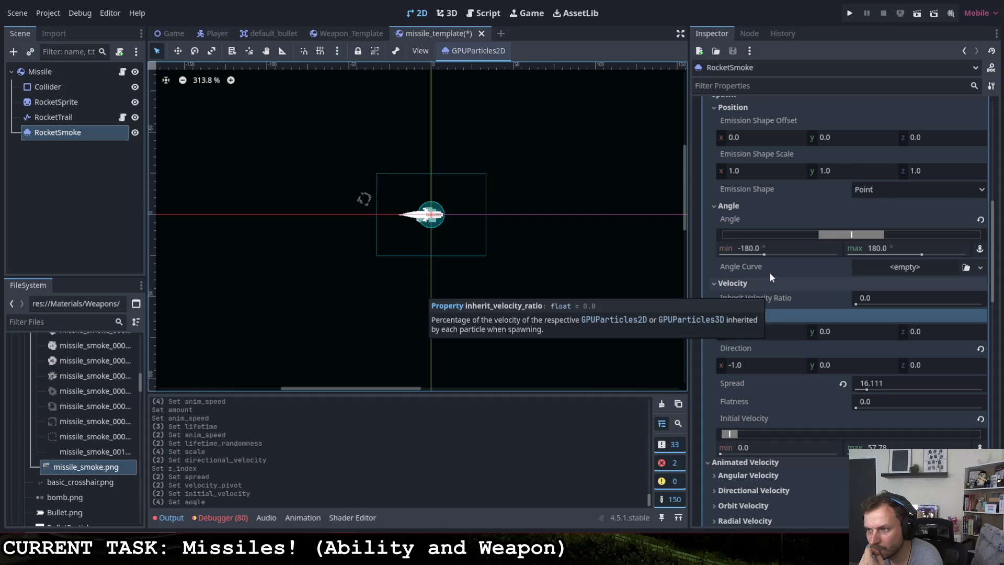
scroll(770, 274, up, 2)
scroll(770, 275, down, 4)
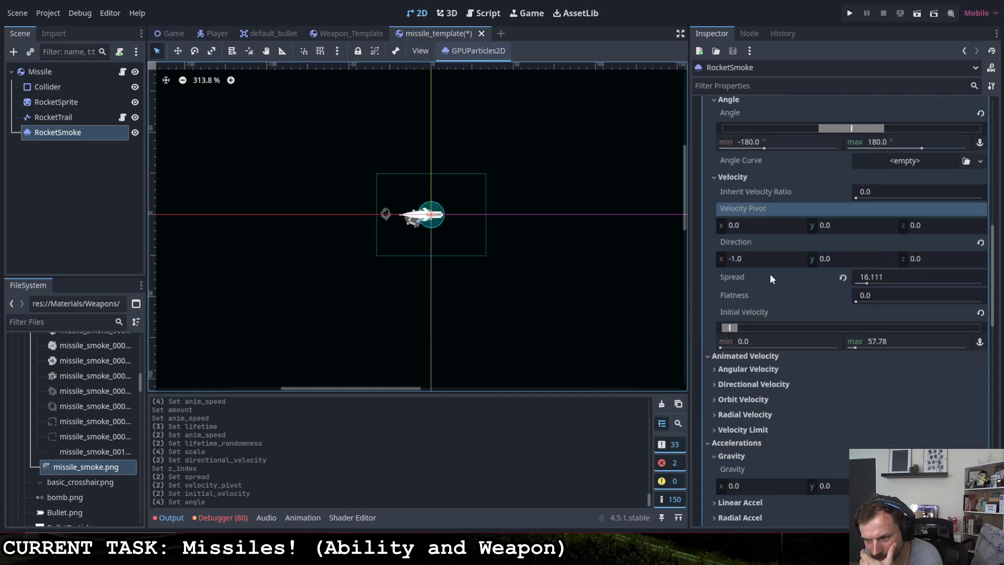
click(715, 370)
scroll(800, 362, down, 2)
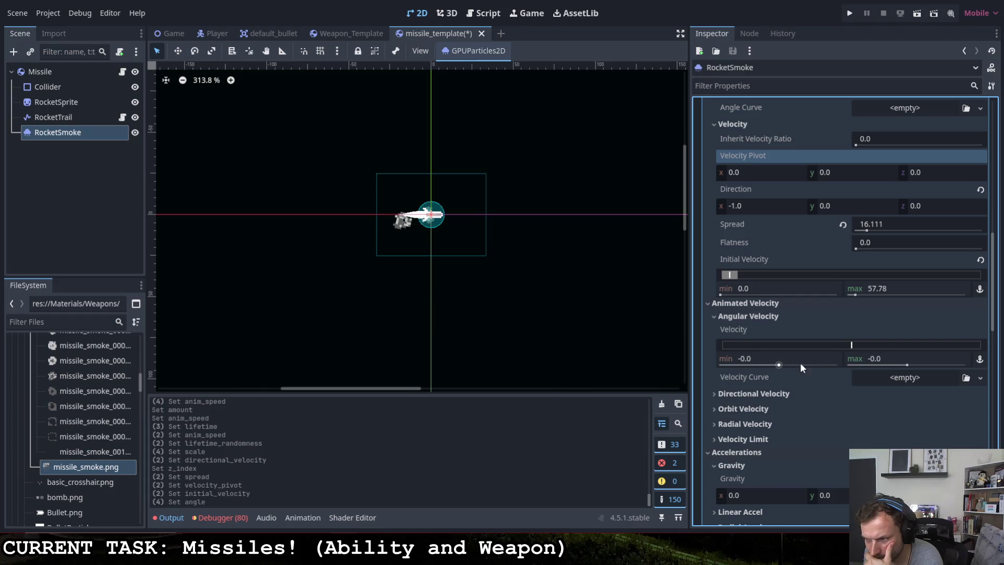
drag(779, 366, 777, 366)
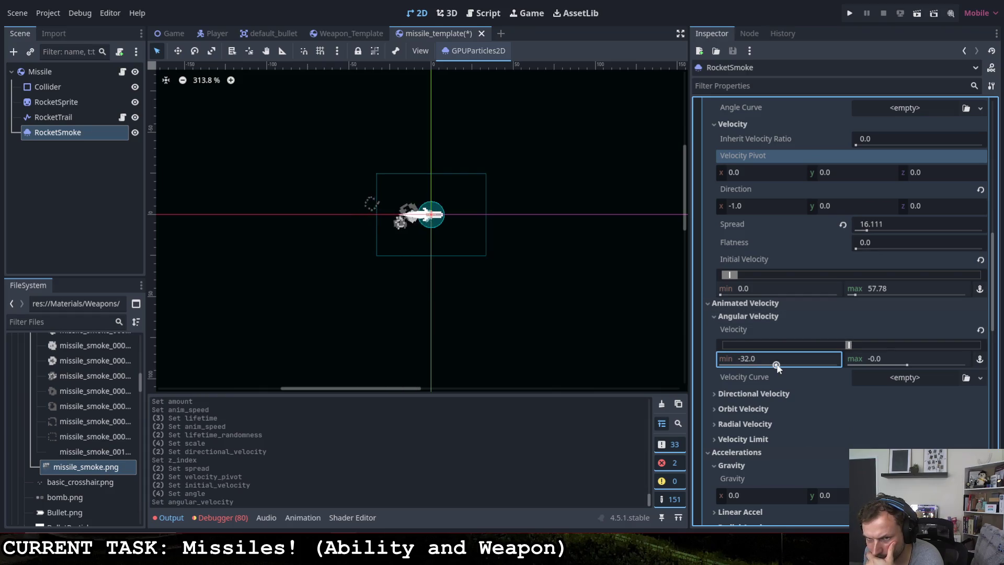
drag(908, 366, 923, 367)
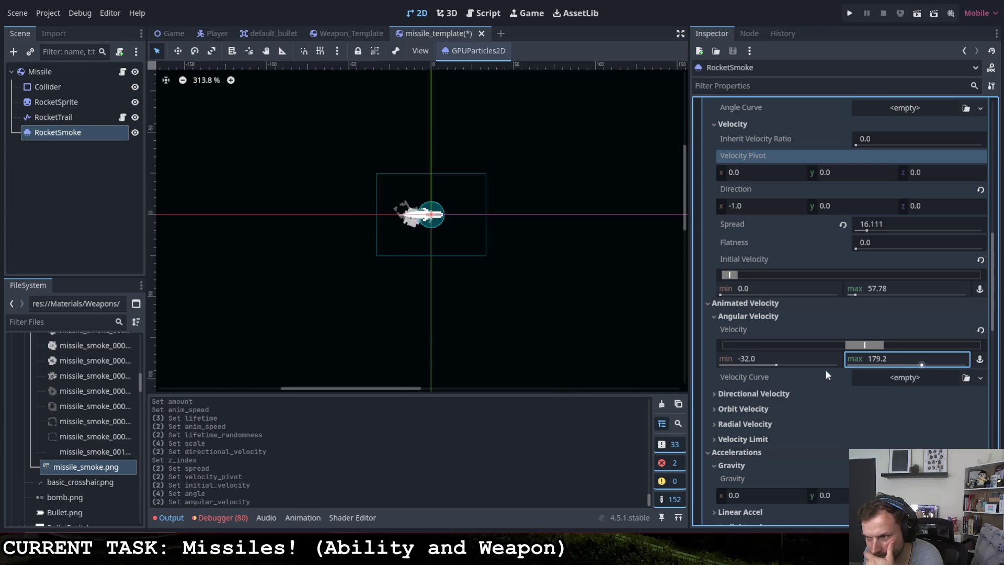
drag(776, 366, 770, 367)
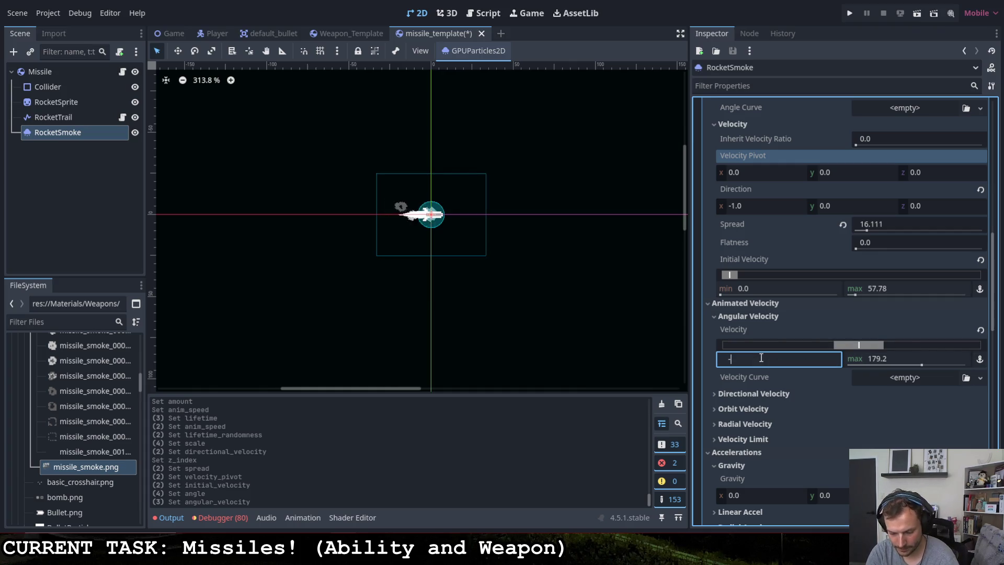
click(895, 359)
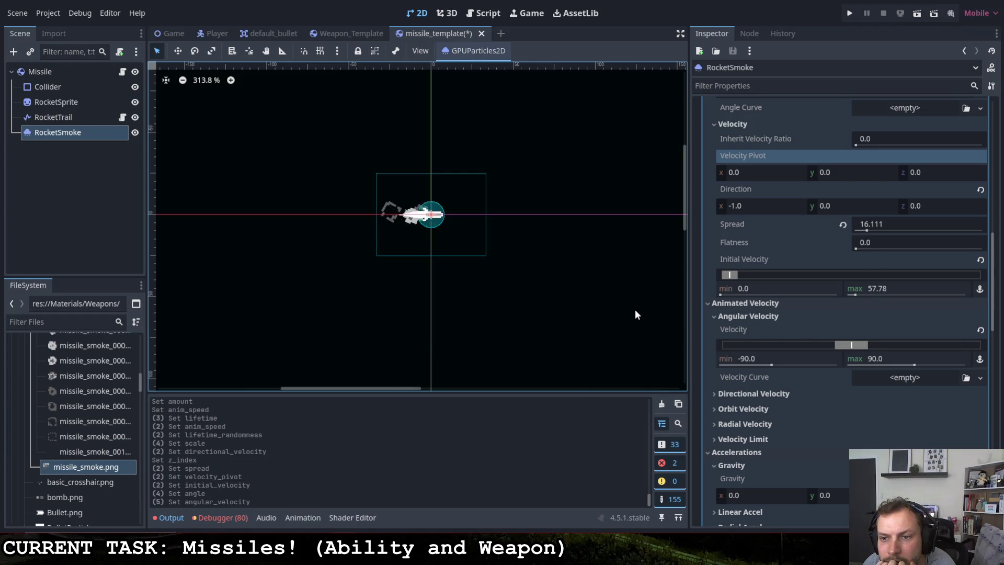
- Raise the smoke particle lifetime to 1.67 s
scroll(765, 313, up, 3)
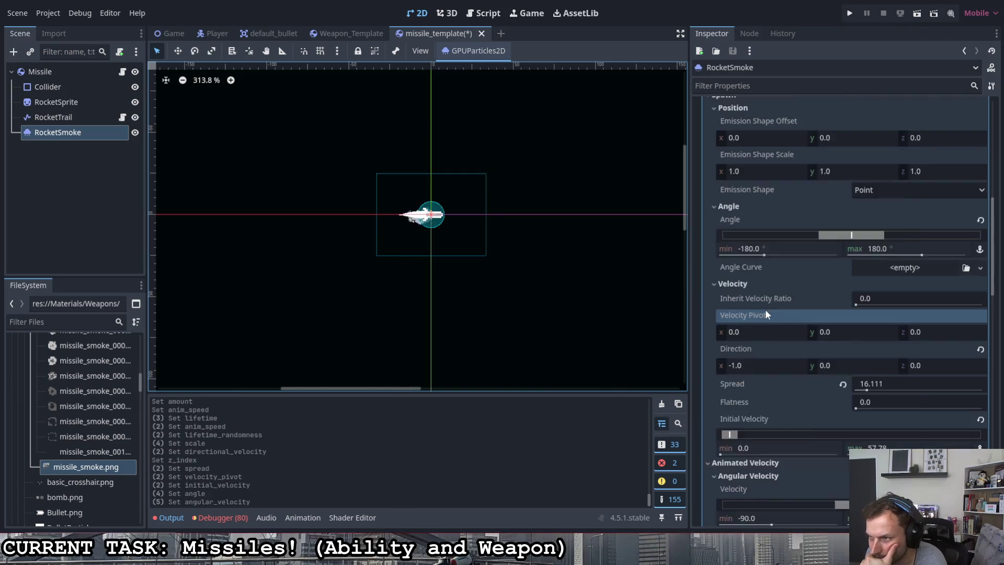
scroll(765, 309, up, 7)
drag(908, 177, 913, 177)
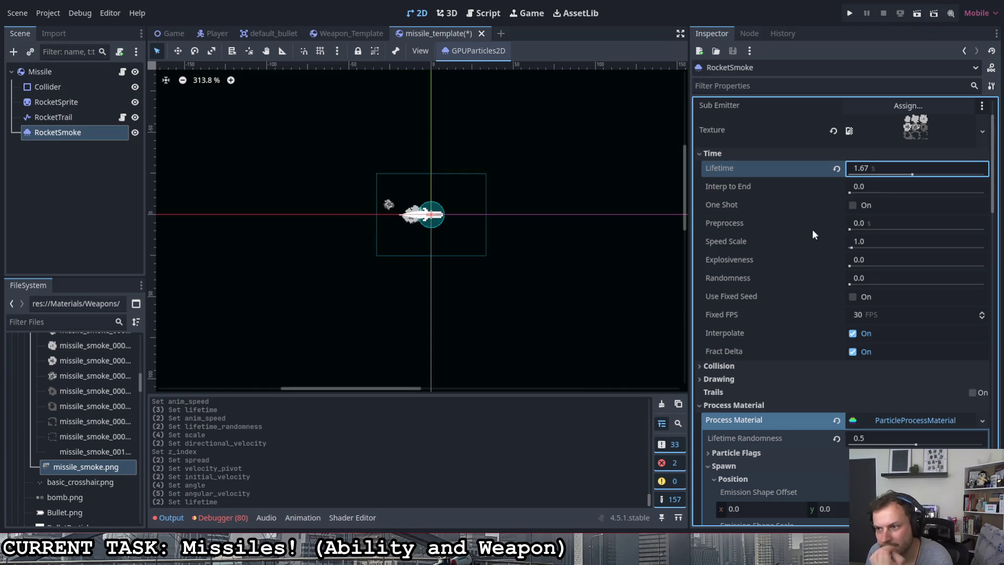
- Lower the maximum initial velocity from 57.78 to 26.67
scroll(787, 315, down, 6)
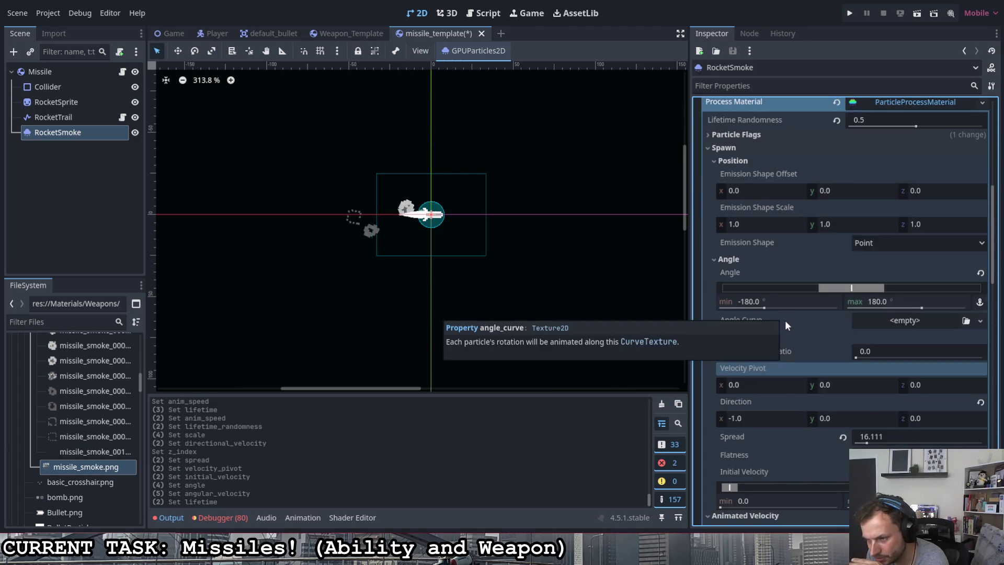
scroll(787, 320, down, 2)
scroll(808, 407, down, 2)
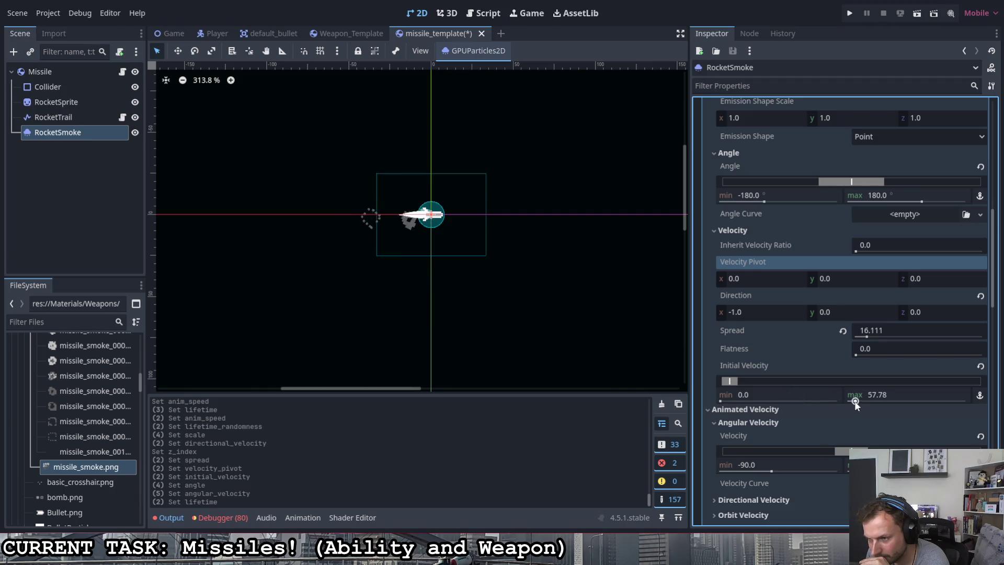
drag(855, 402, 834, 381)
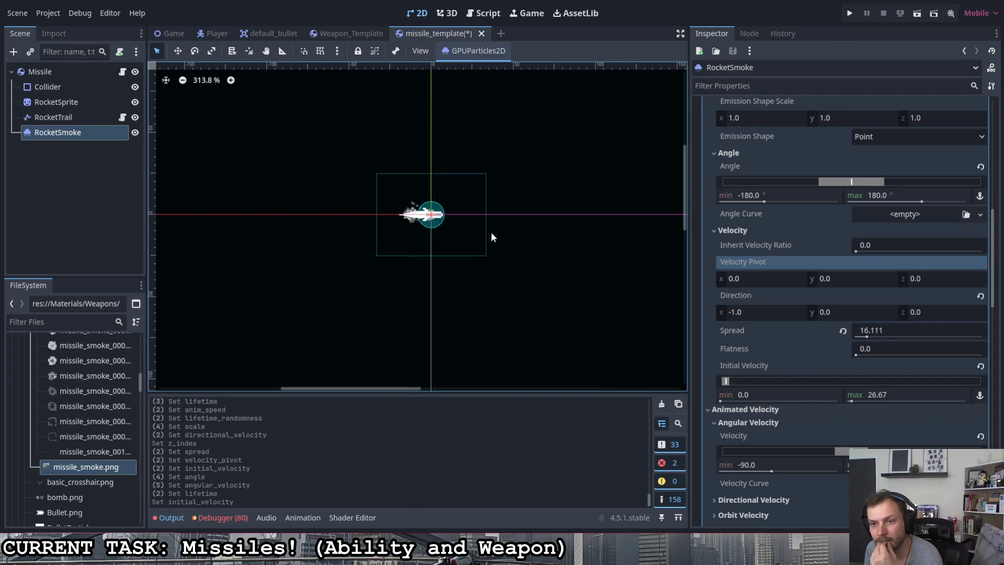
scroll(801, 243, up, 4)
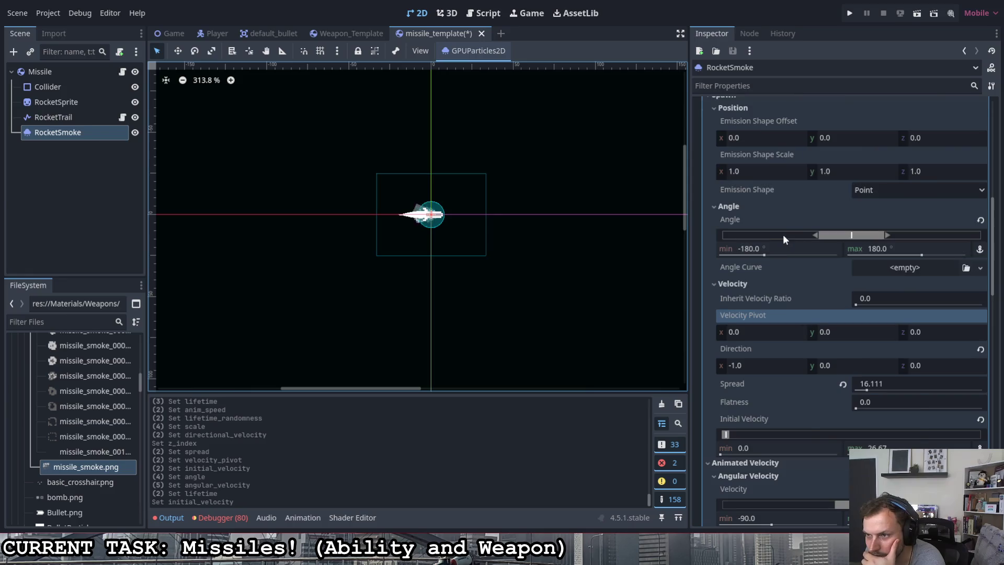
- Collapse the Spawn, Animated Velocity and Accelerations sections of the RocketSmoke material
click(708, 202)
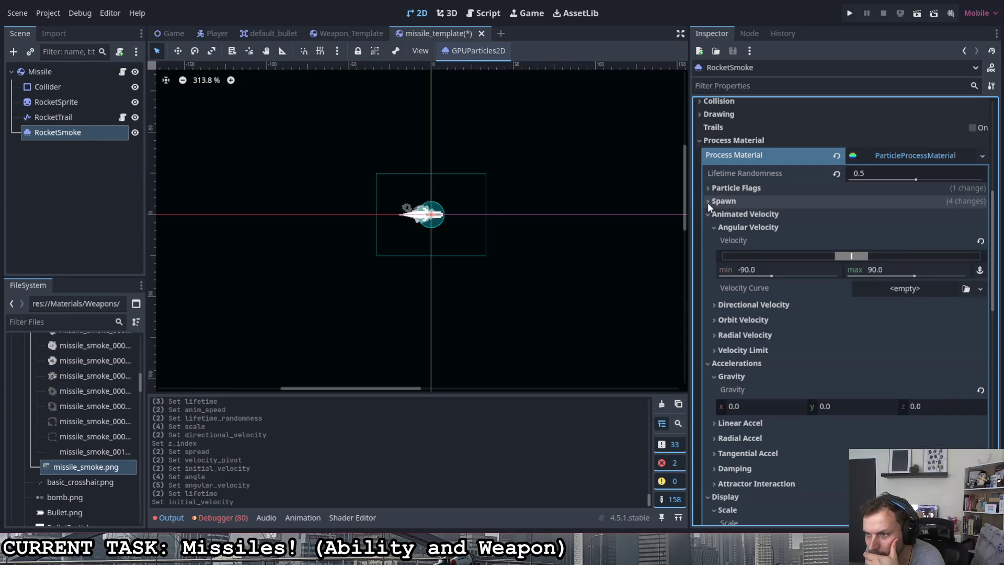
click(709, 213)
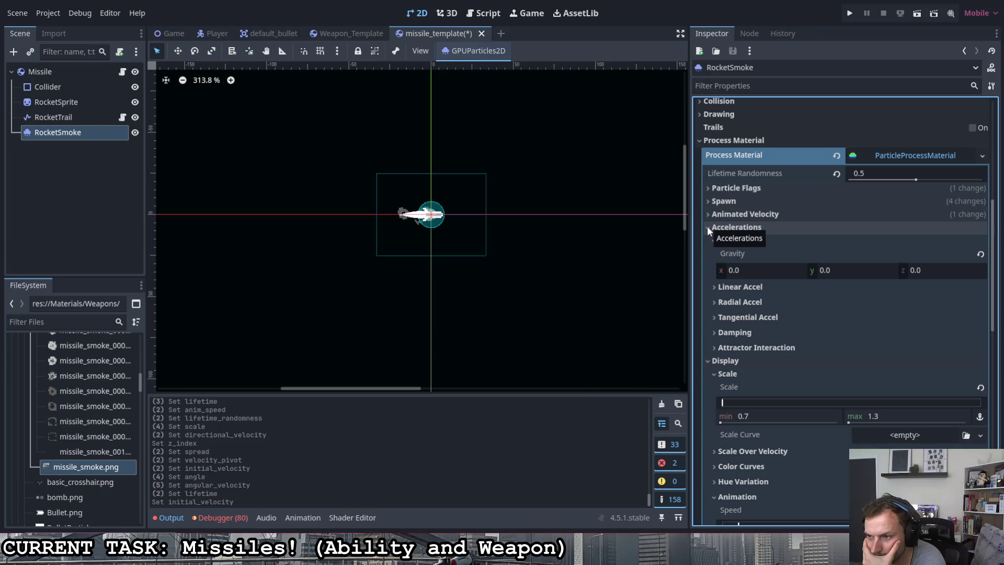
click(707, 226)
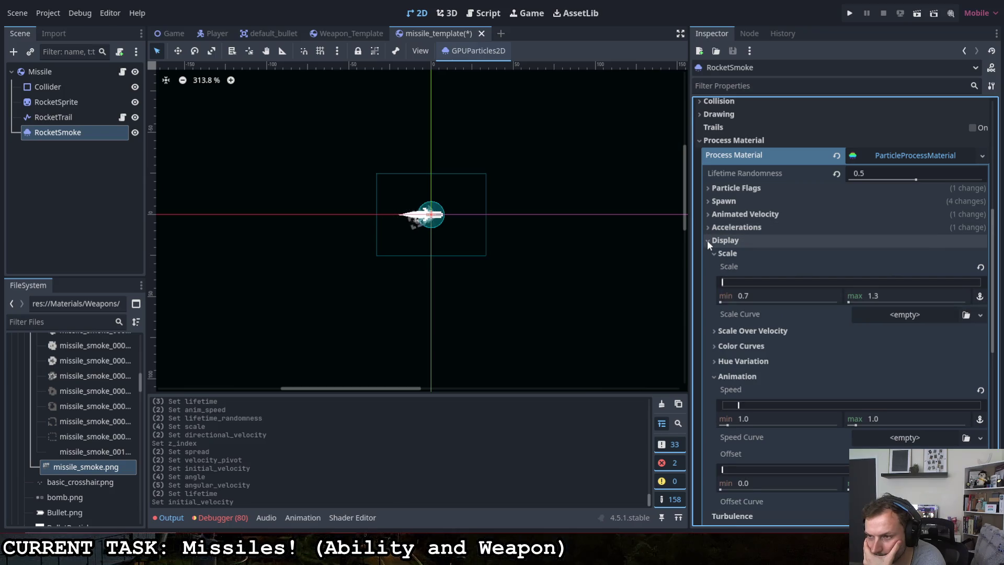
click(709, 227)
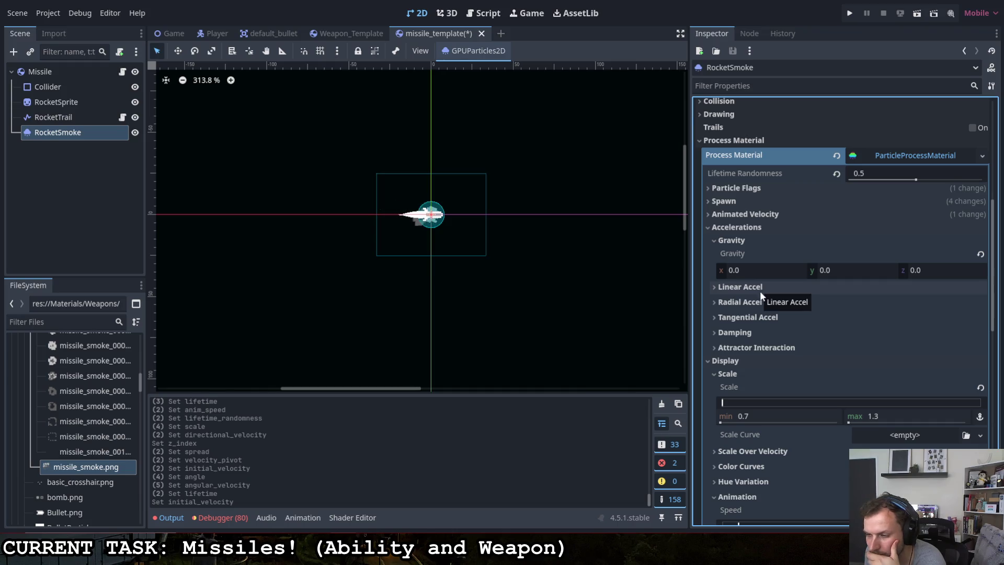
click(707, 227)
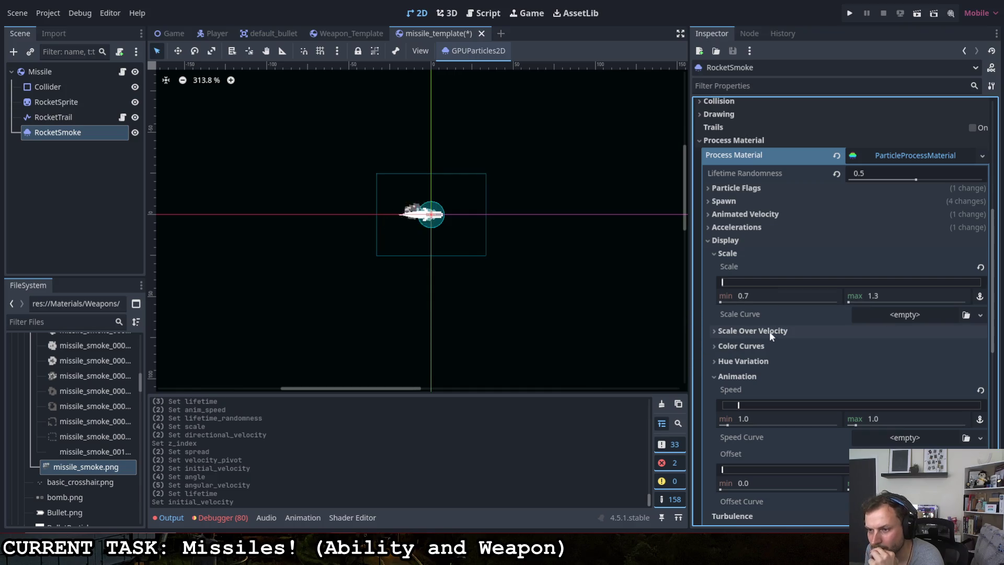
- Assign a new CurveTexture as the scale curve and raise its start point to about 0.75
click(917, 313)
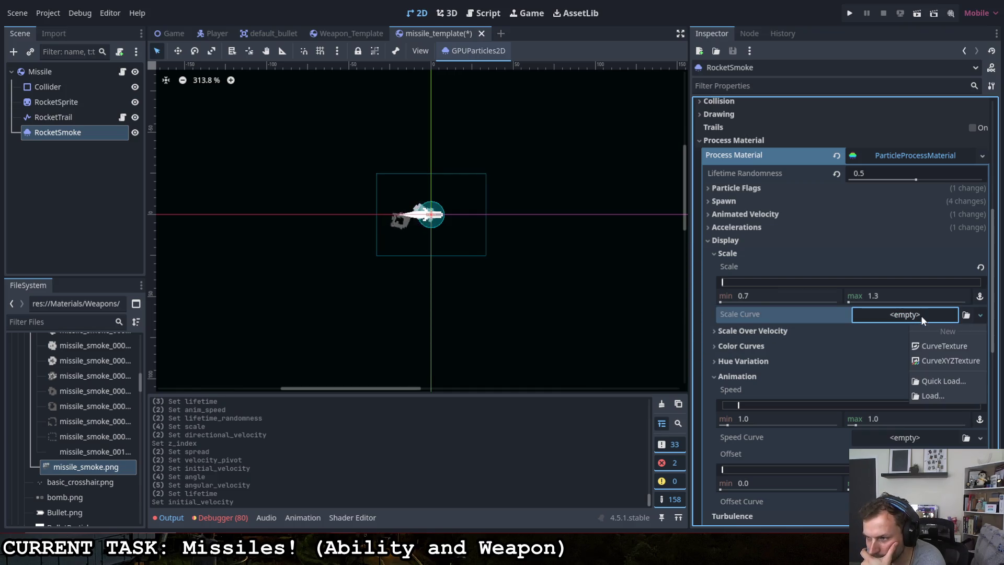
click(928, 342)
click(905, 315)
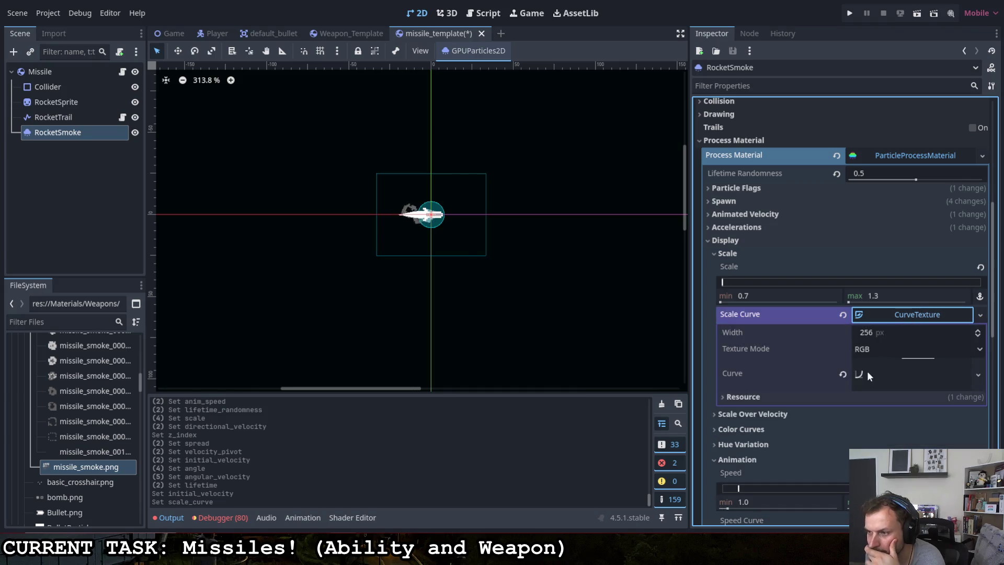
click(906, 370)
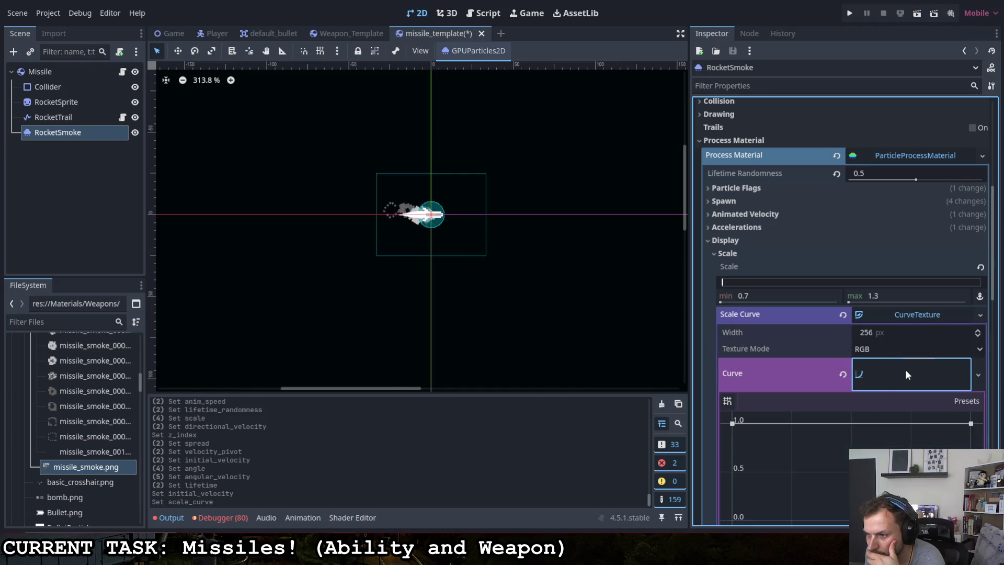
scroll(825, 393, down, 3)
drag(731, 318, 727, 378)
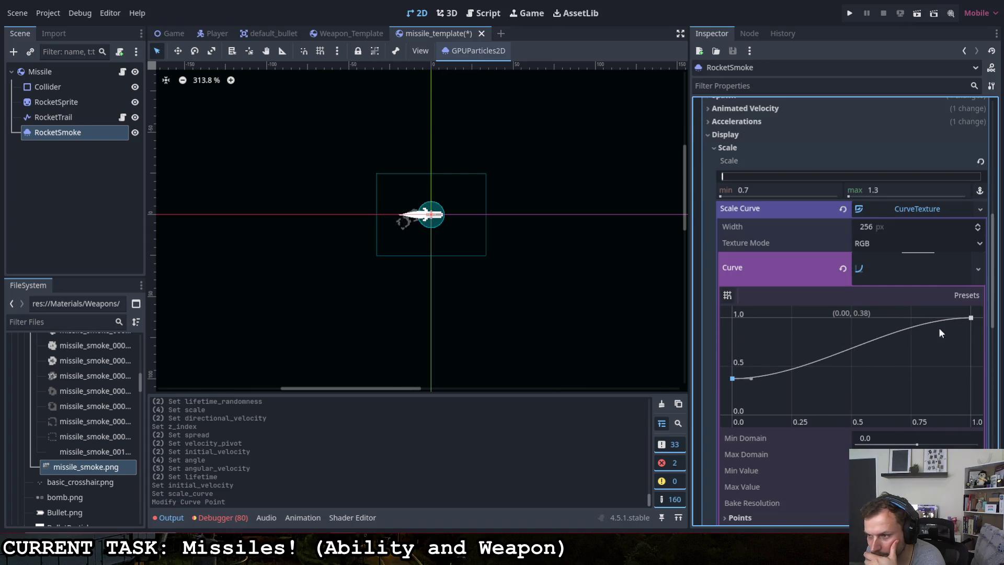
click(971, 319)
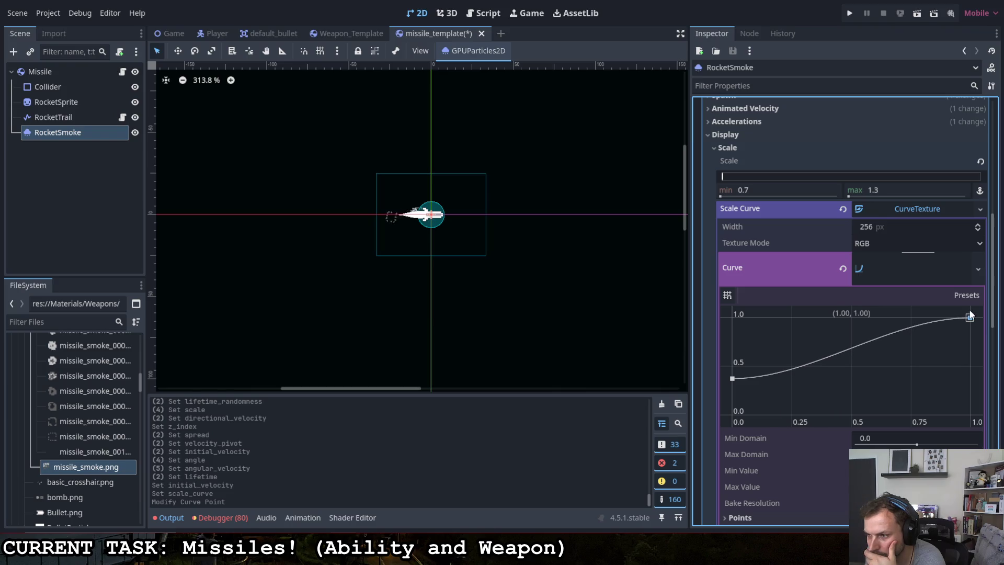
drag(971, 316, 973, 318)
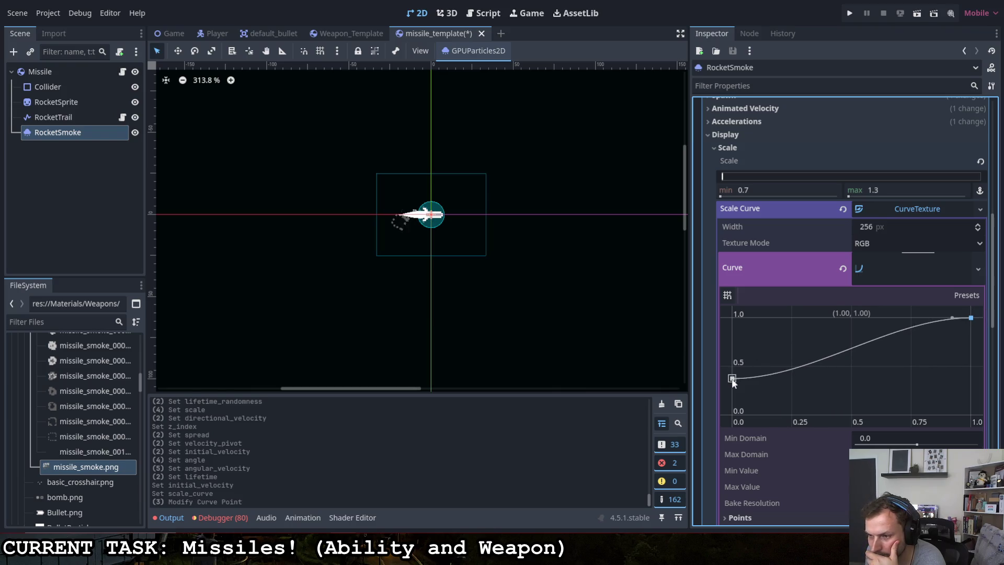
drag(732, 378, 723, 344)
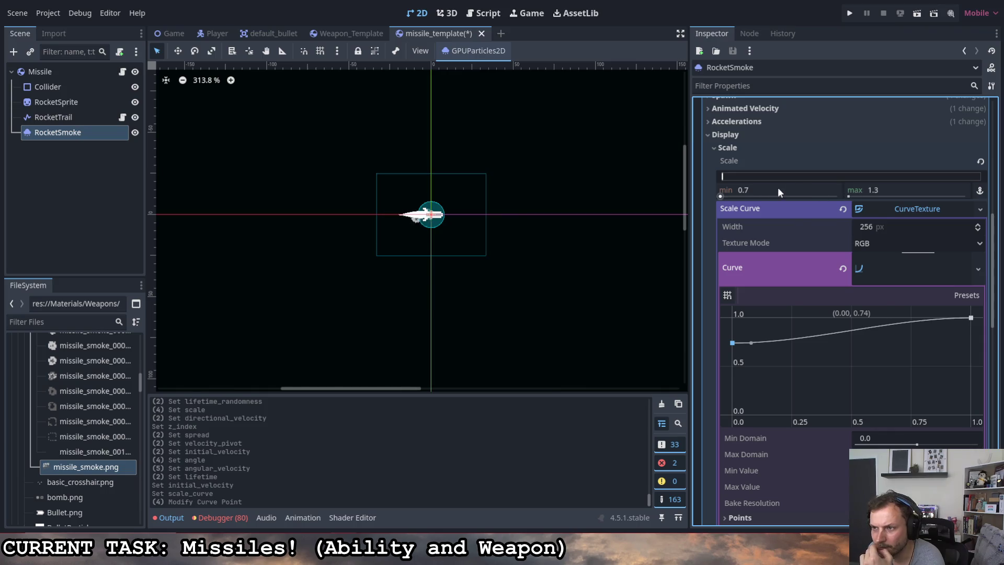
- Set Scale max to 1.6, collapse the curve editor and clear the selection
click(888, 190)
text(1.6)
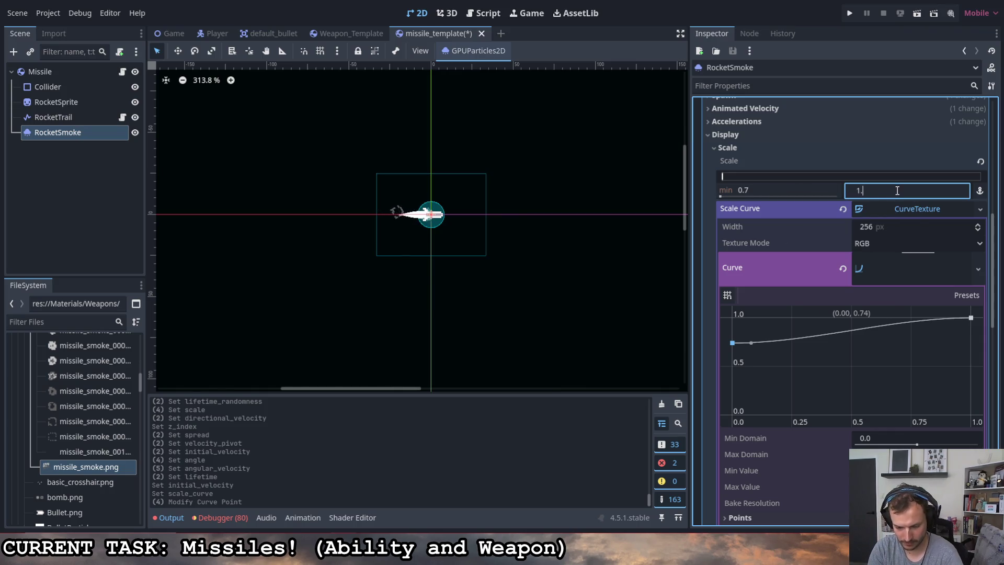
key(Return)
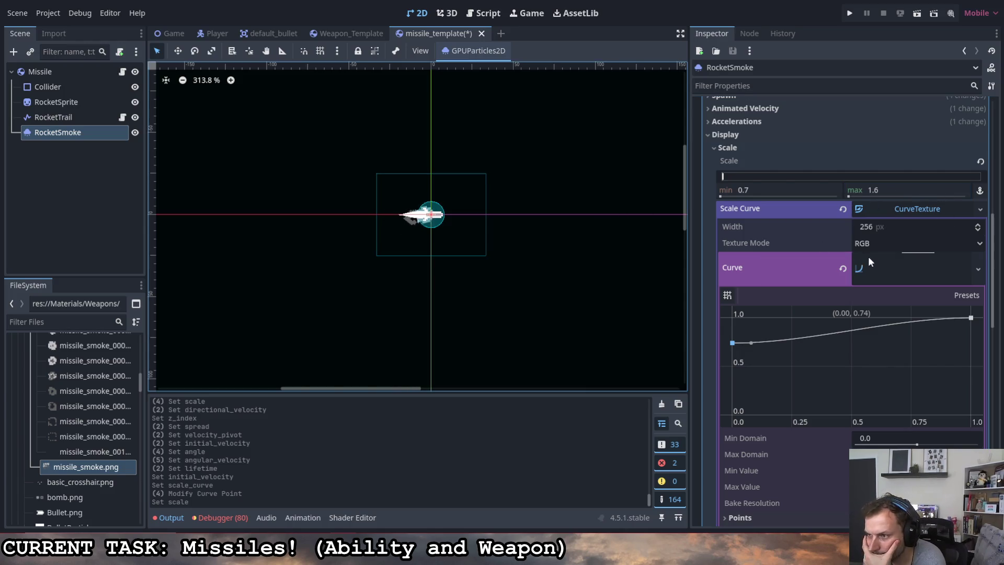
click(910, 268)
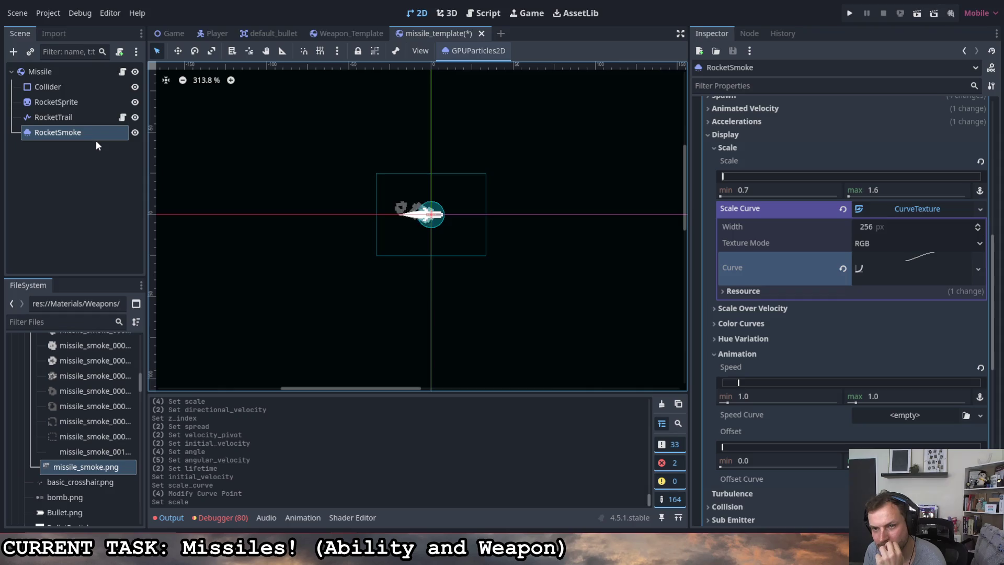
click(479, 220)
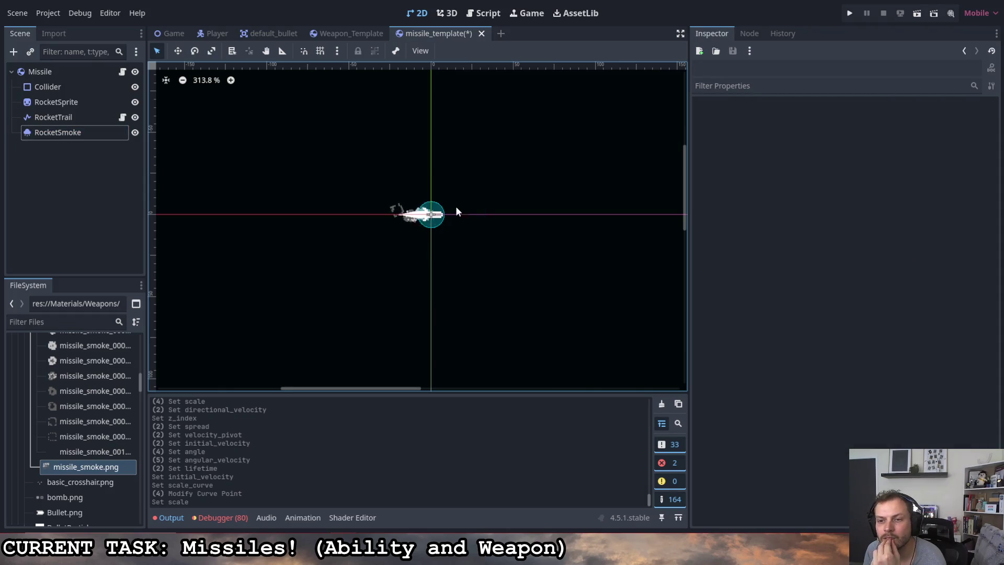
- Select RocketSmoke and nudge it with arrow keys to position (-4, 0), then deselect it
scroll(429, 201, up, 5)
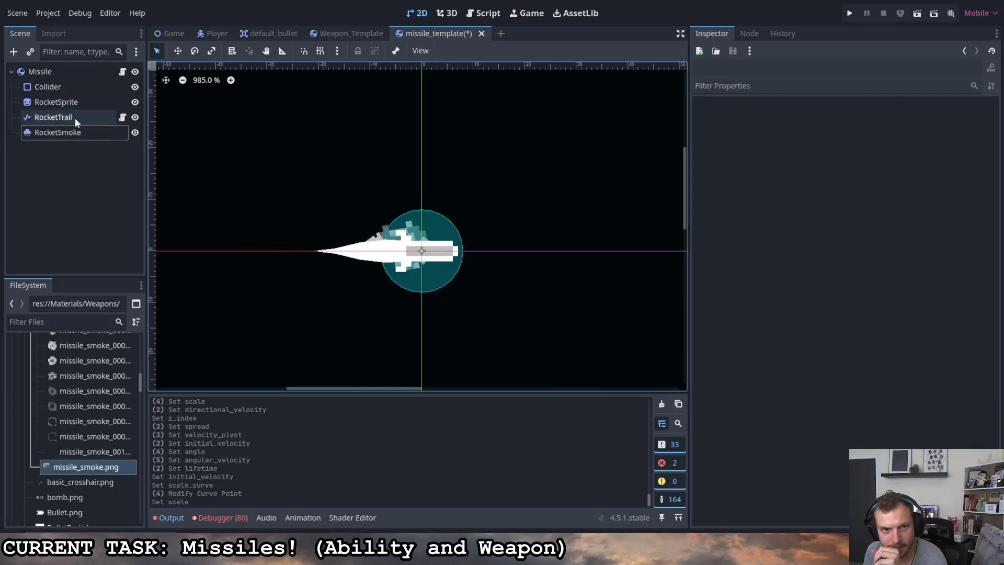
click(70, 130)
key(Left)
key(Left)
key(Left)
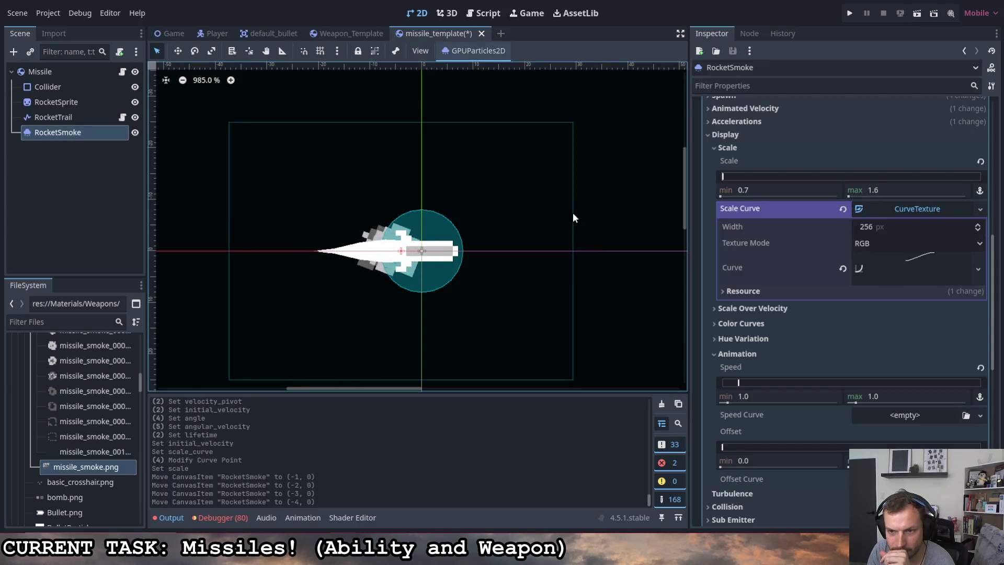
key(Left)
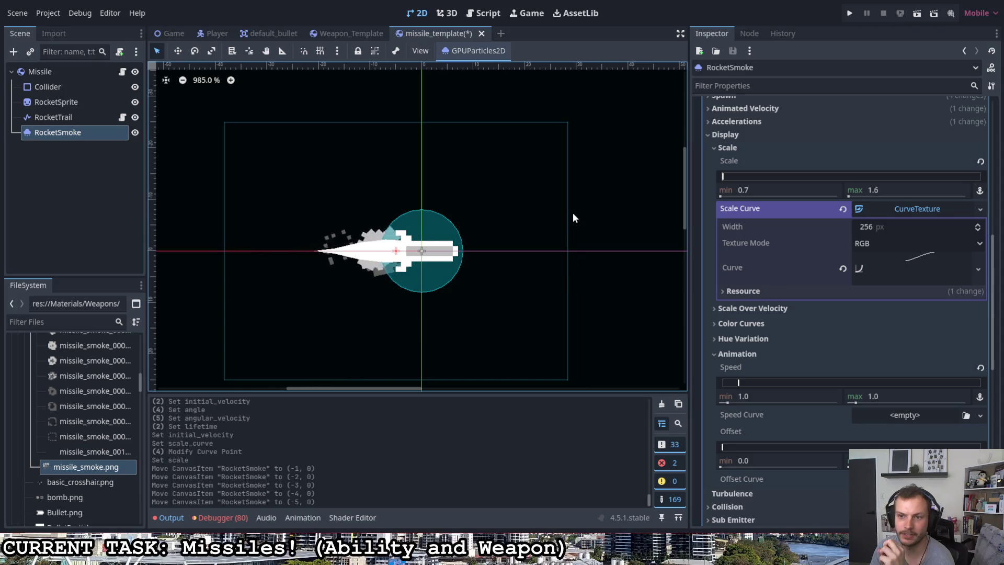
key(Right)
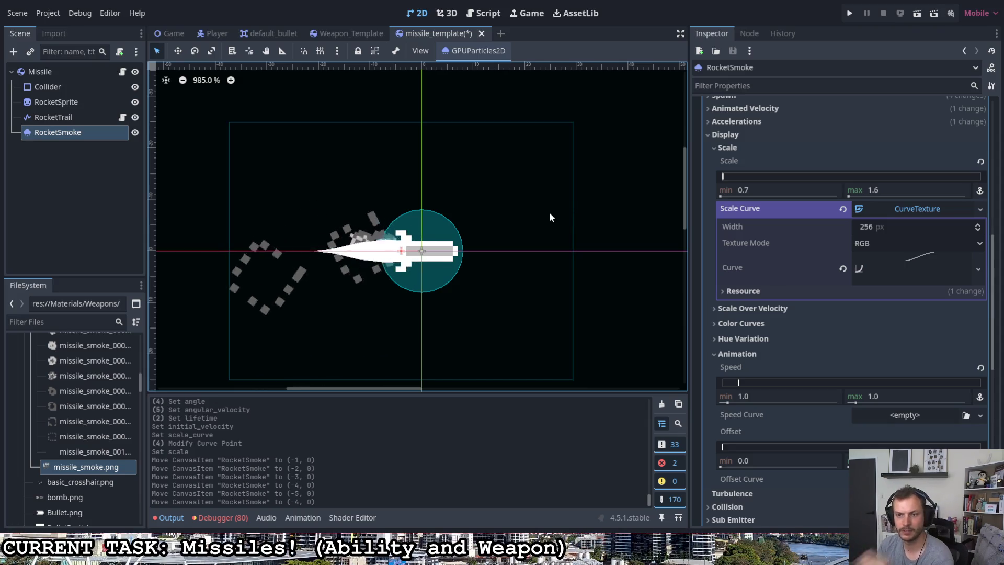
click(630, 199)
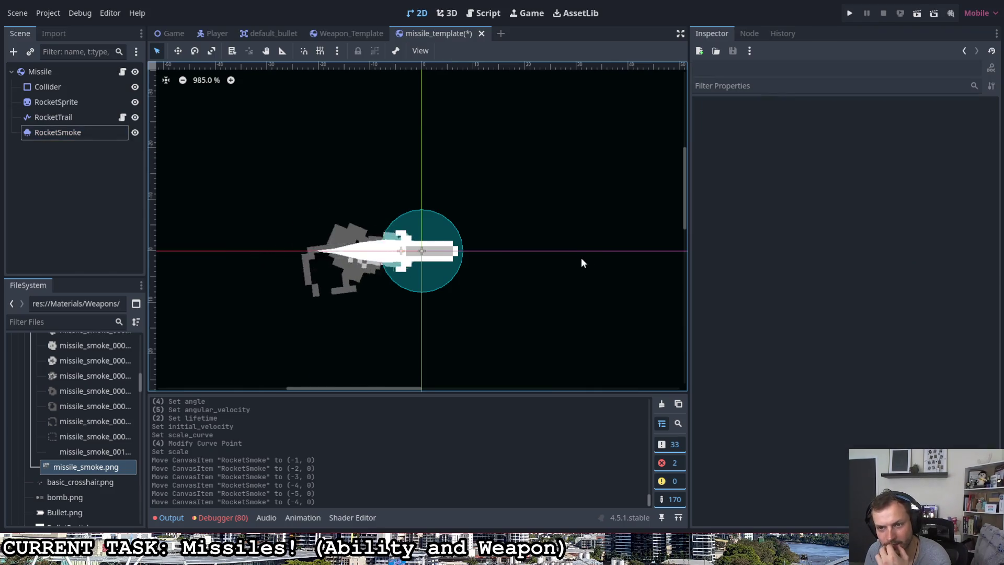
scroll(581, 256, down, 2)
scroll(238, 226, down, 5)
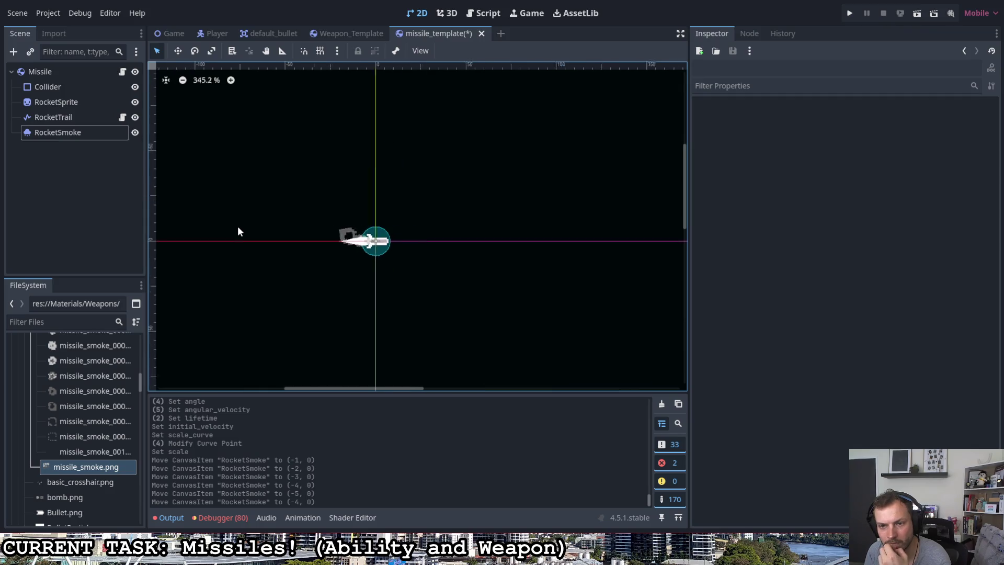
scroll(354, 250, up, 6)
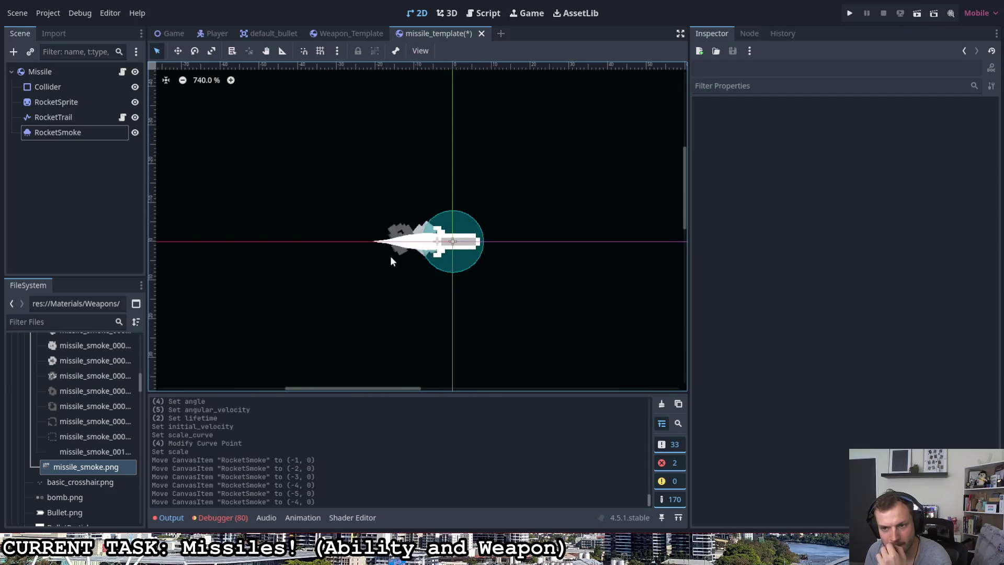
scroll(375, 255, up, 2)
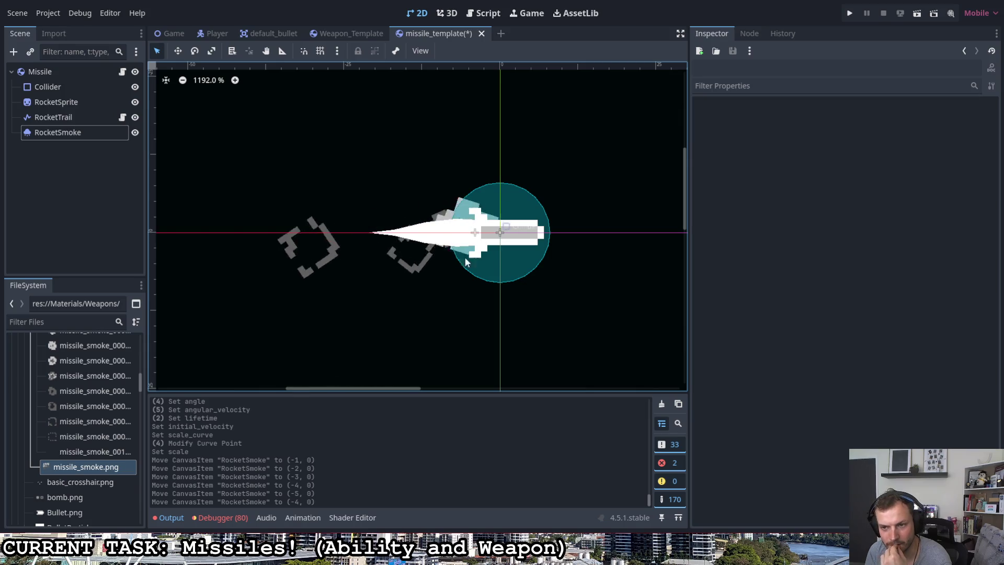
scroll(260, 256, down, 4)
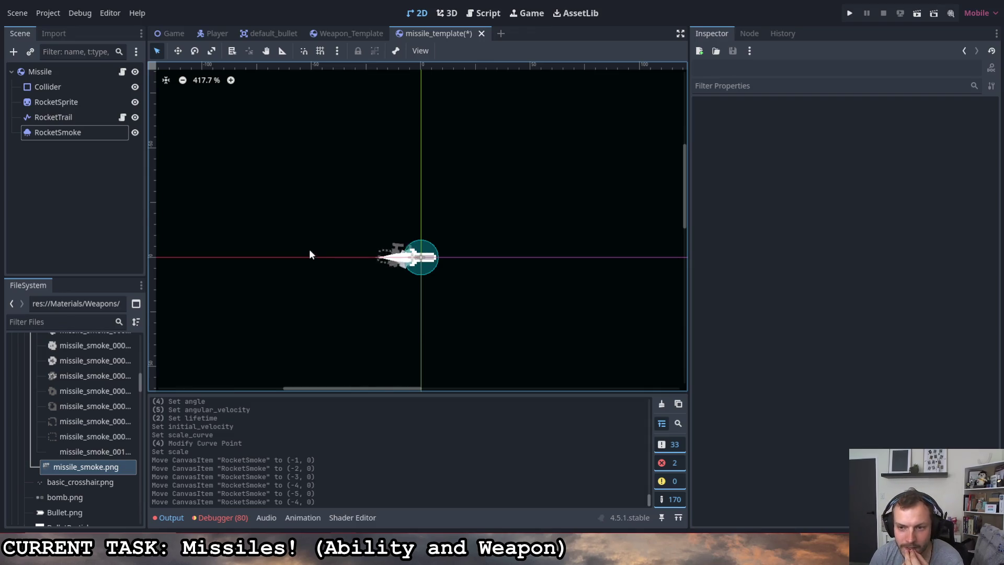
scroll(290, 256, down, 4)
scroll(291, 268, up, 4)
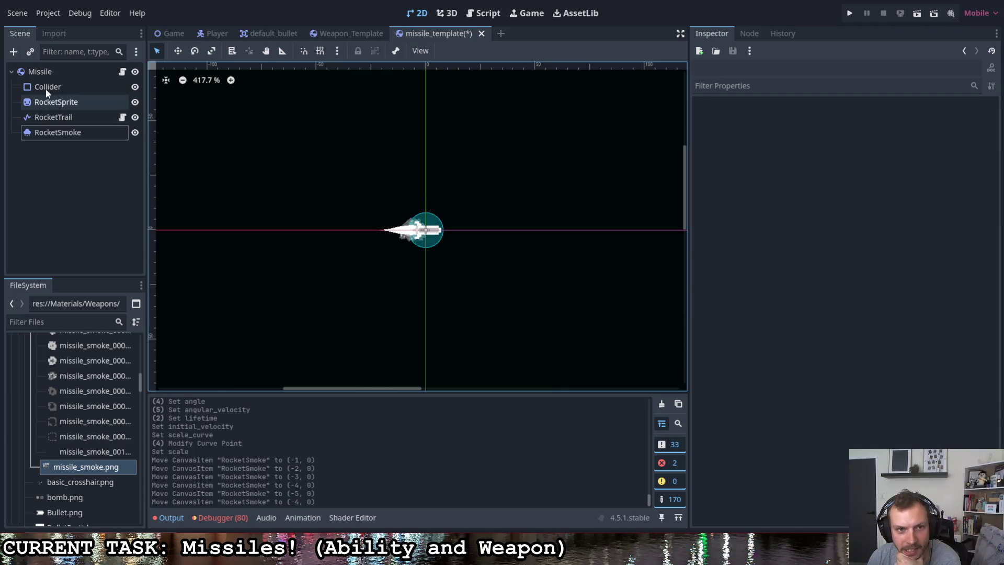
- Open bullet_homing.gd from the Missile node and place the caret at the end of the _process line
click(52, 71)
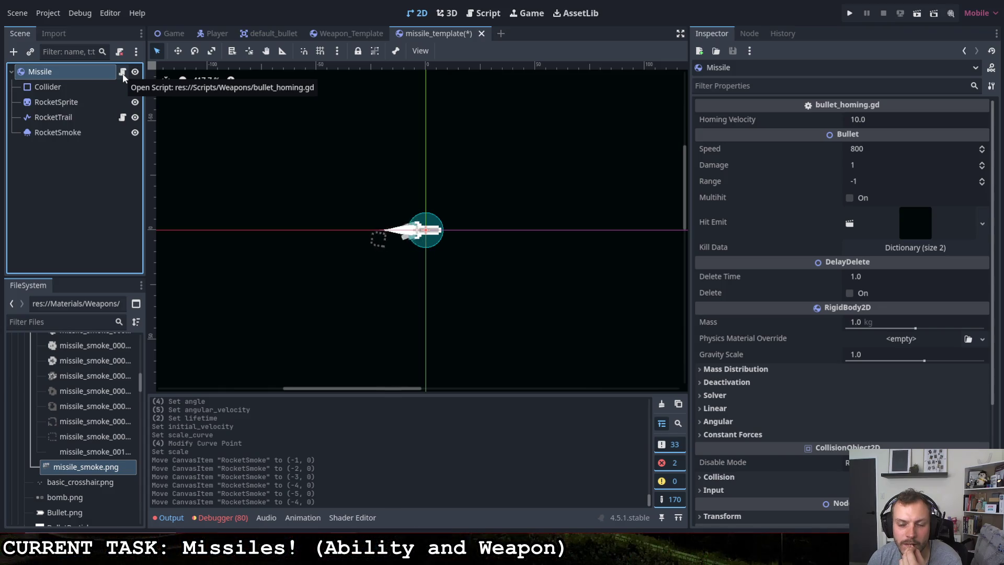
click(122, 73)
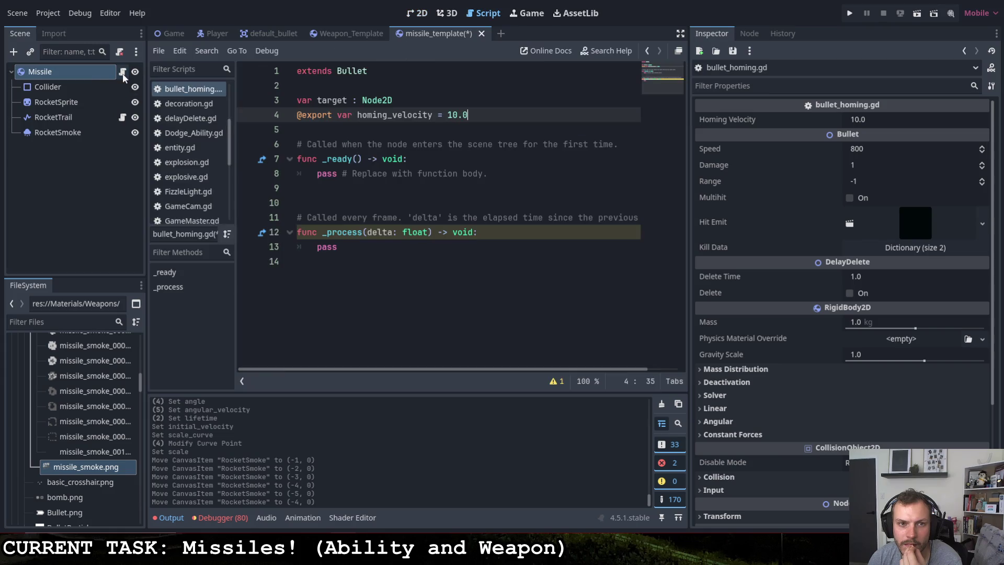
click(389, 204)
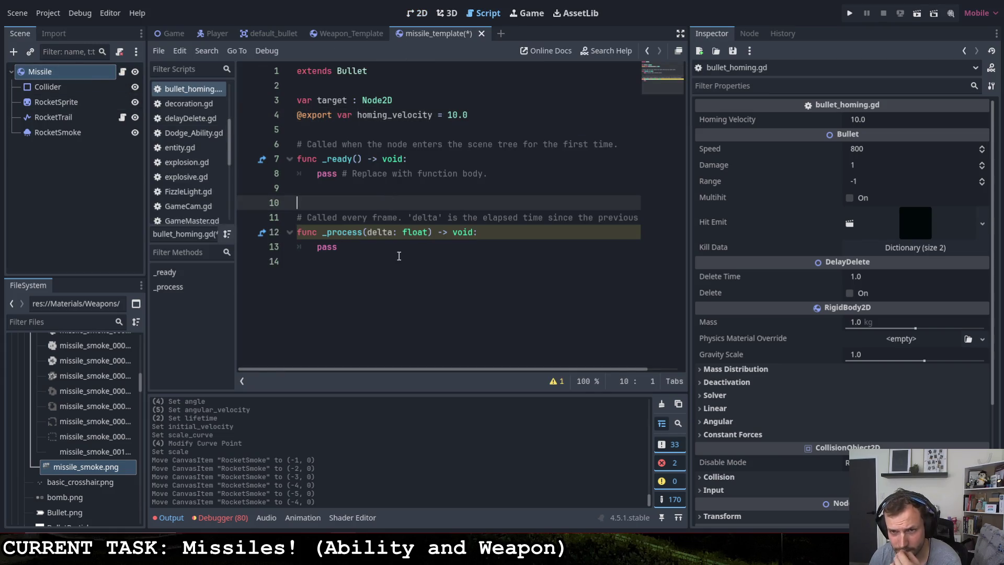
click(398, 99)
key(ctrl+shift+Left)
key(ctrl+shift+Left)
key(ctrl+shift+Left)
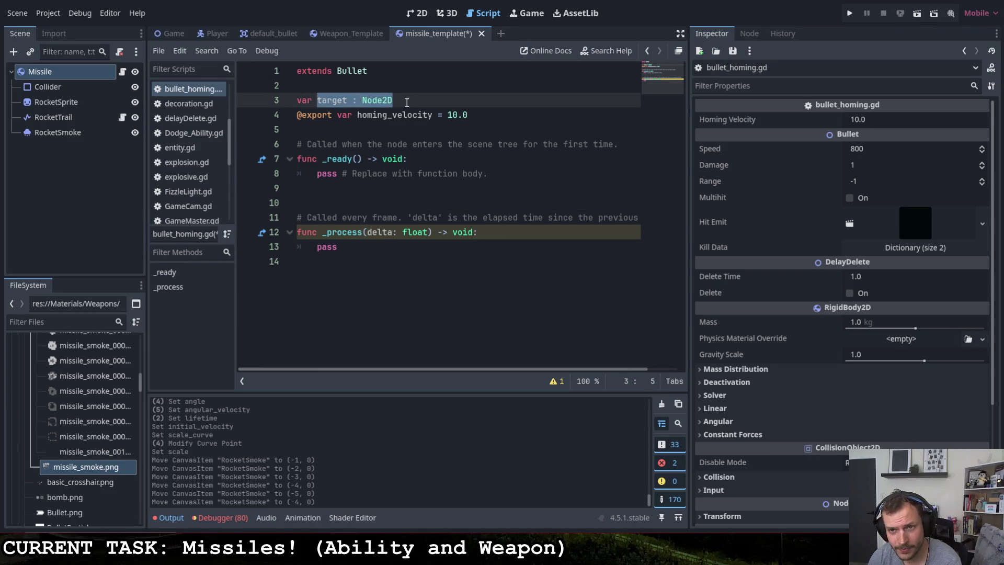
click(407, 102)
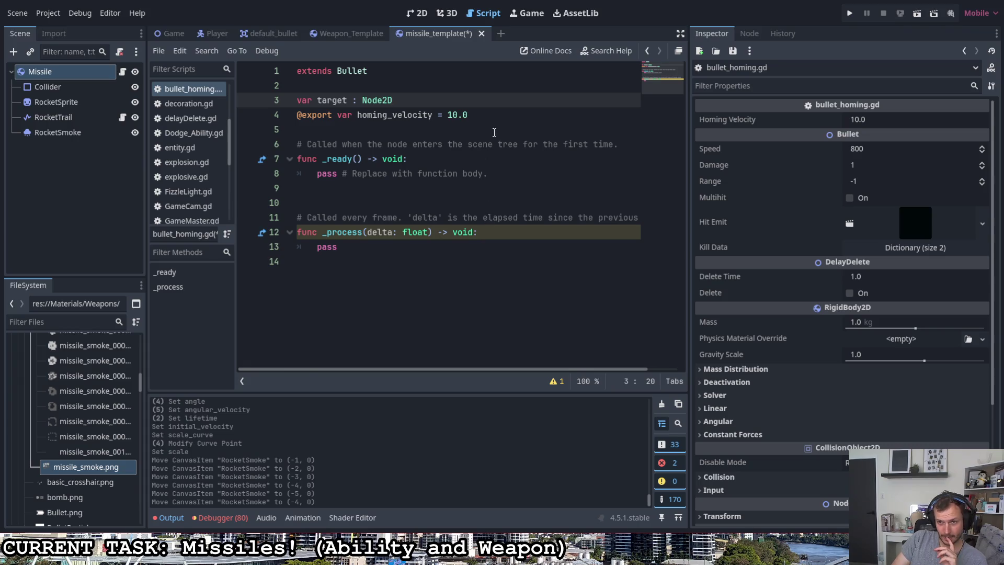
click(506, 234)
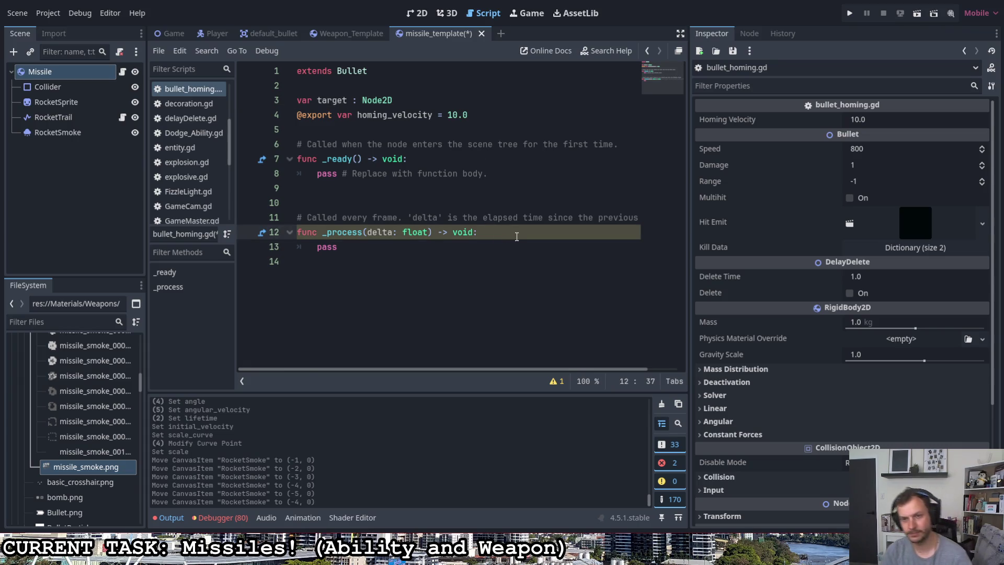
- Insert 'super._process(delta)' above pass in the homing bullet's _process function
key(Return)
text(super.p)
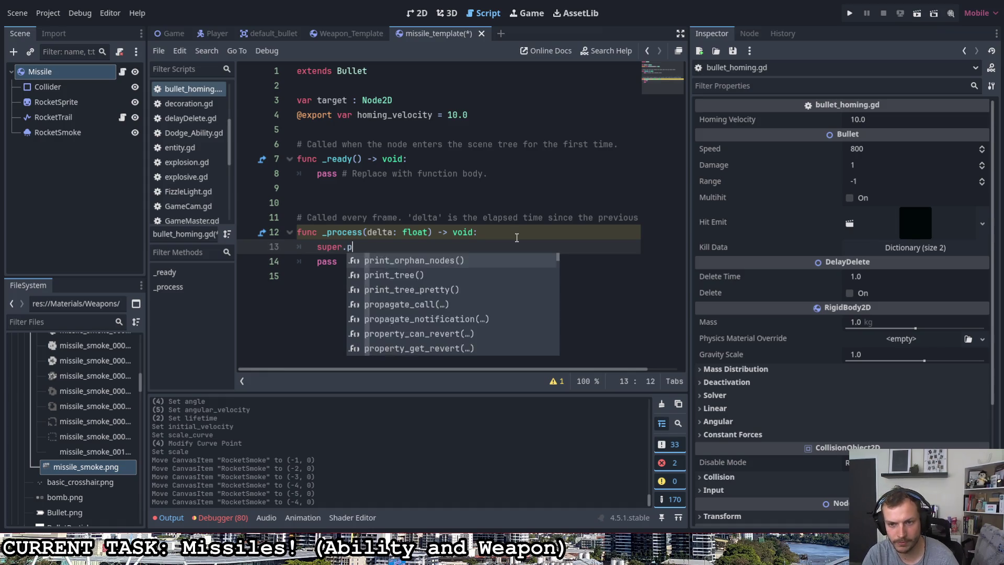
text(ro)
key(BackSpace)
key(BackSpace)
key(BackSpace)
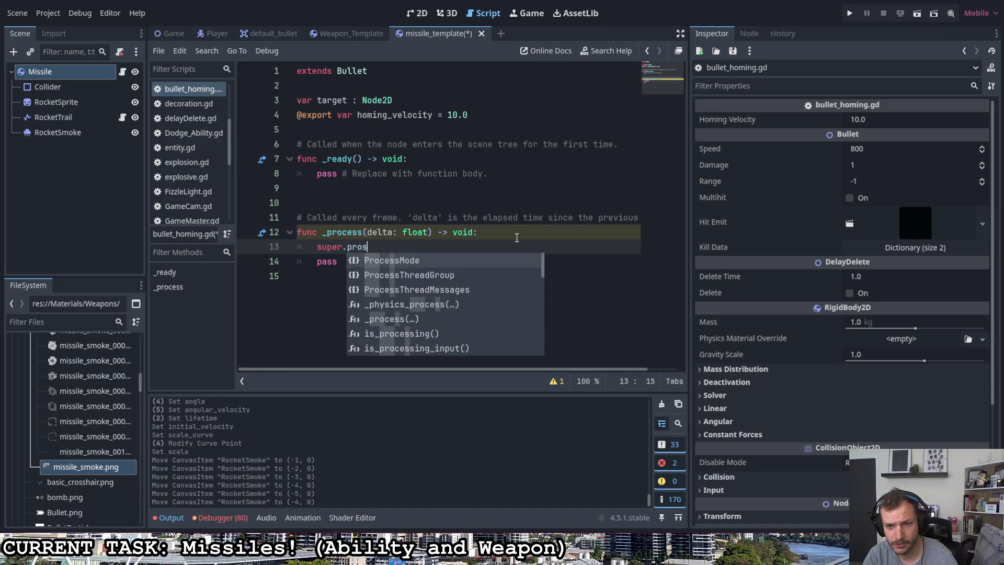
text(_pr)
key(Return)
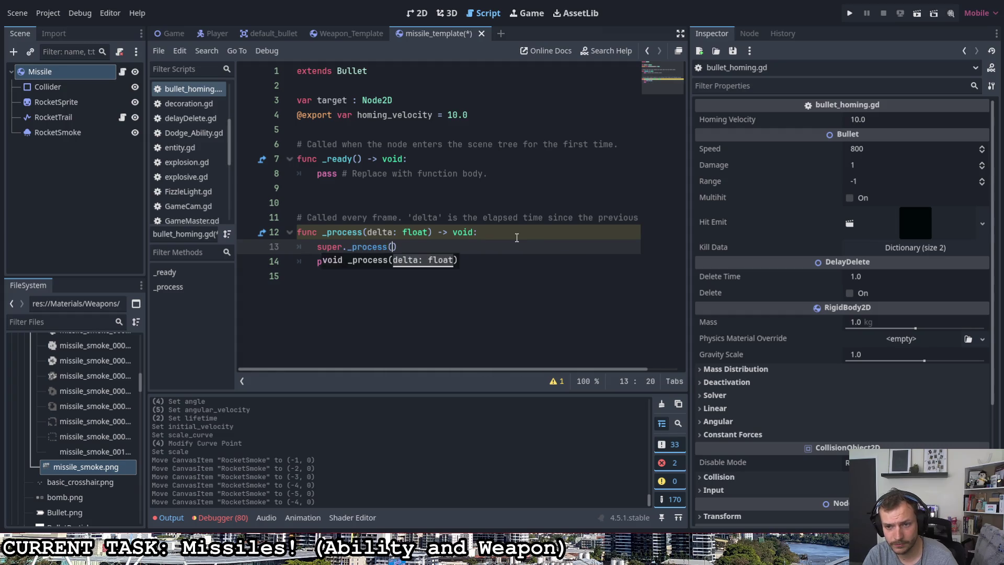
text(delta)
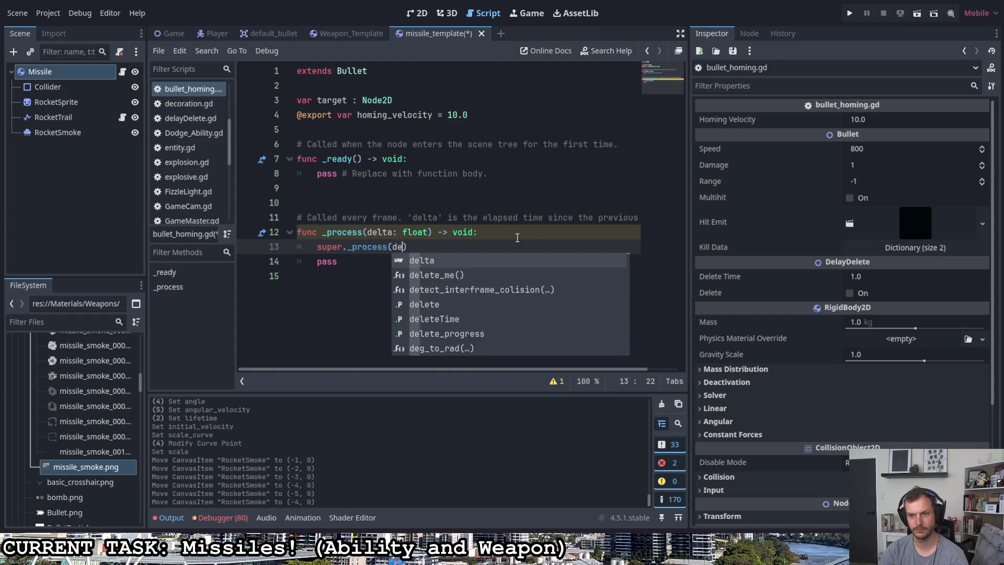
key(Return)
click(412, 263)
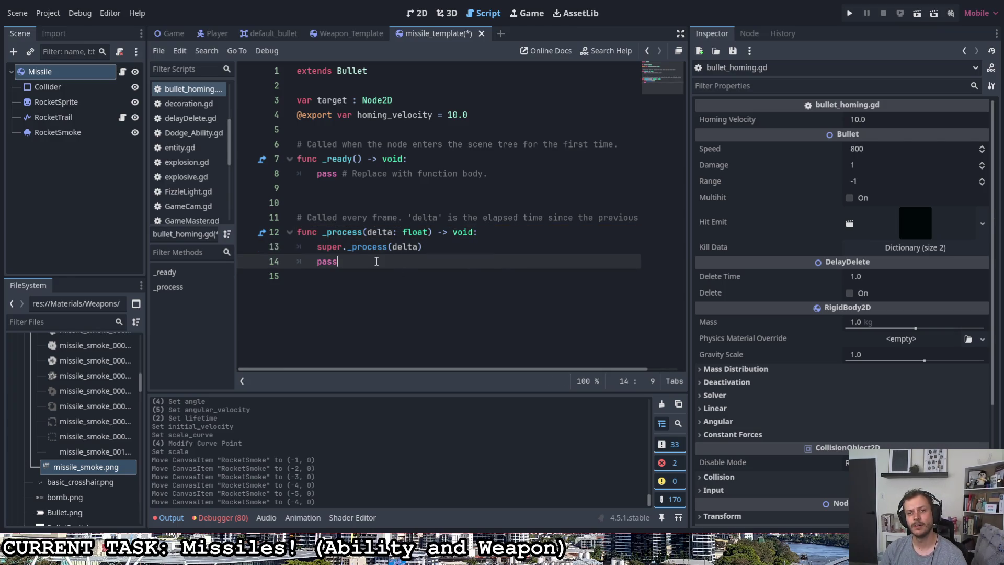
click(452, 190)
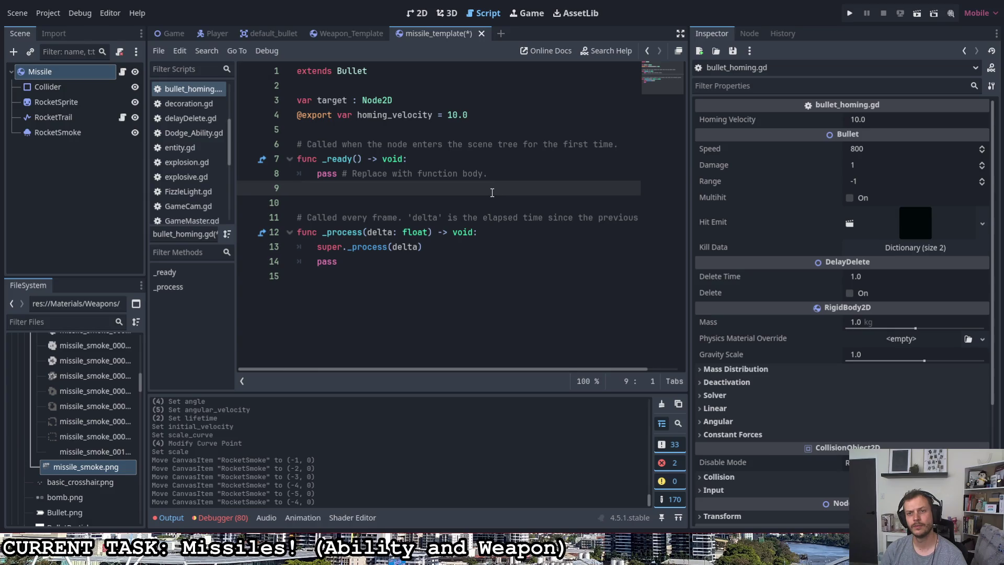
click(482, 116)
key(Up)
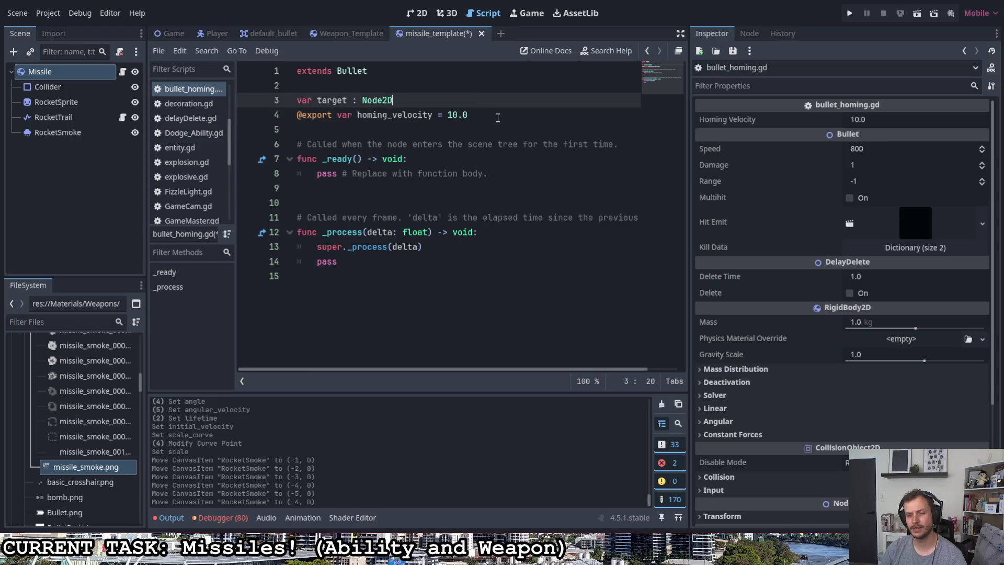
key(Return)
text(@ex)
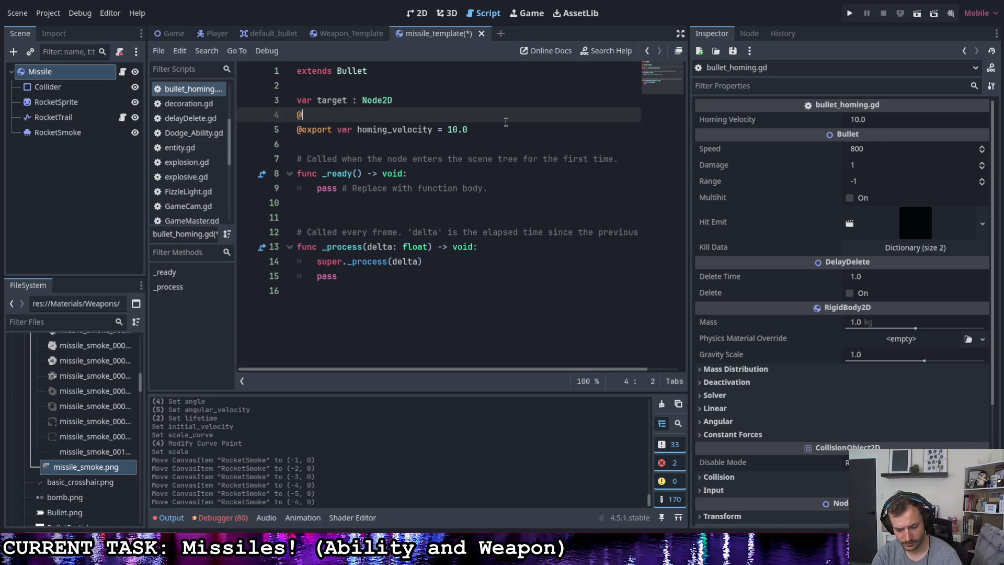
text(port )
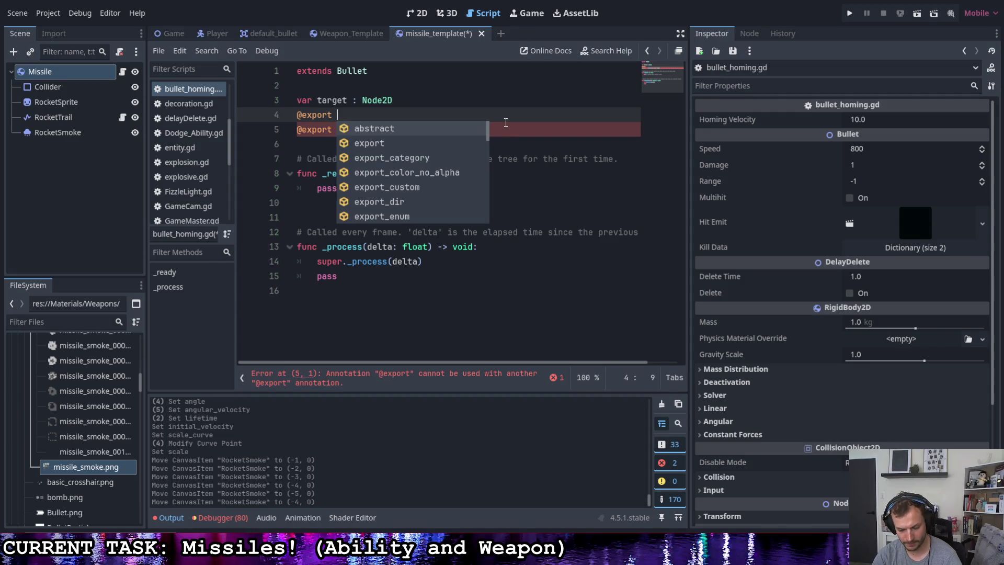
text(var re)
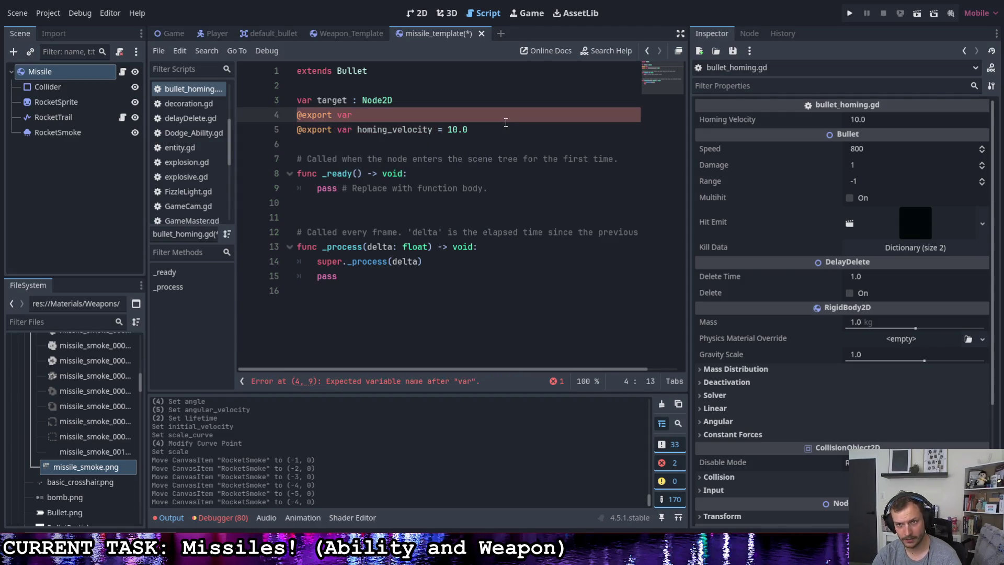
text(targ)
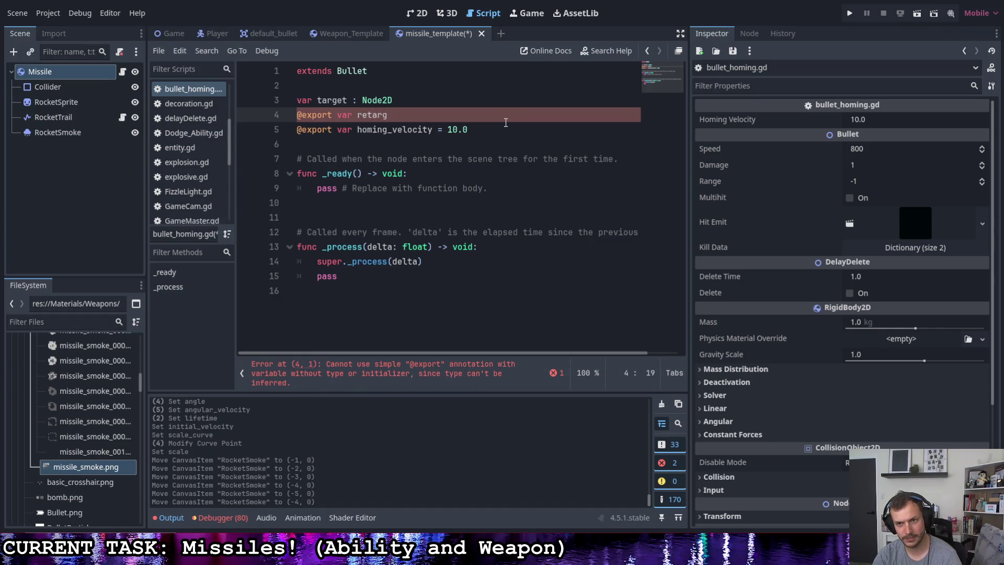
text(etable )
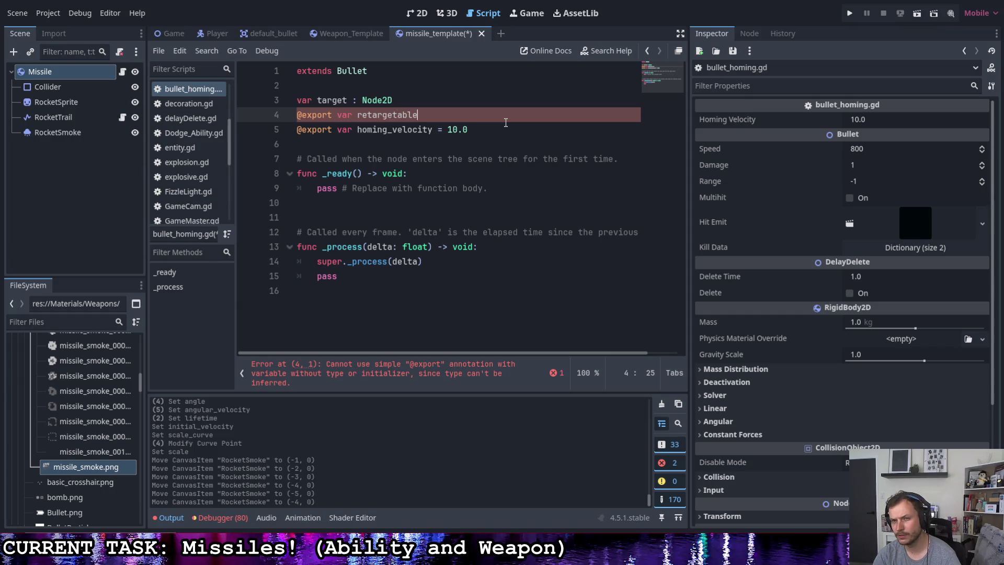
text(= false)
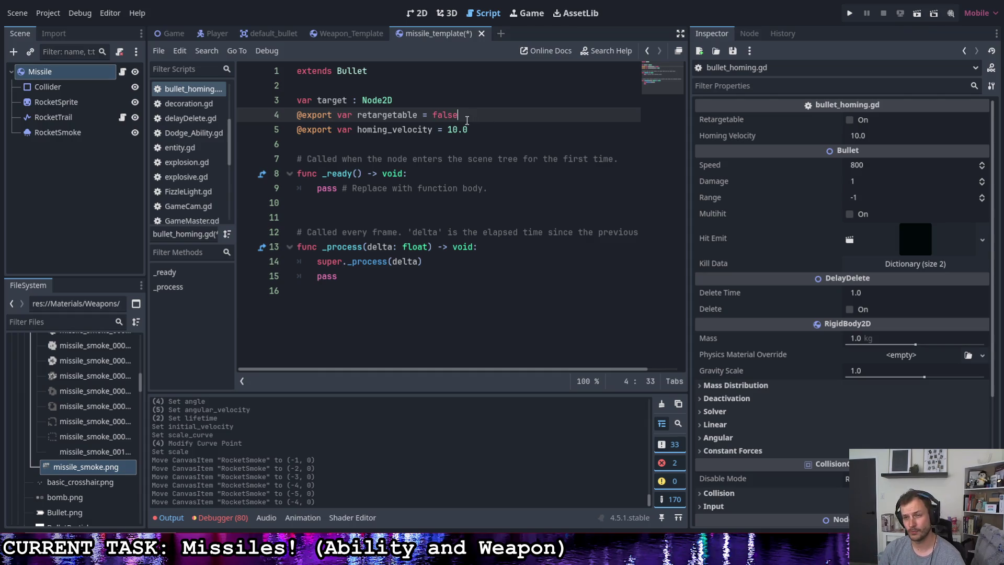
drag(467, 120, 419, 119)
key(BackSpace)
key(BackSpace)
key(BackSpace)
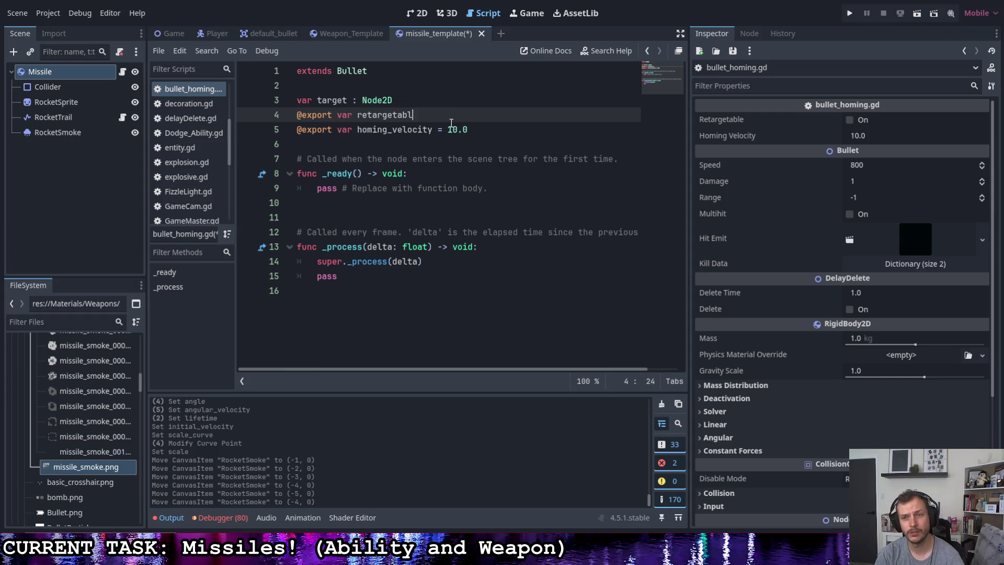
text(_range = 0.0)
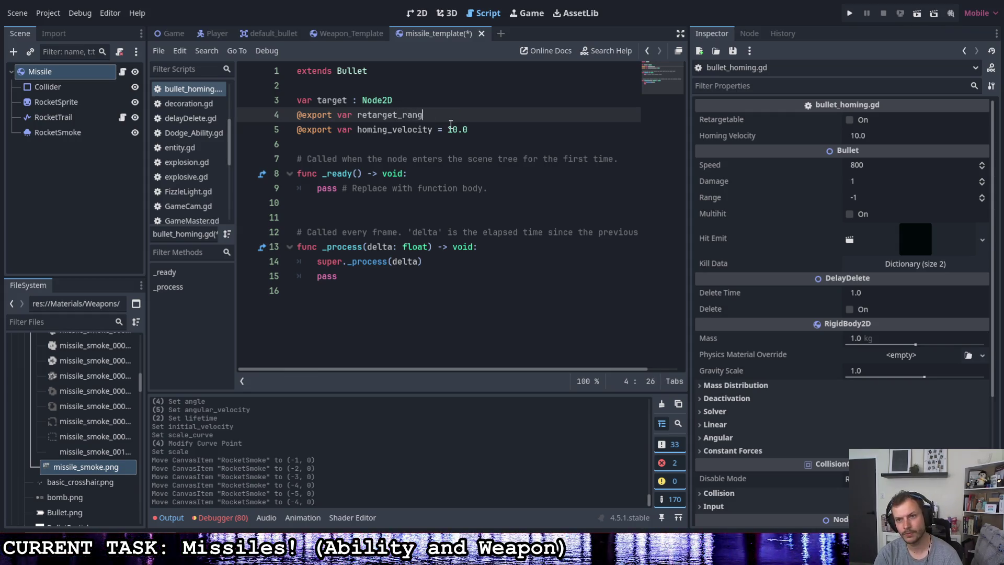
- Document it with '## Range of 0 means retargetting is disabled for this rocket'
click(473, 101)
key(Return)
text(## )
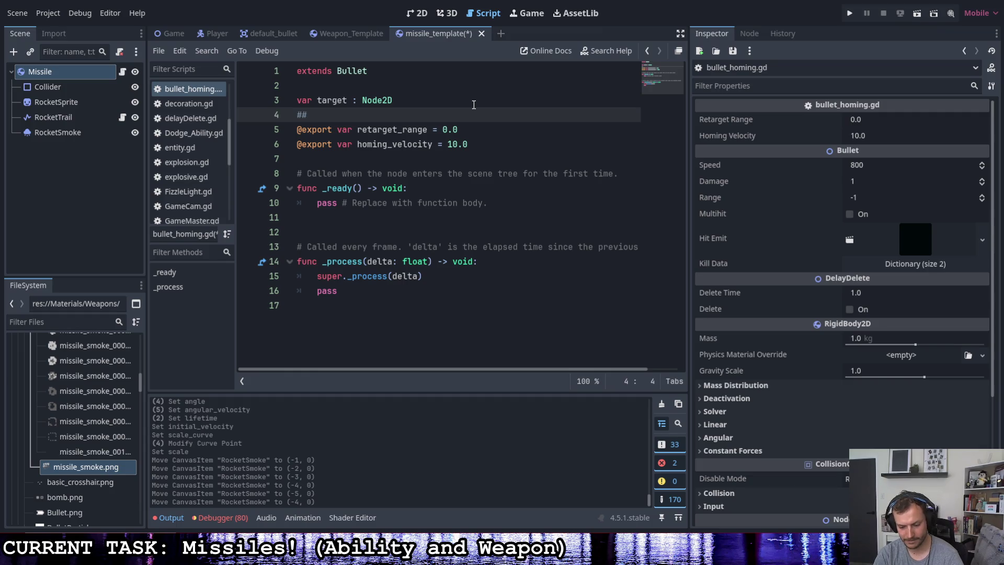
text(Range of 0)
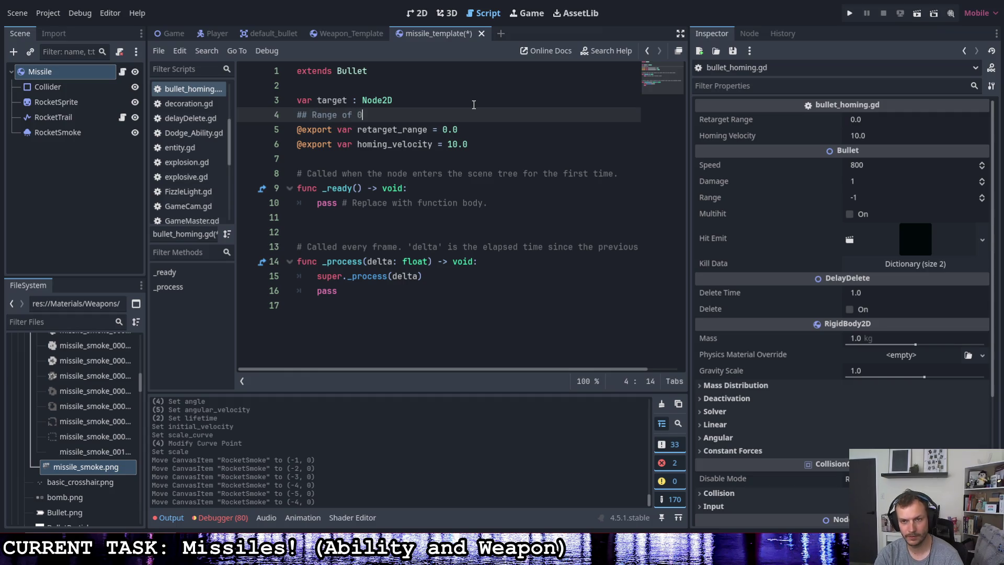
text( means )
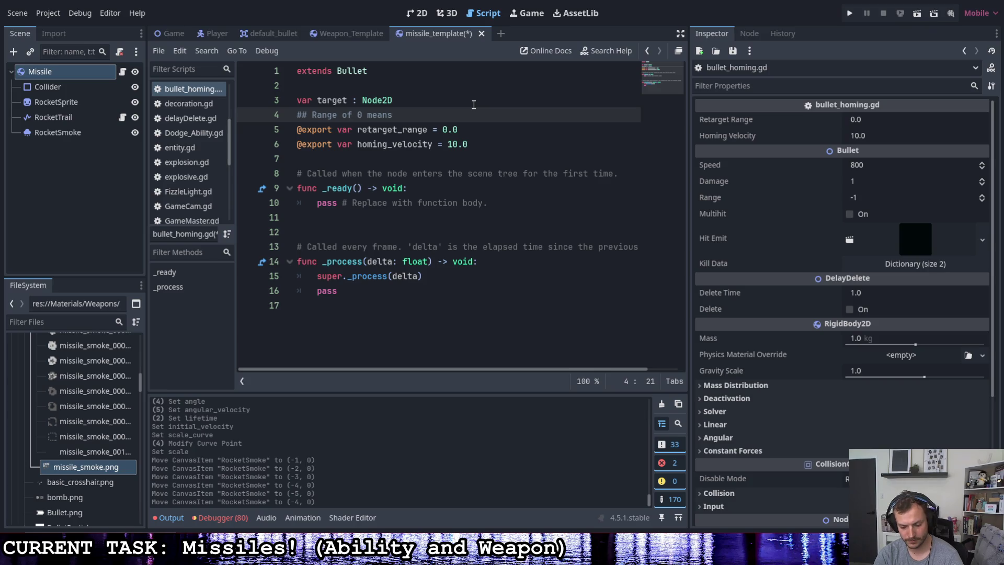
text(it is disabled )
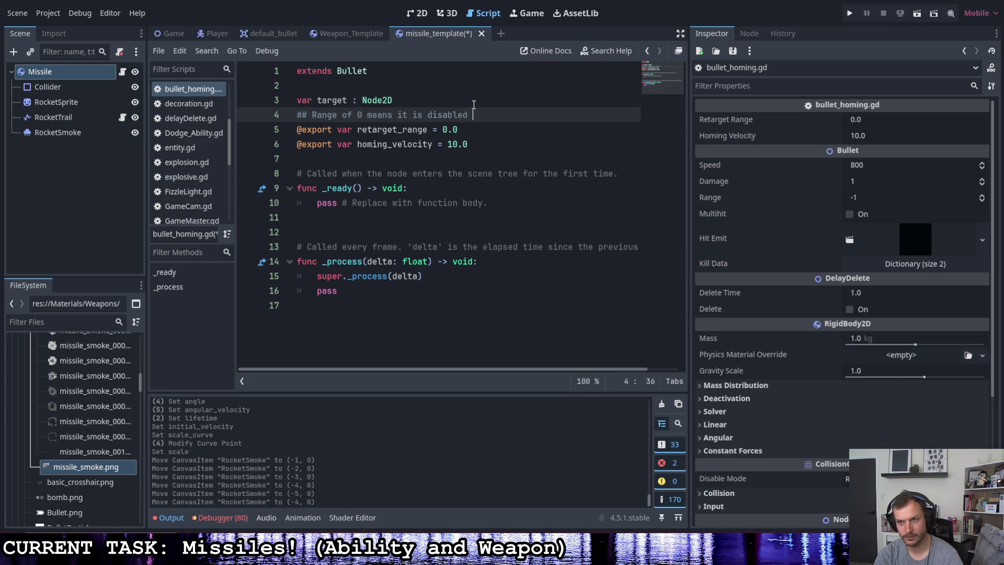
text(for this rock)
text(et)
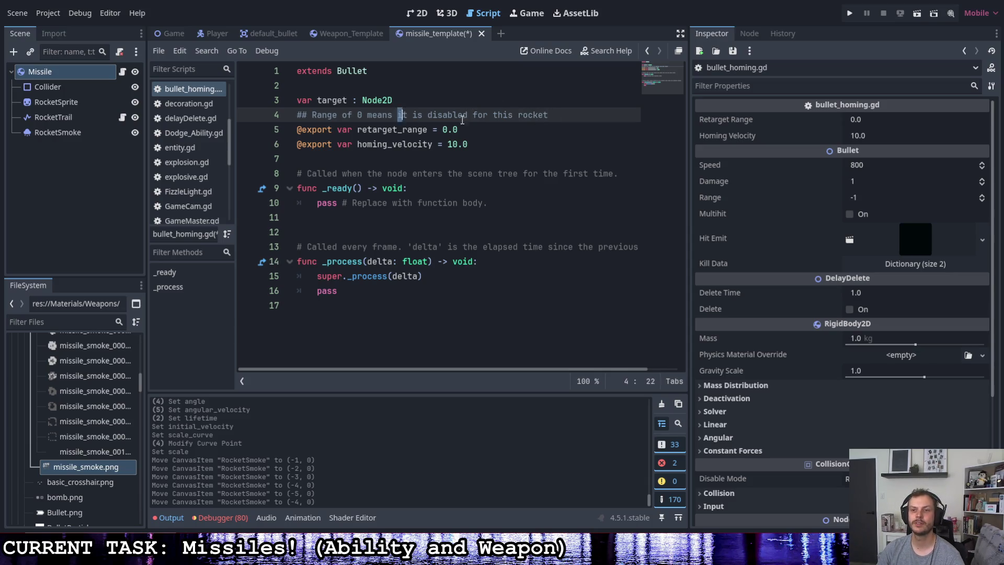
drag(398, 115, 572, 125)
text(retargetting is )
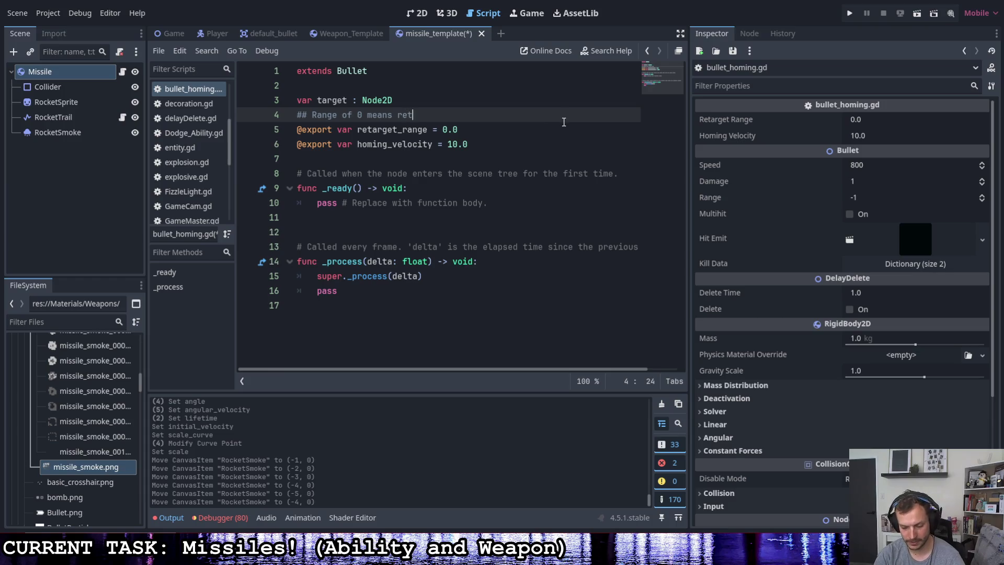
text(disabled for t)
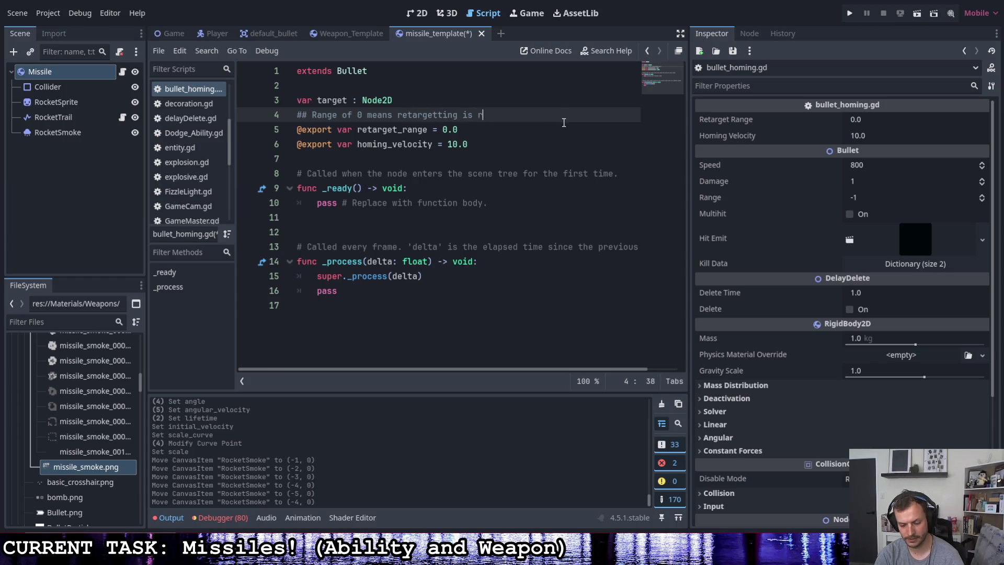
text(his rocket)
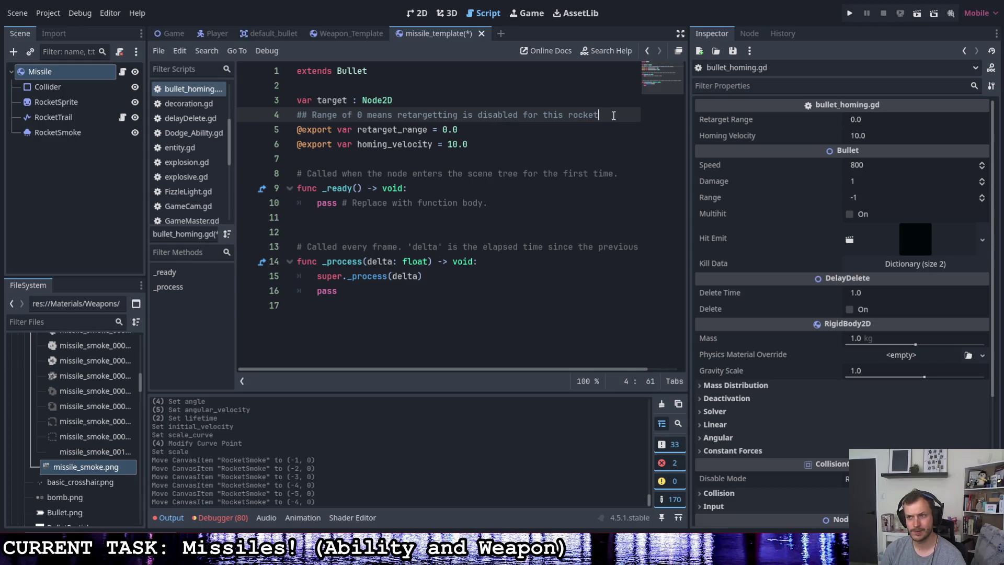
click(501, 130)
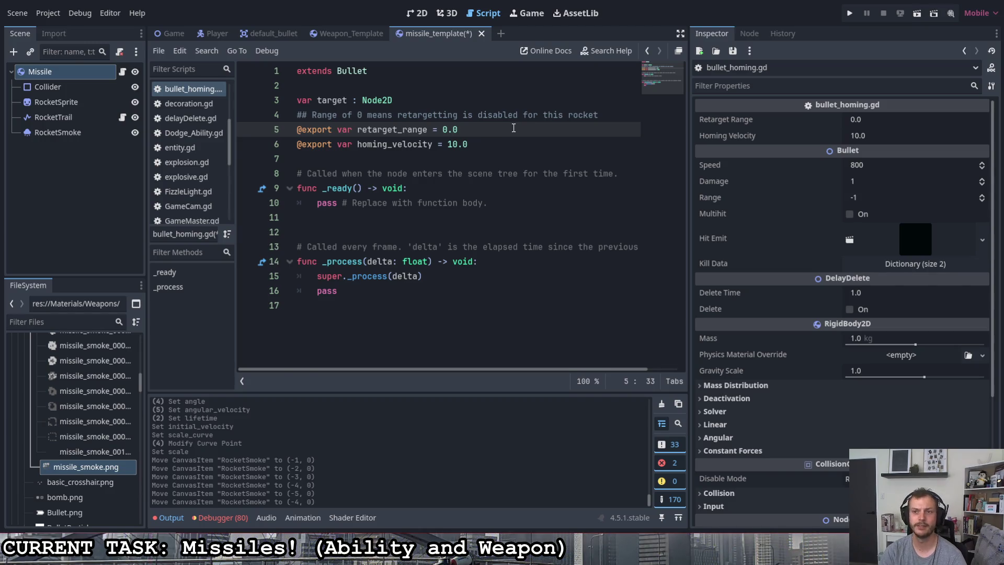
key(Return)
key(Return)
key(Up)
- Type 'var entity_detector : EntityDectector' on a new line below retarget_range
key(Return)
text(var)
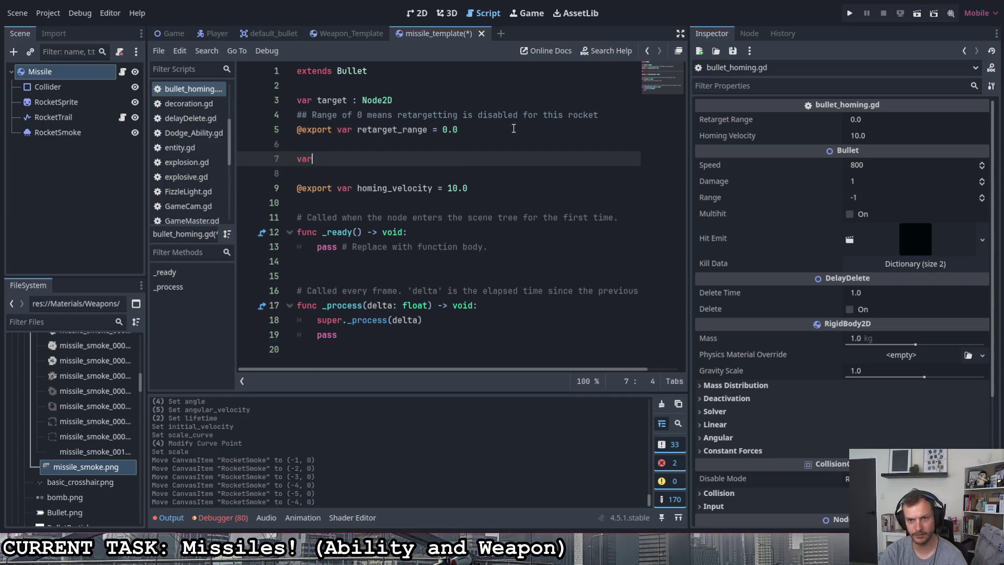
text( entity_)
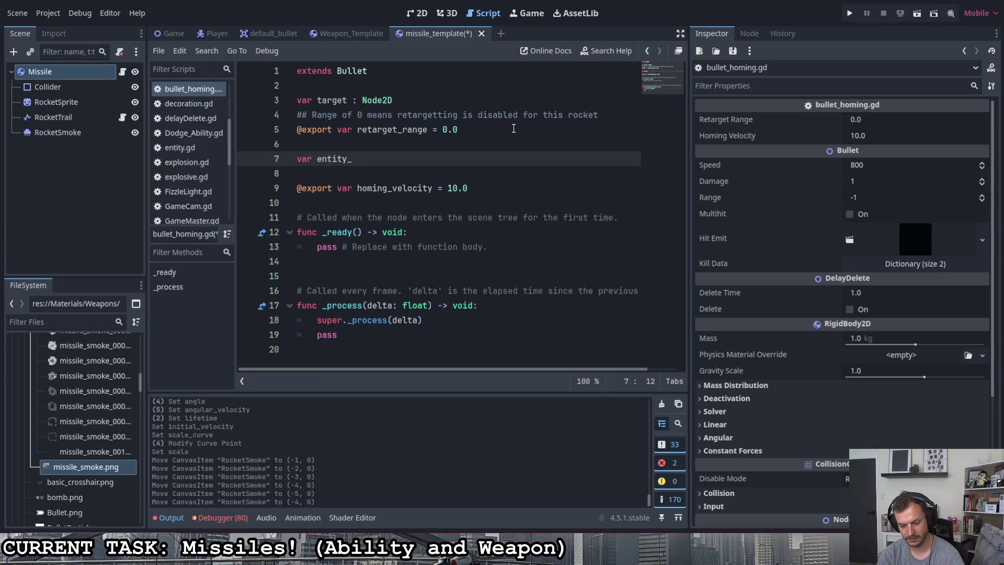
text(detectin)
key(BackSpace)
key(BackSpace)
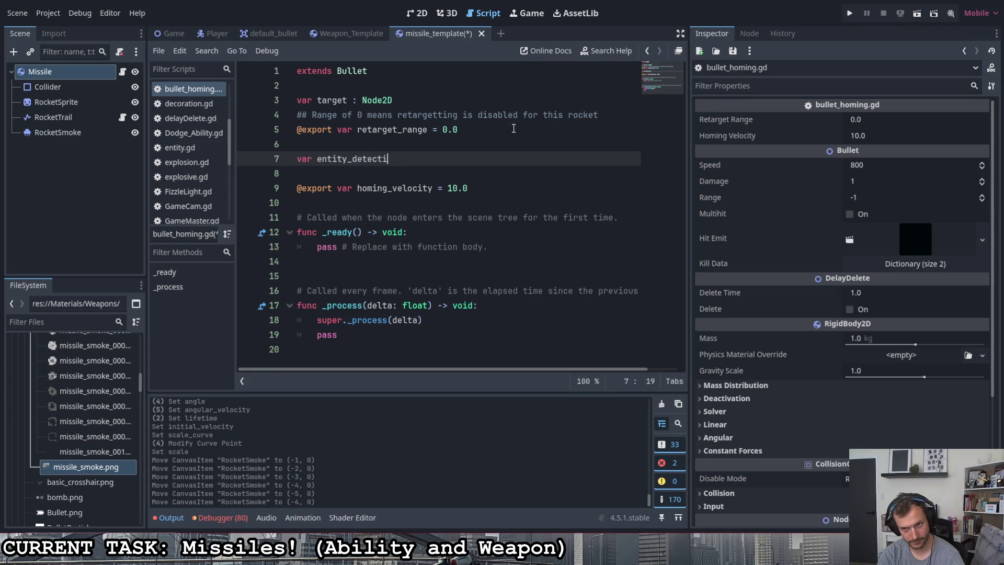
text(or L)
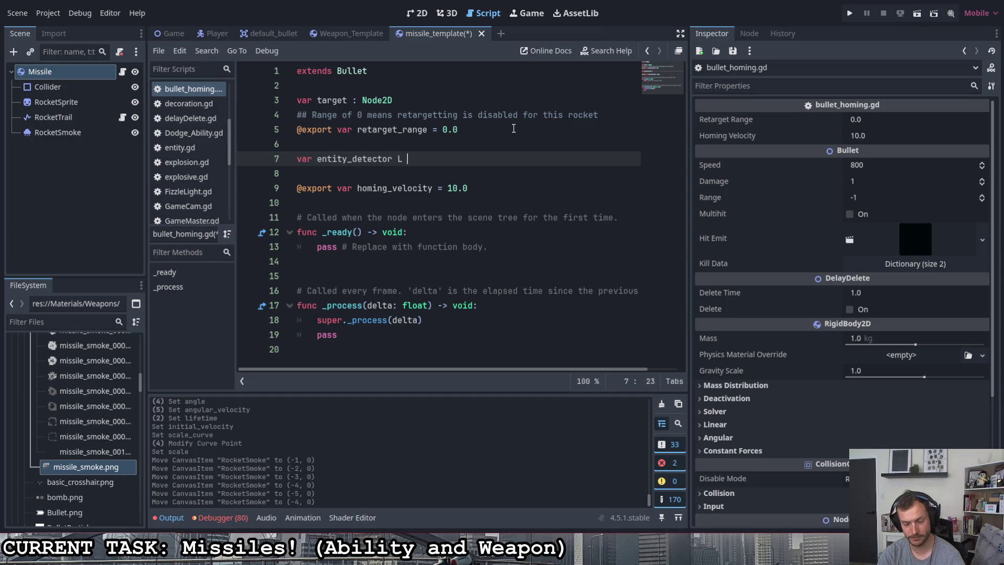
key(BackSpace)
key(BackSpace)
text(: NOd)
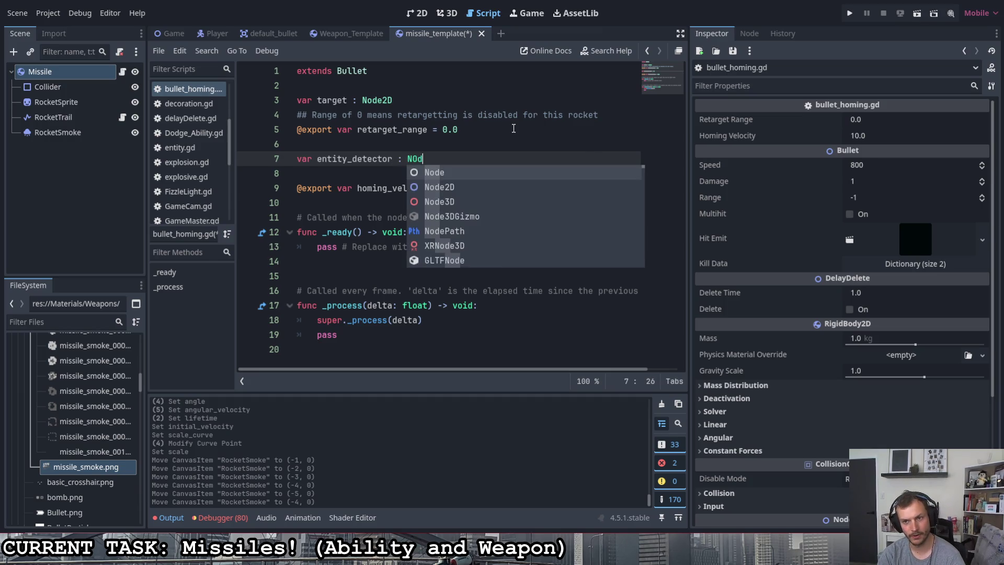
key(BackSpace)
key(BackSpace)
text(p)
key(BackSpace)
text(o)
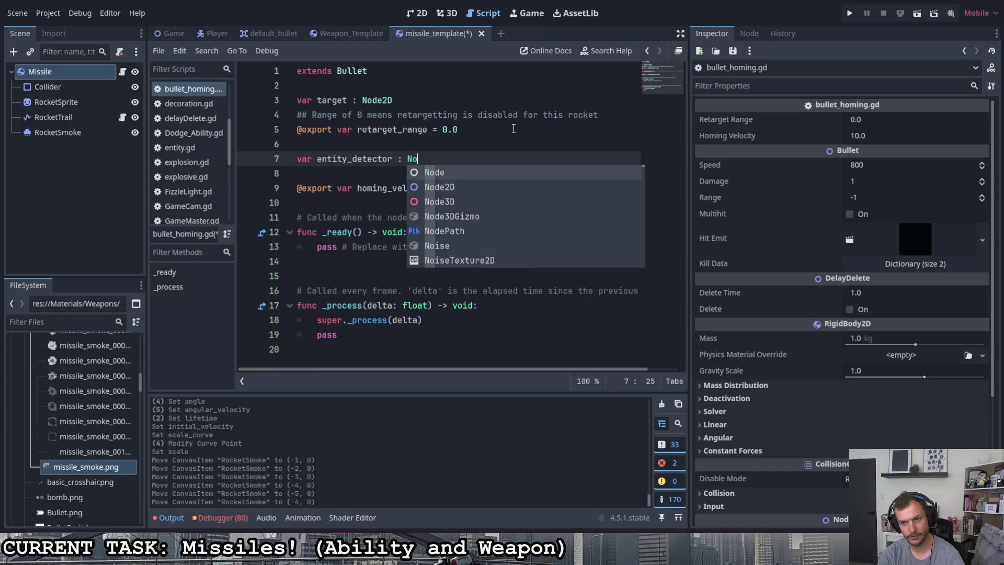
key(BackSpace)
key(BackSpace)
text(Ent)
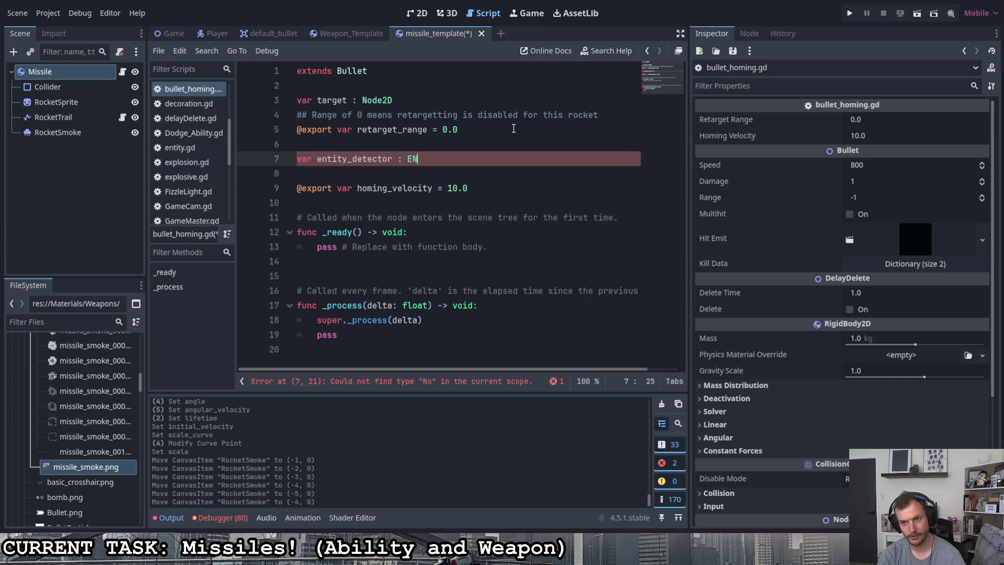
text(ityDecte)
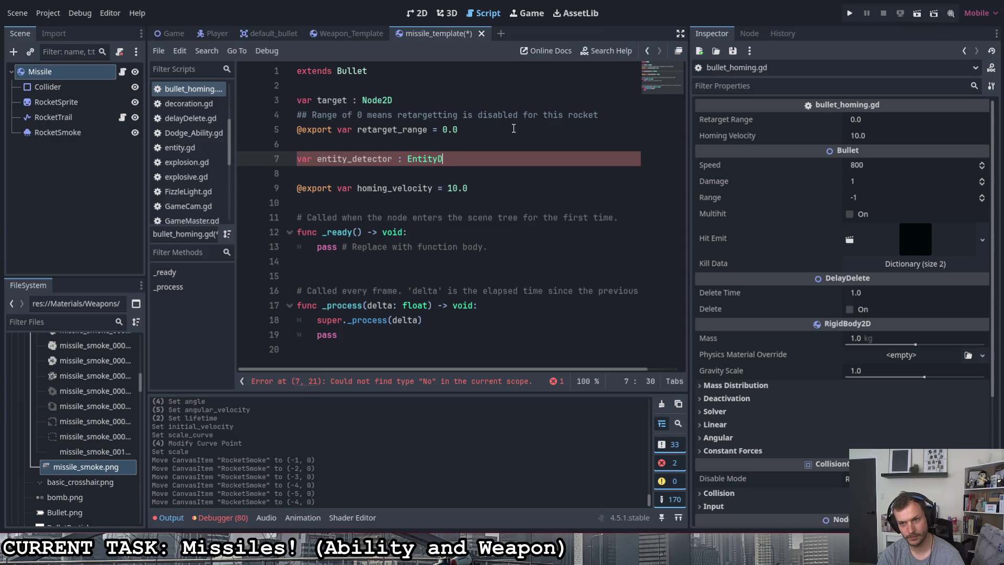
text(ctor)
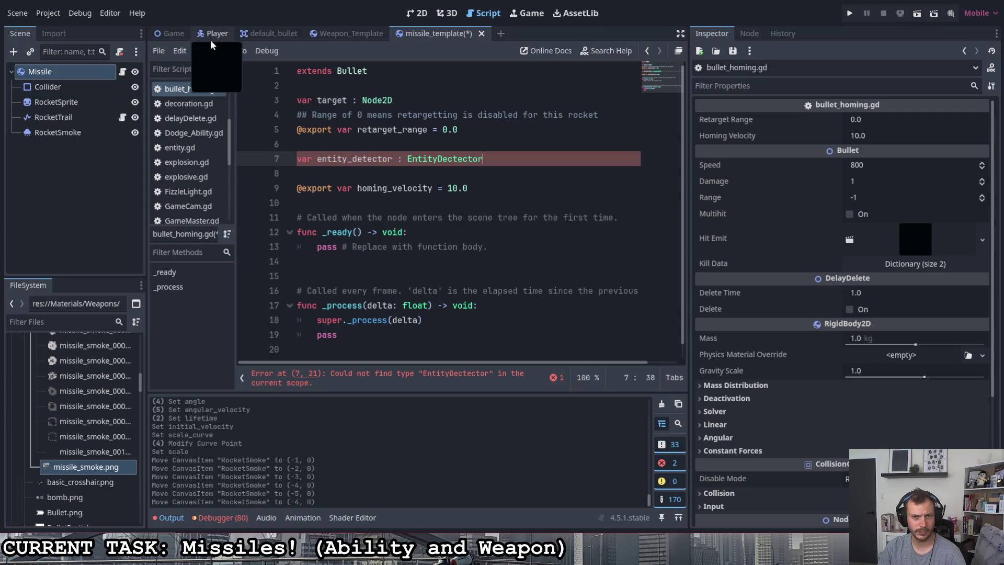
- Open Entity_Detection.gd from the FileSystem dock in the script editor
click(250, 34)
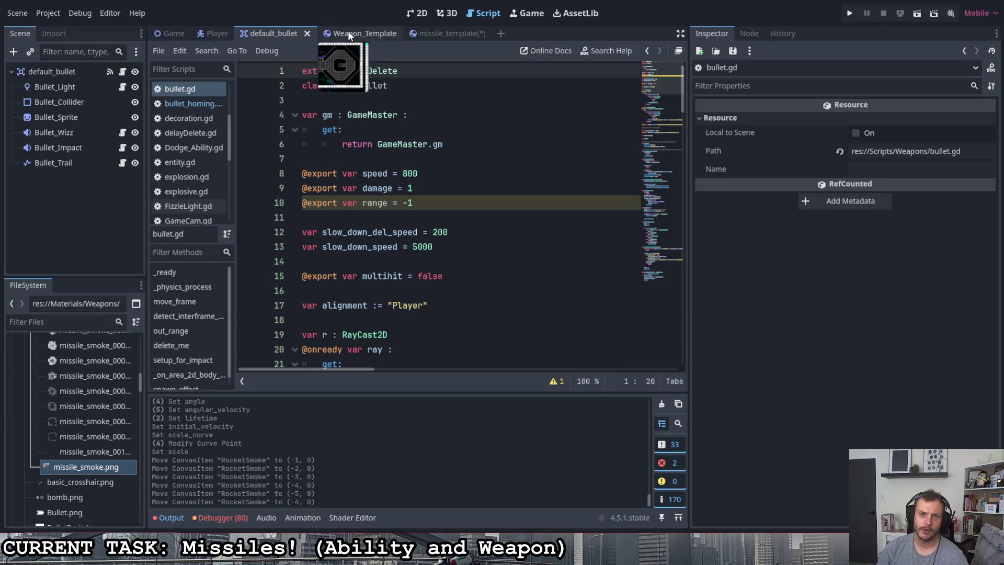
scroll(77, 393, down, 15)
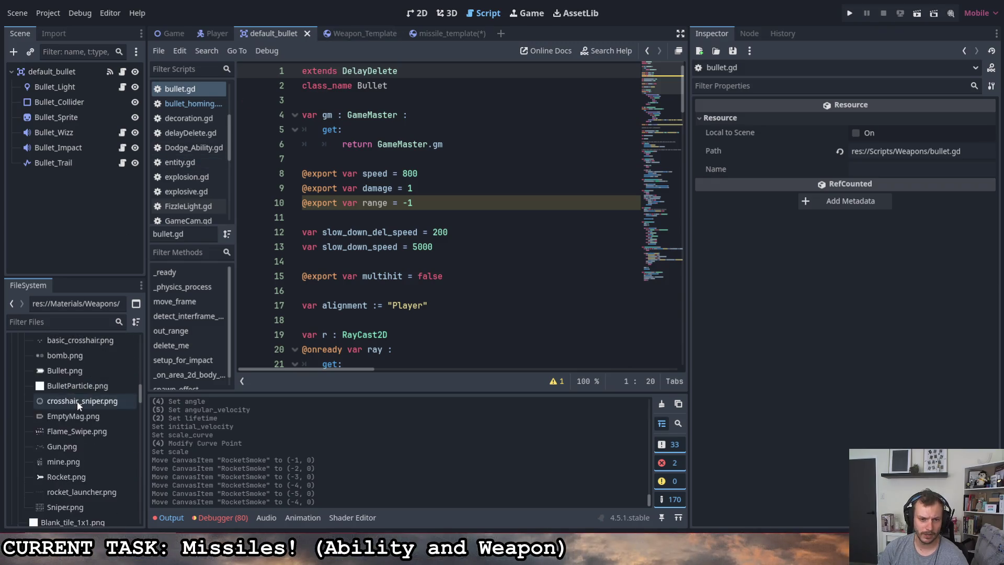
scroll(99, 406, down, 10)
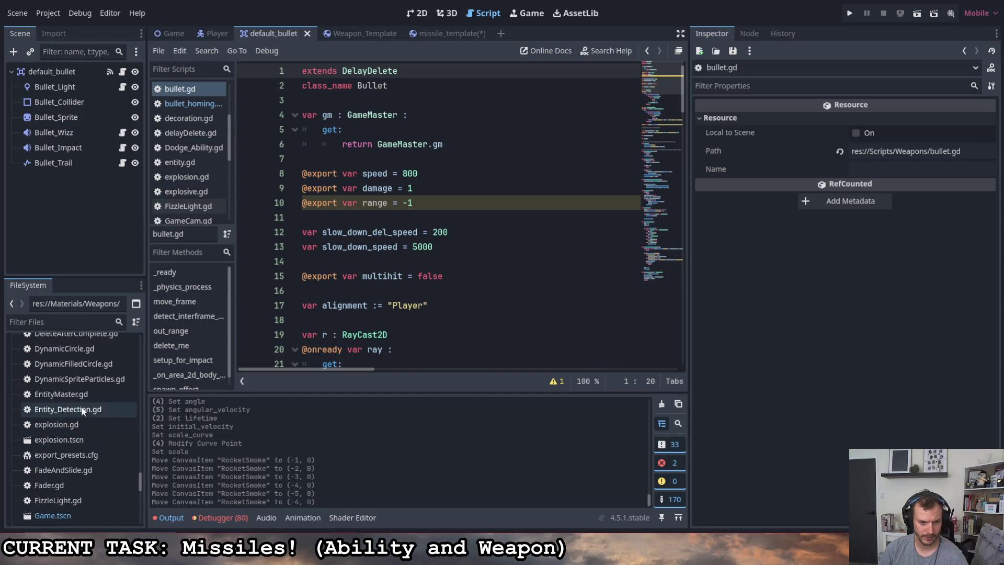
click(81, 407)
double_click(78, 410)
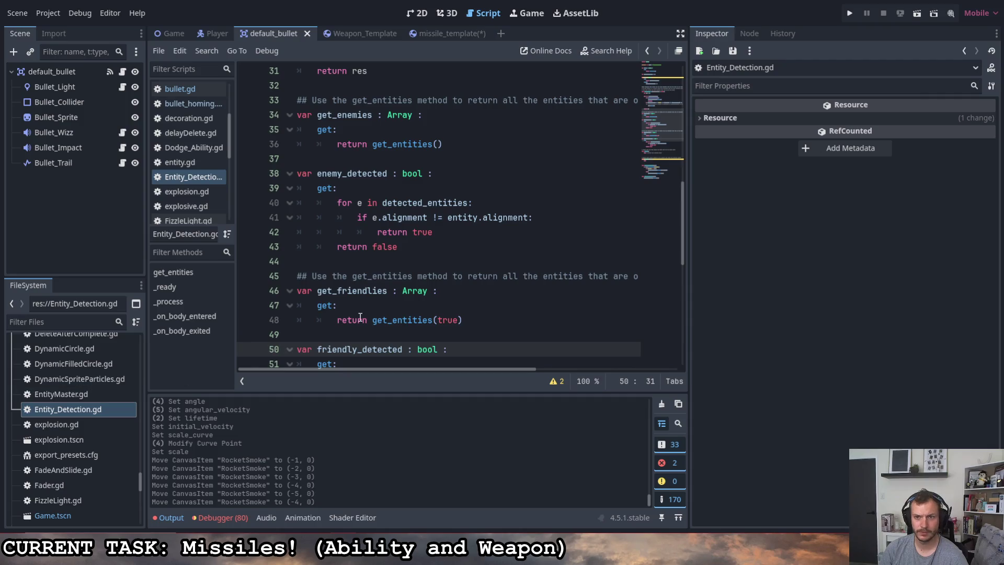
scroll(365, 293, up, 9)
scroll(365, 294, up, 1)
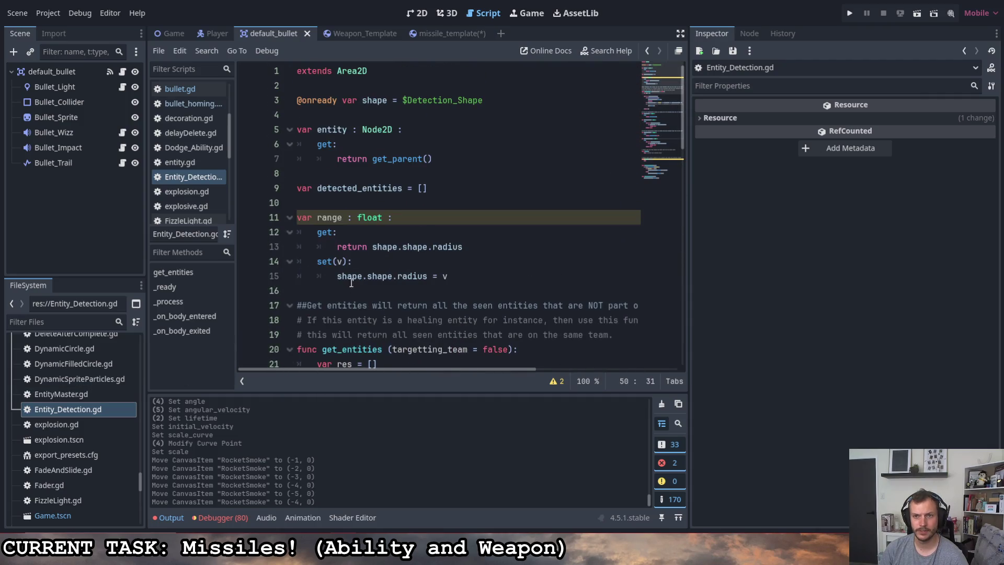
- Add 'class_name EntityDetector' below extends Area2D and save the script
click(389, 74)
key(Return)
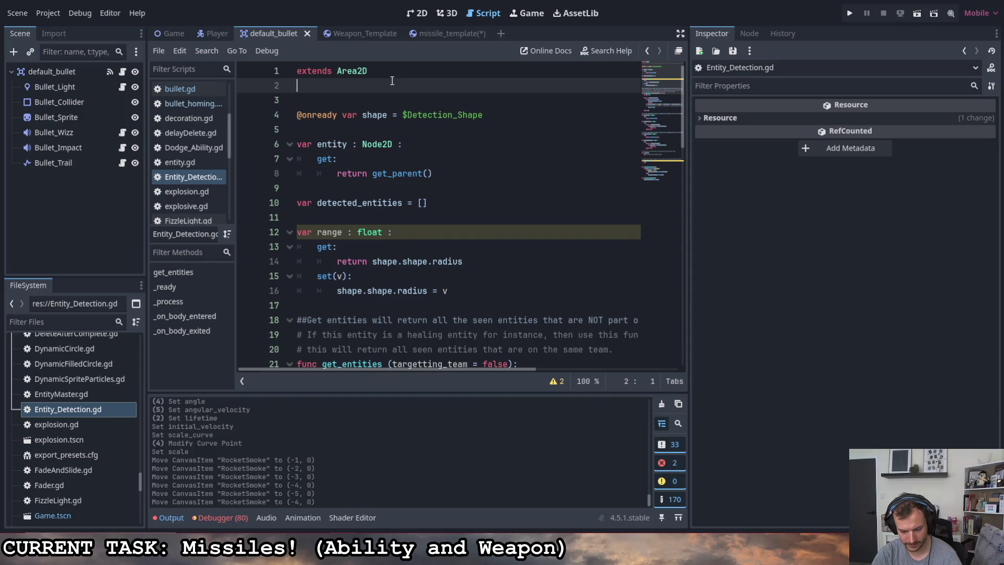
text(class_n)
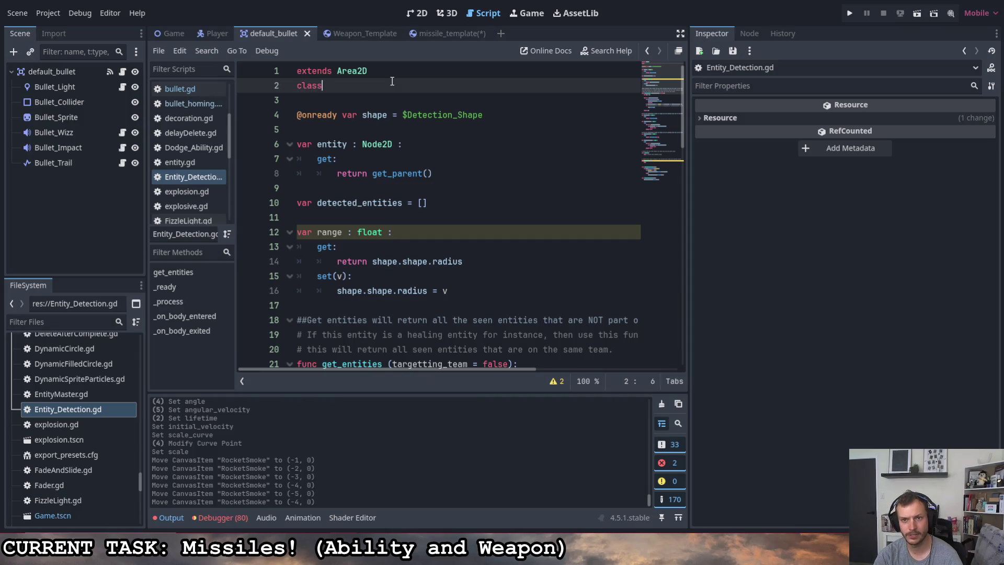
text(ame Entity)
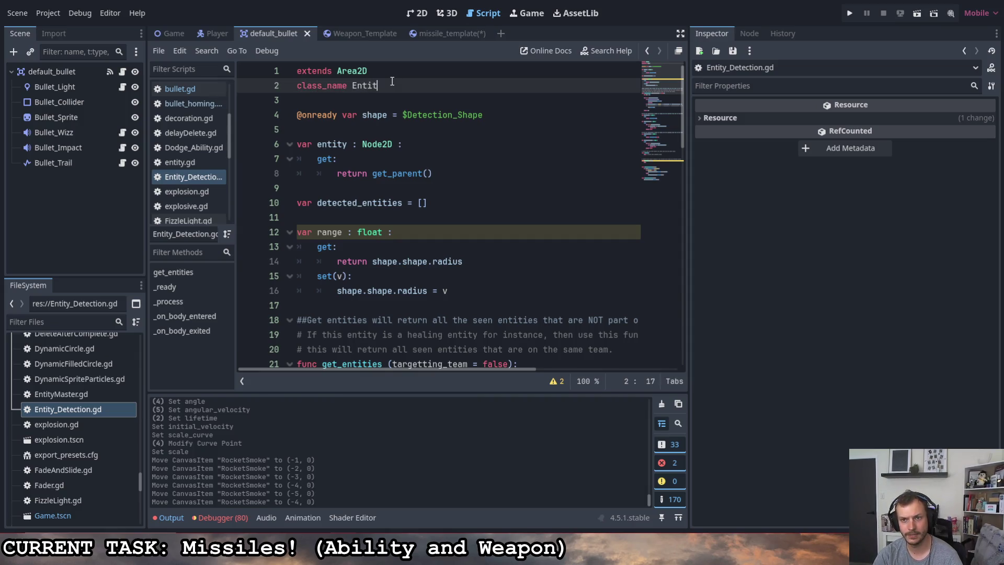
text(Detector)
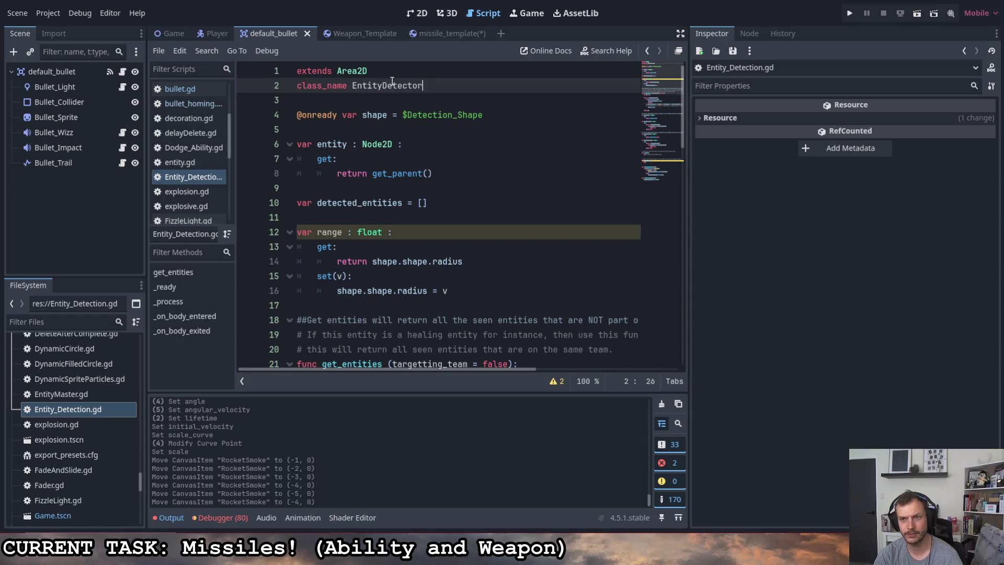
key(ctrl+s)
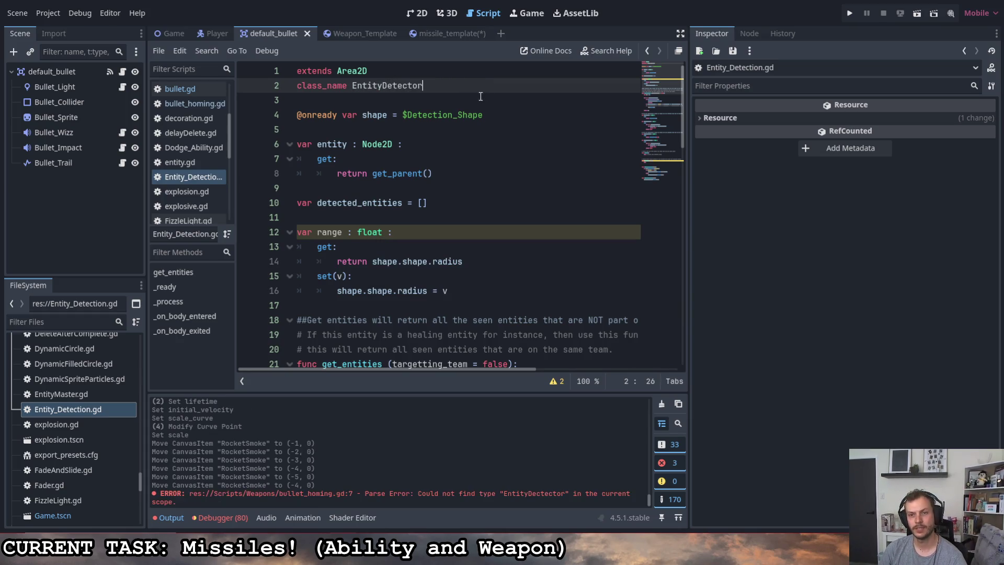
scroll(478, 138, down, 1)
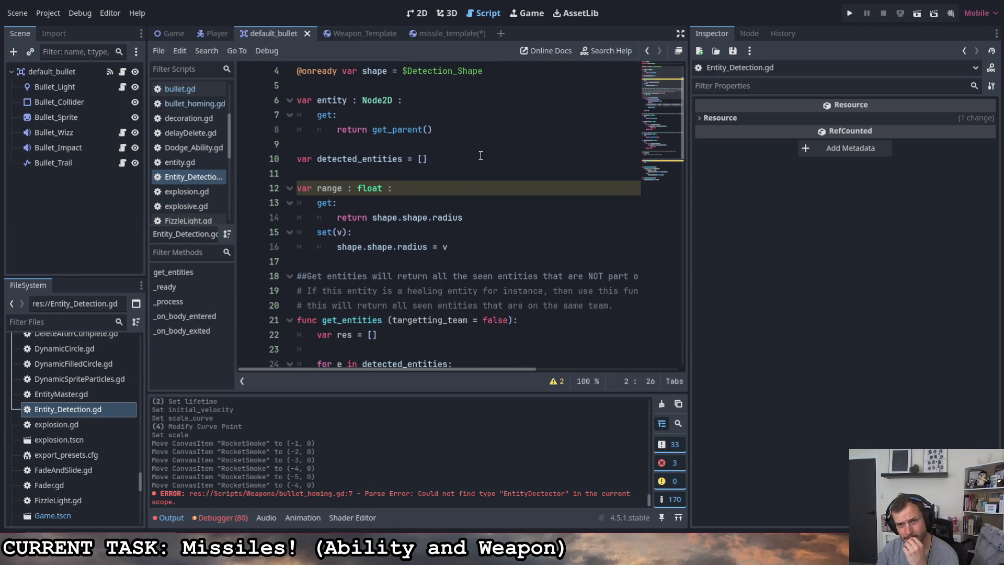
scroll(476, 144, up, 1)
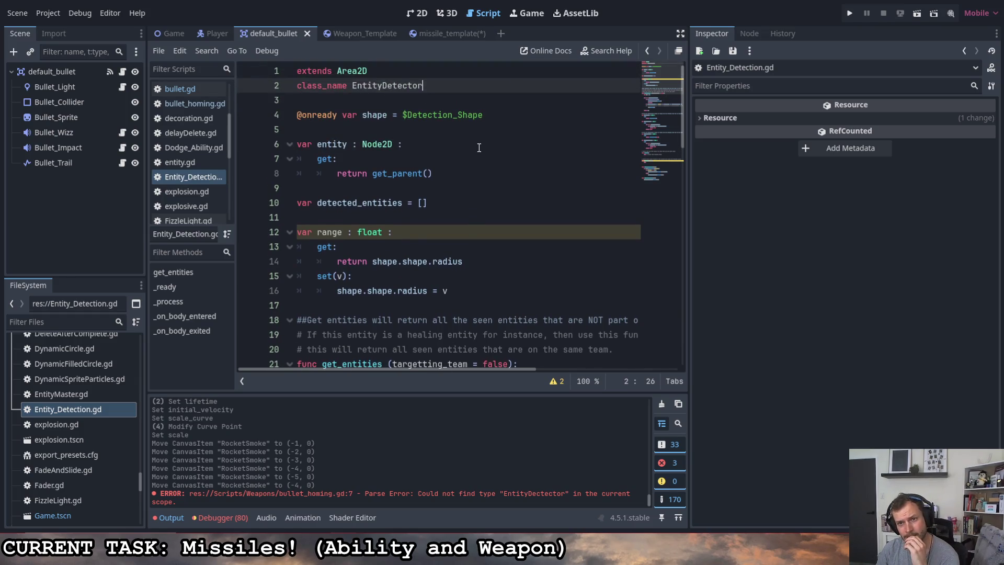
scroll(472, 142, down, 5)
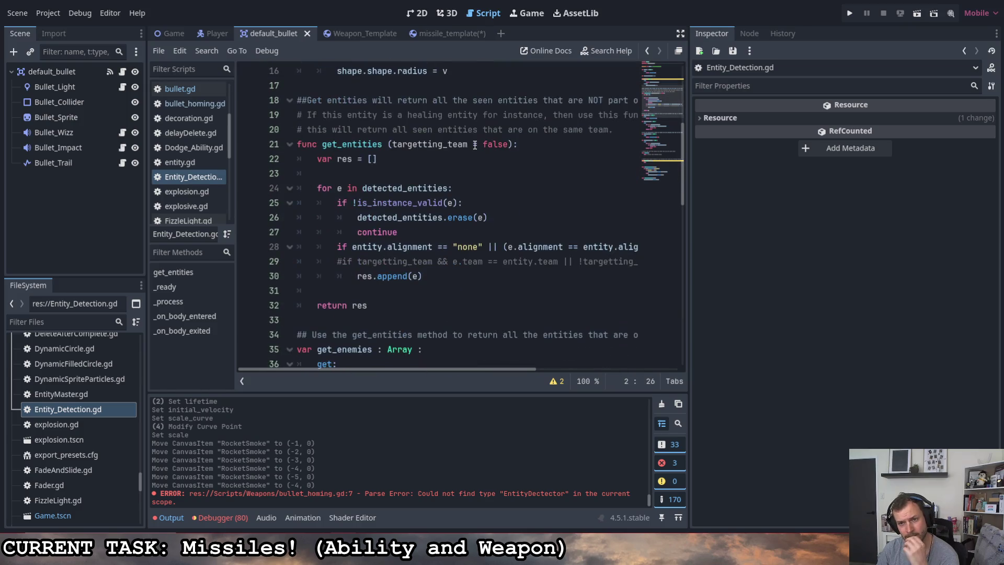
scroll(474, 142, down, 4)
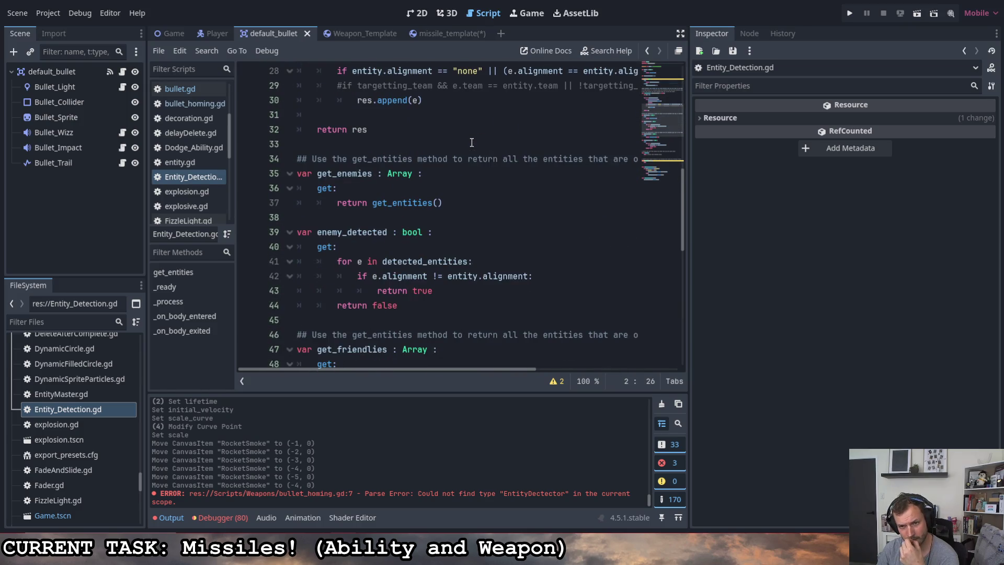
scroll(472, 142, down, 3)
scroll(472, 142, up, 10)
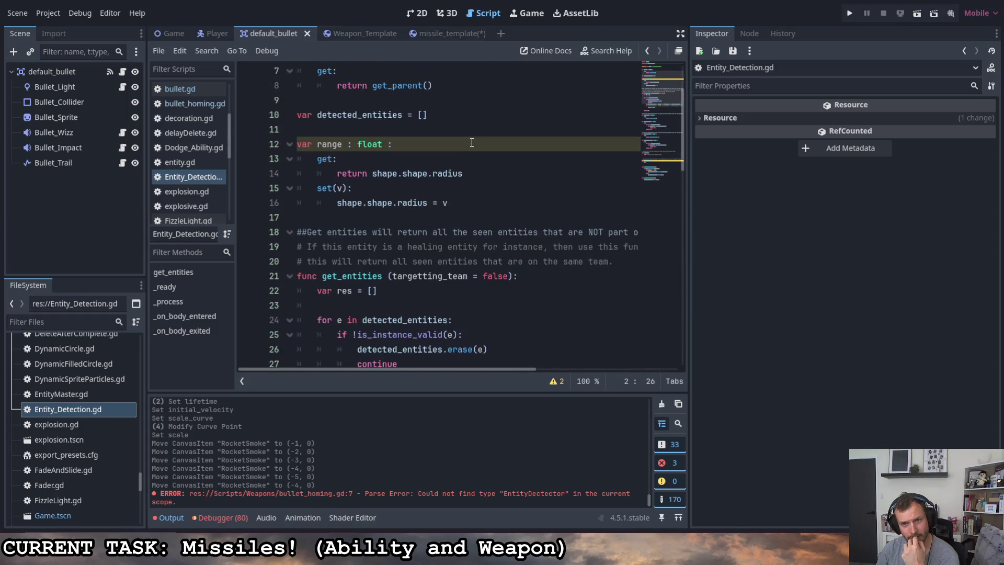
scroll(472, 142, up, 2)
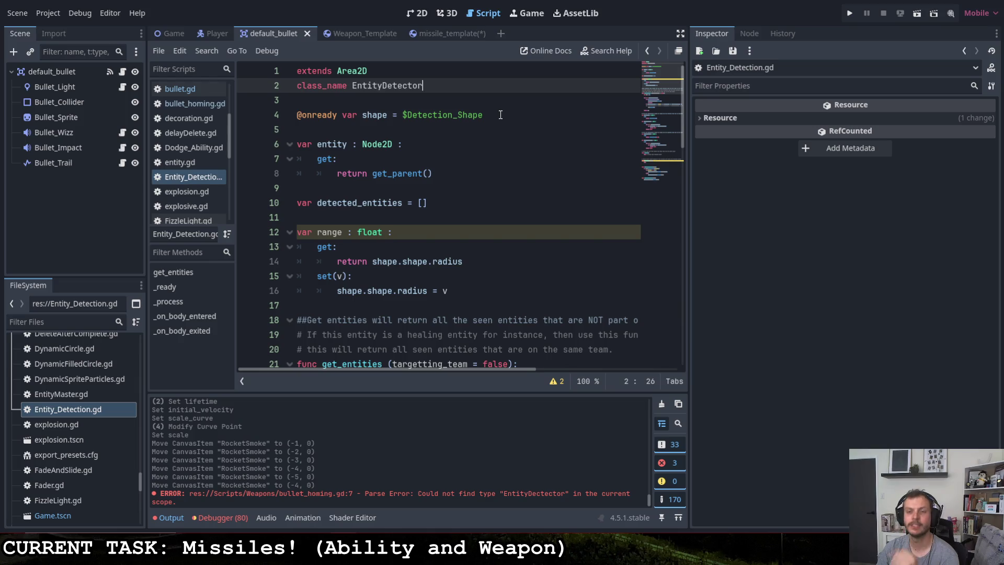
drag(342, 117, 297, 116)
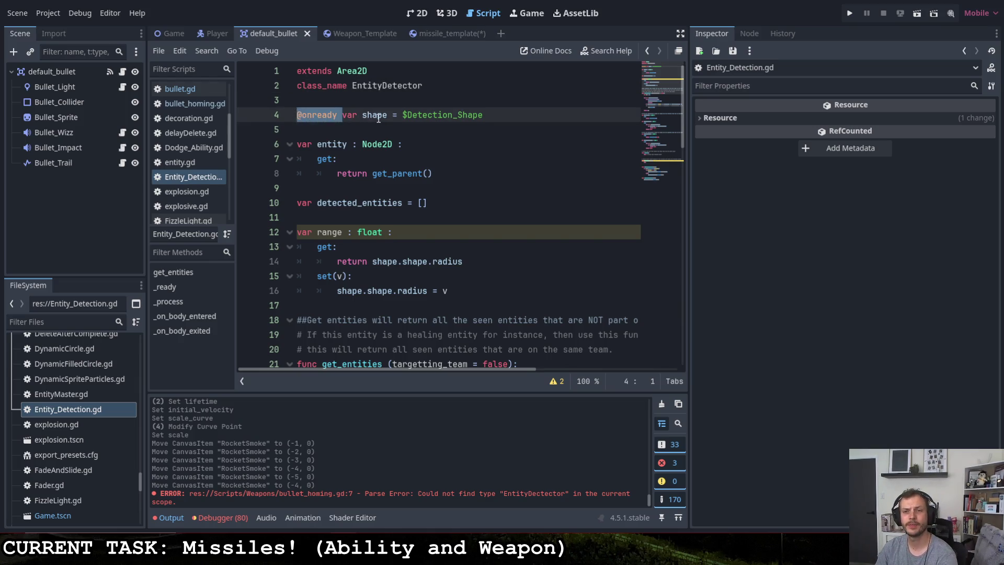
- Declare 'var s : CollisionShape2D' and retype the shape variable as CollisionShape2D with a property colon
key(BackSpace)
click(416, 104)
key(Return)
text(var s =)
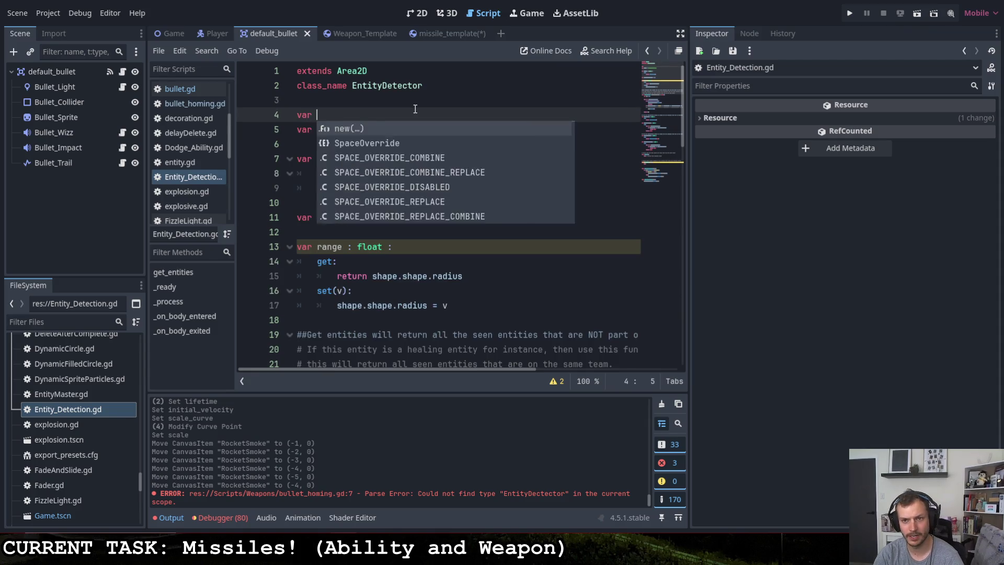
key(BackSpace)
key(BackSpace)
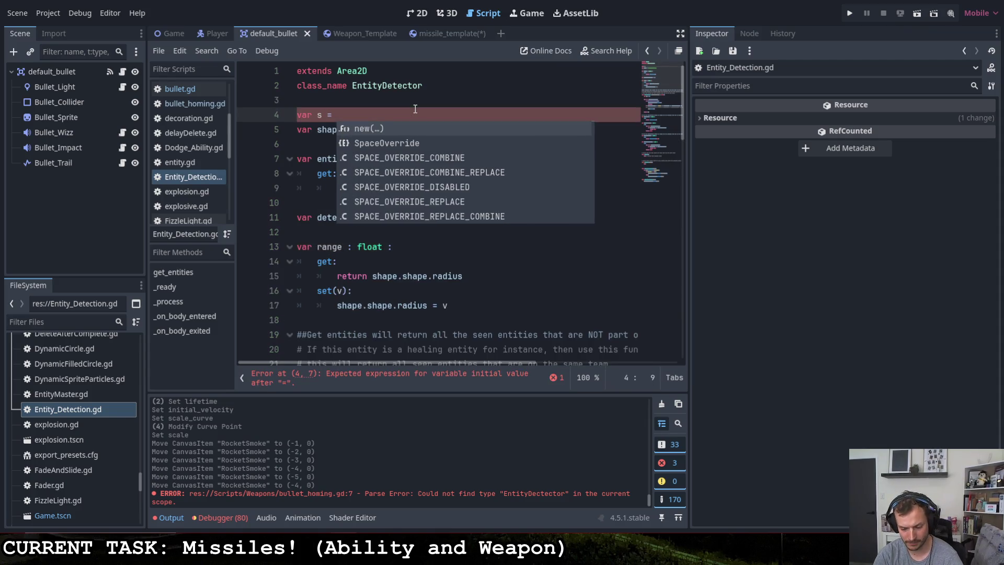
text(: Colli)
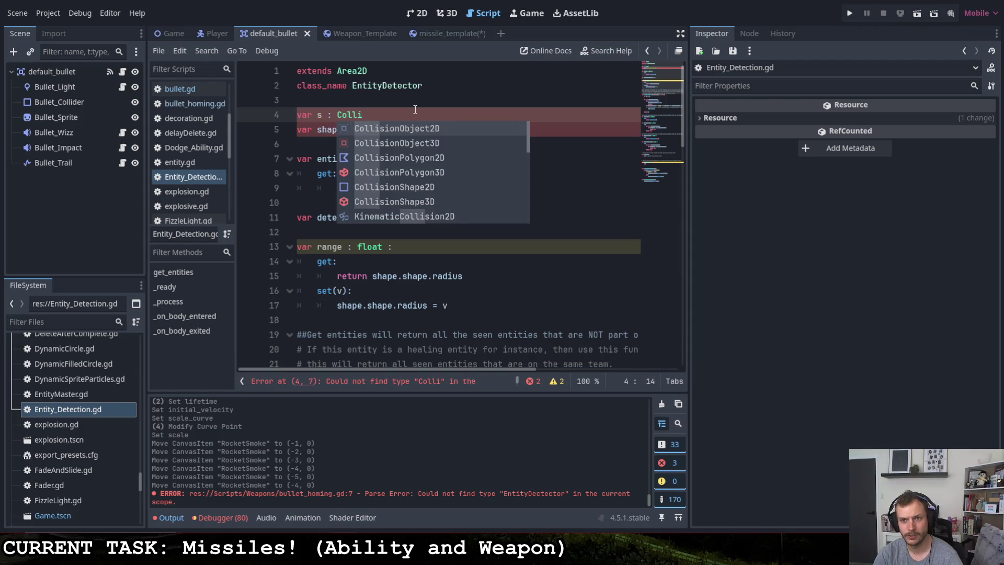
text(sionS)
key(Return)
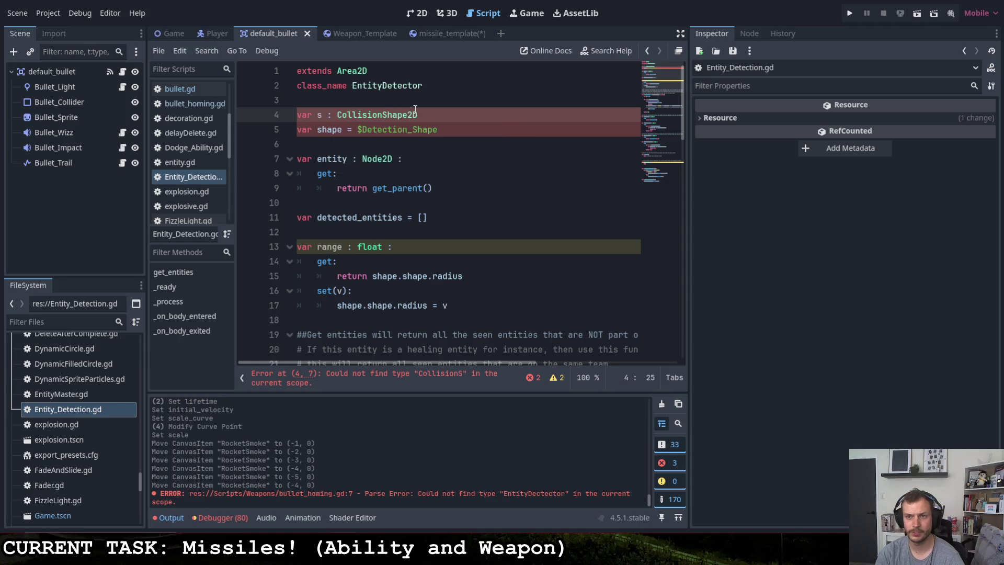
drag(463, 129, 349, 130)
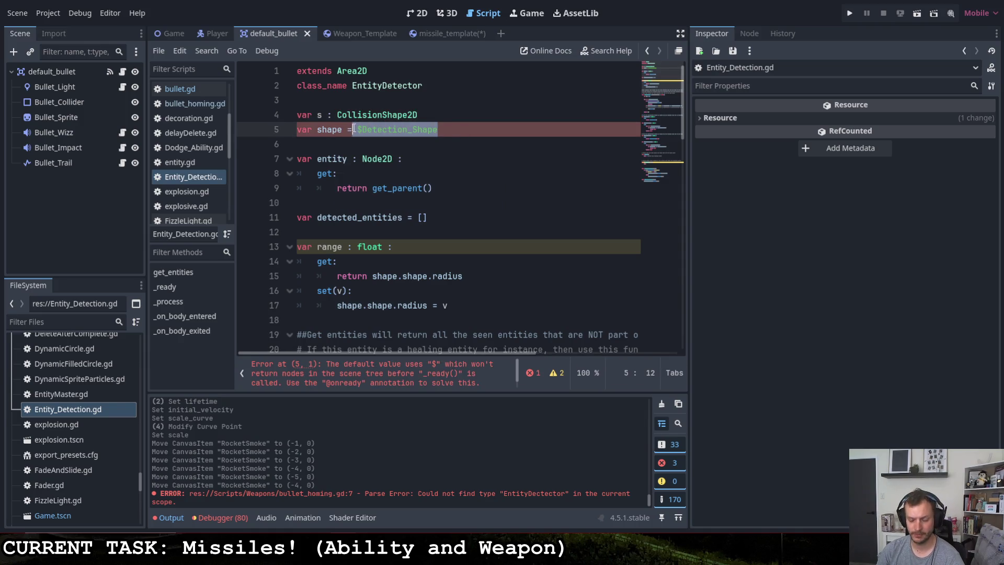
text(:)
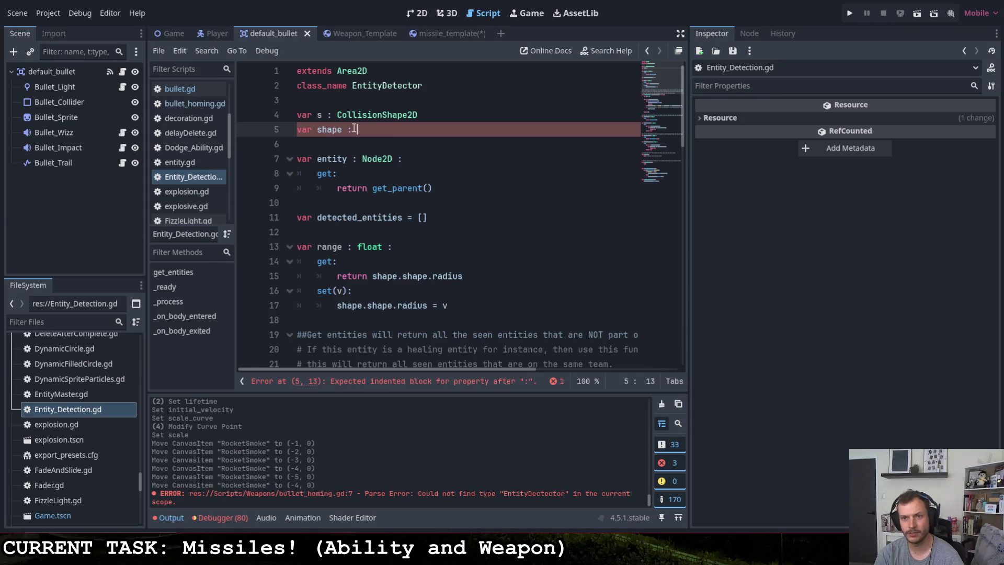
text(Colli)
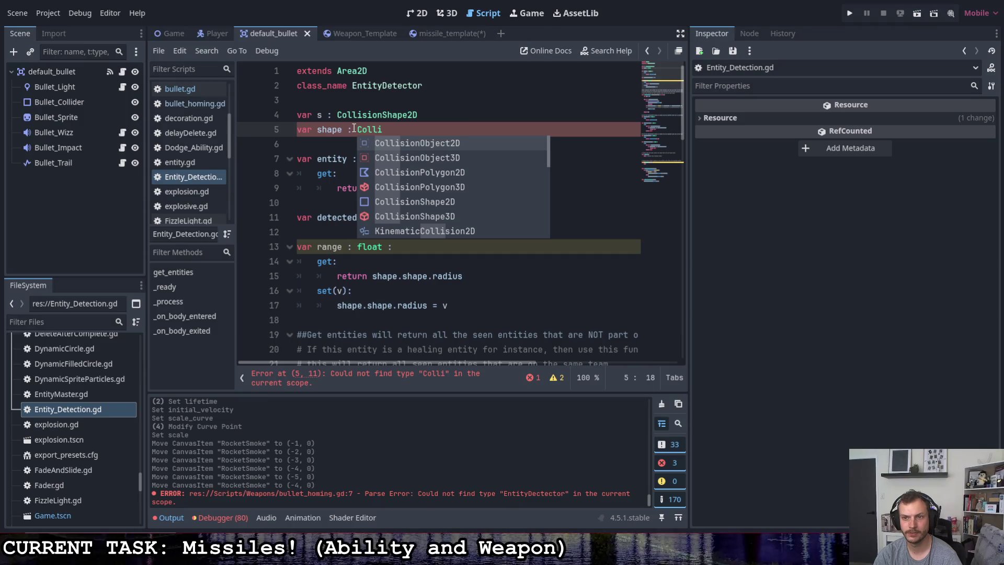
text(sionShape2D )
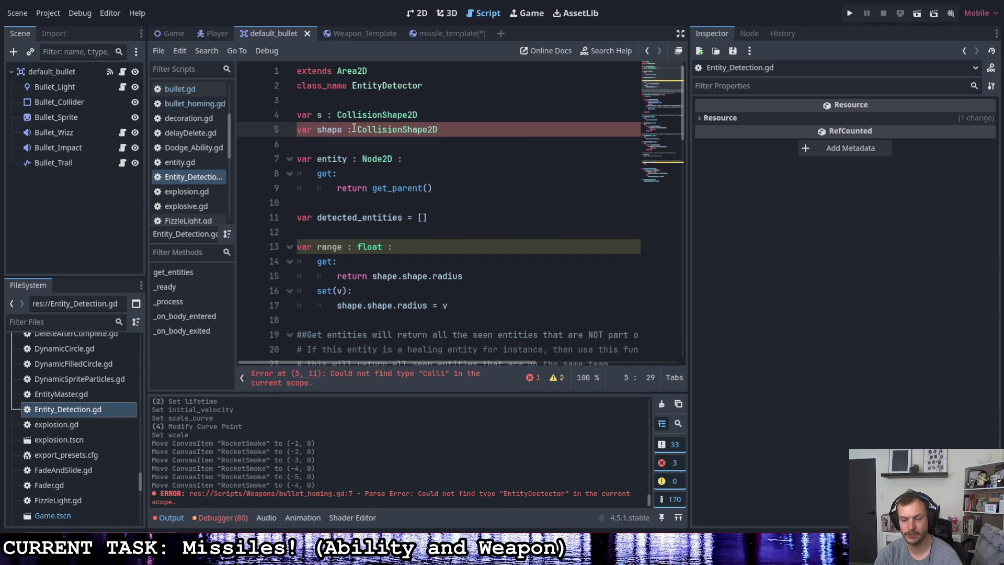
text(:)
- Start the shape getter with 'get:' and 'if !is_instance_valid(s):'
key(Return)
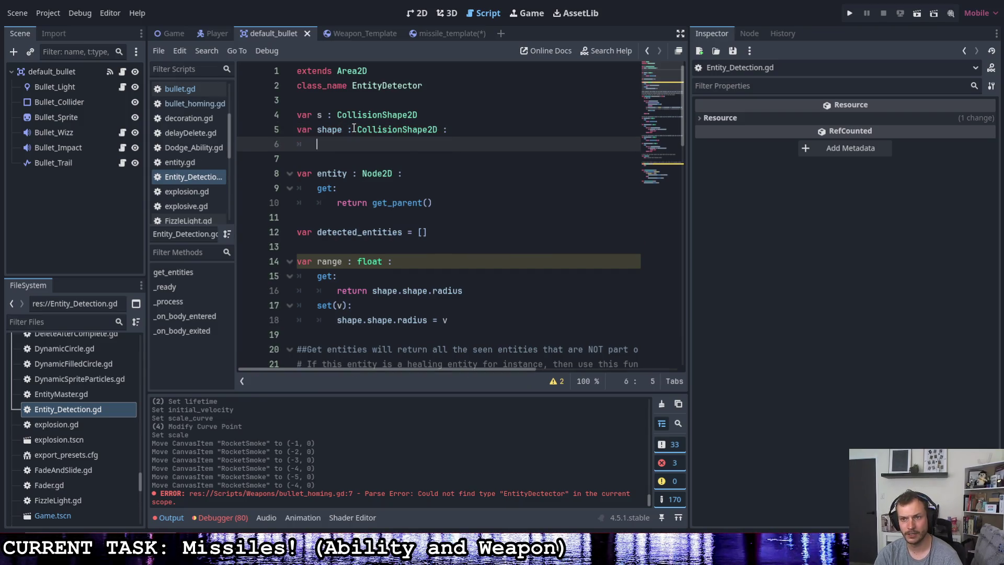
text(get:)
key(Return)
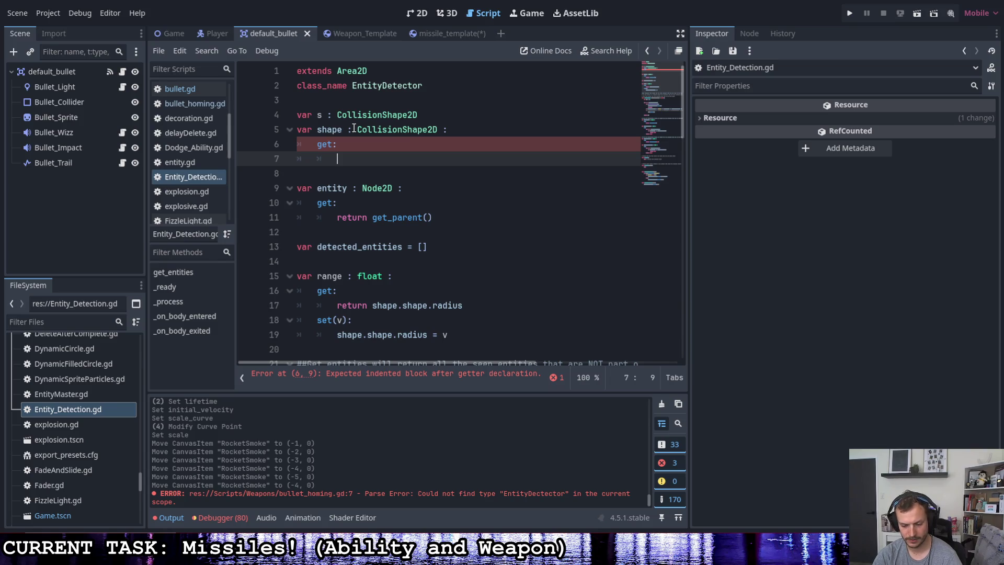
text(if !is_i)
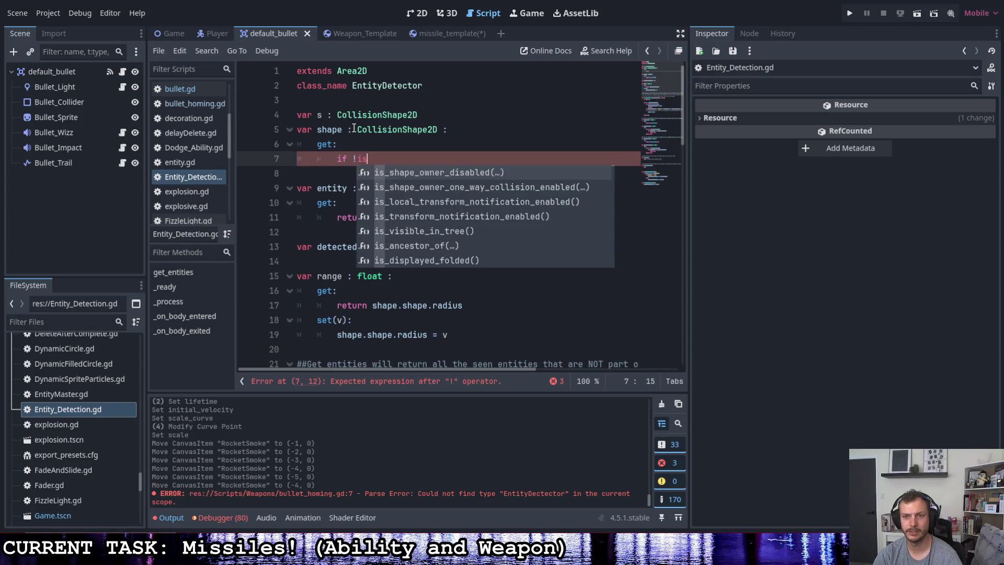
text(nstance)
key(Down)
key(Down)
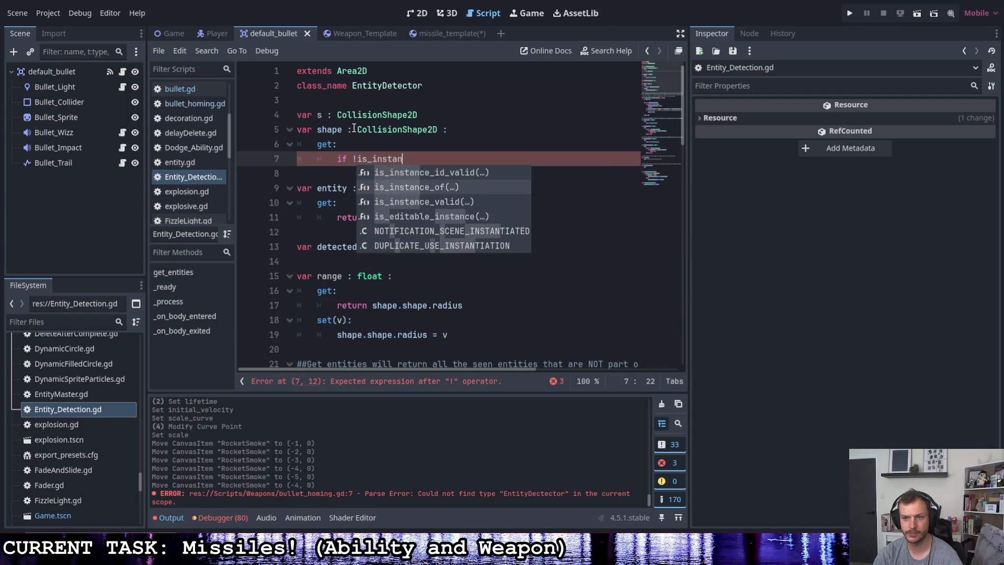
key(Return)
text(s);)
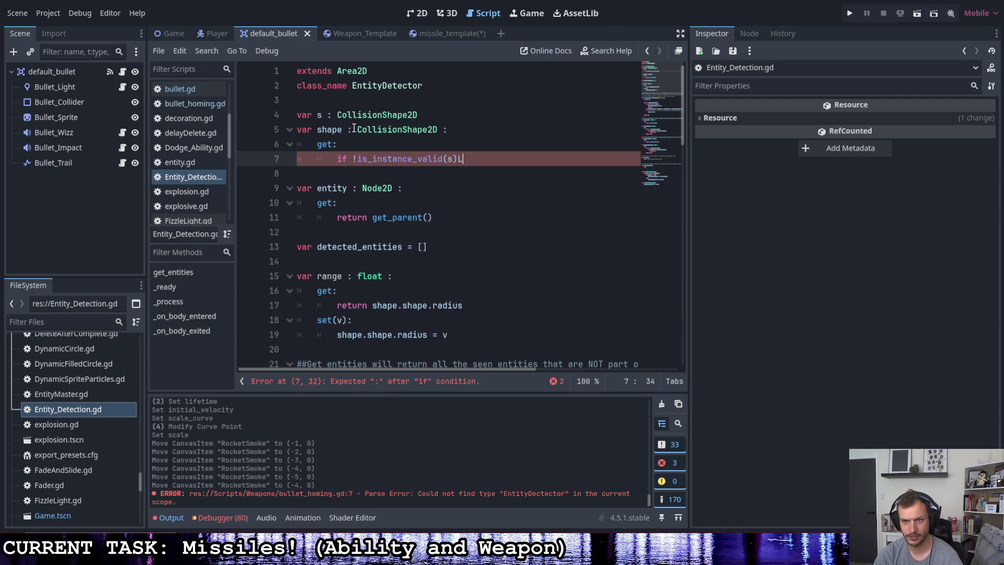
key(BackSpace)
text(:)
key(Return)
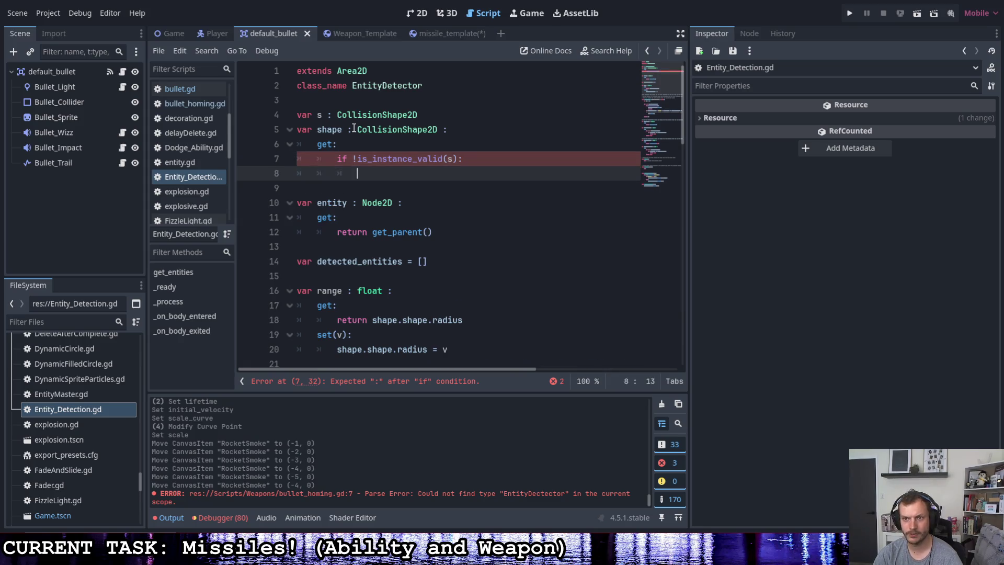
- Add 'for c in get_children():' and 'if c is CollisionShape2D:' inside the if block
text(for c in get_v)
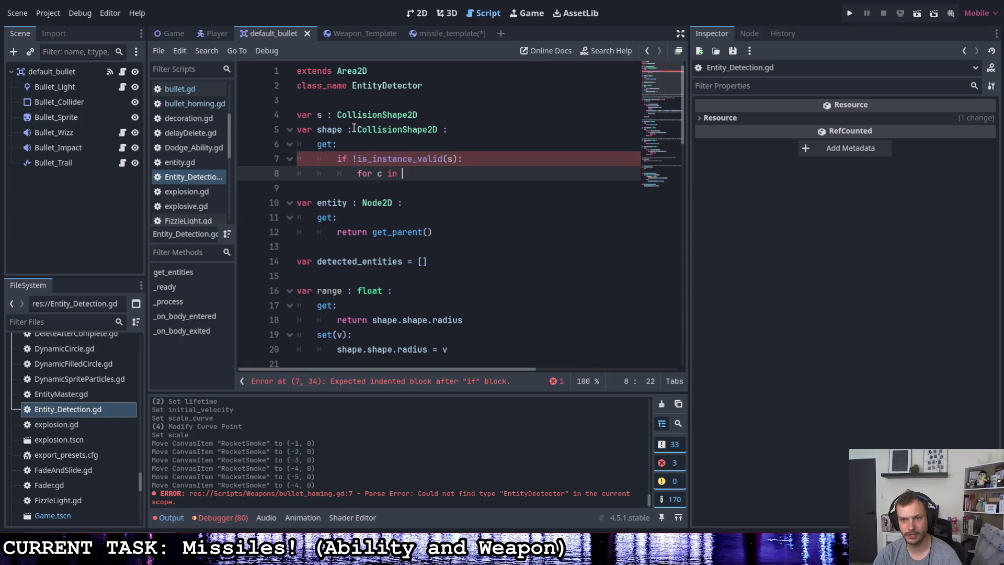
key(BackSpace)
text(ch)
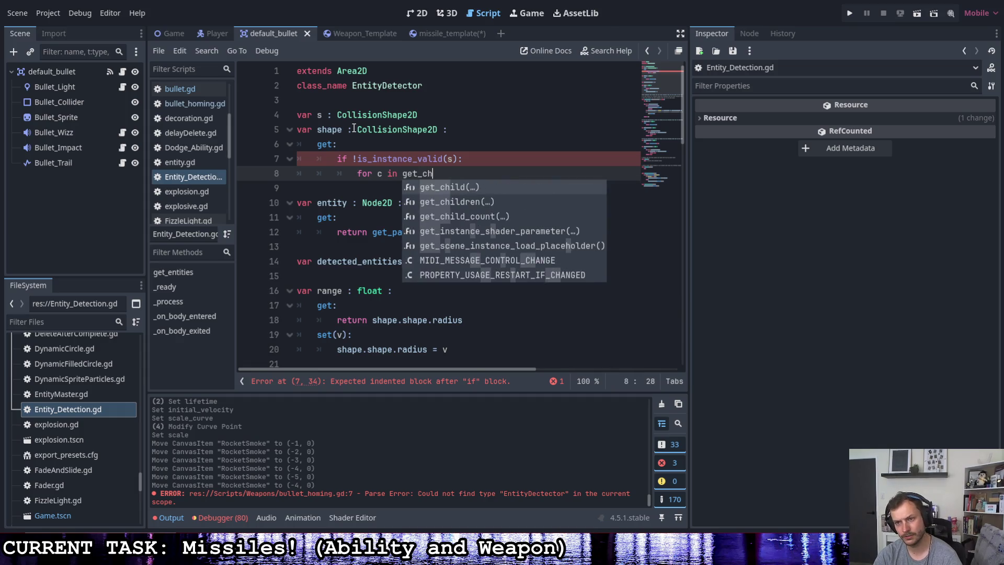
key(Return)
text(:)
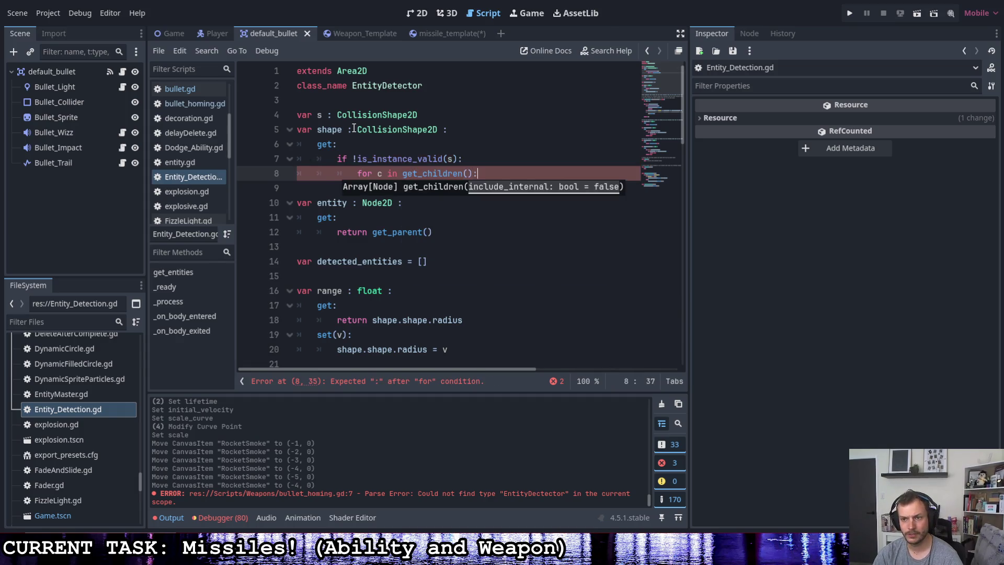
key(Return)
text(if c )
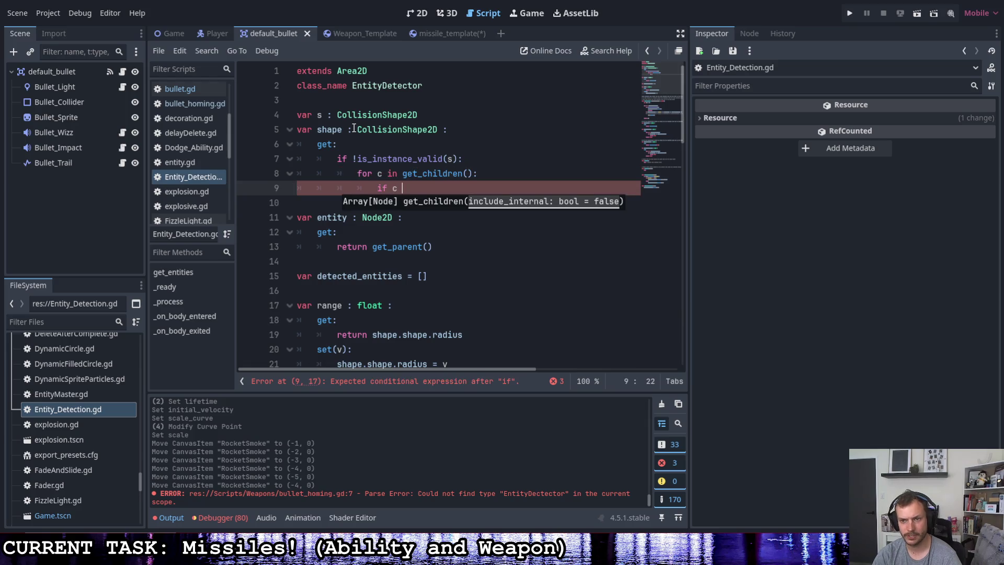
text(is col)
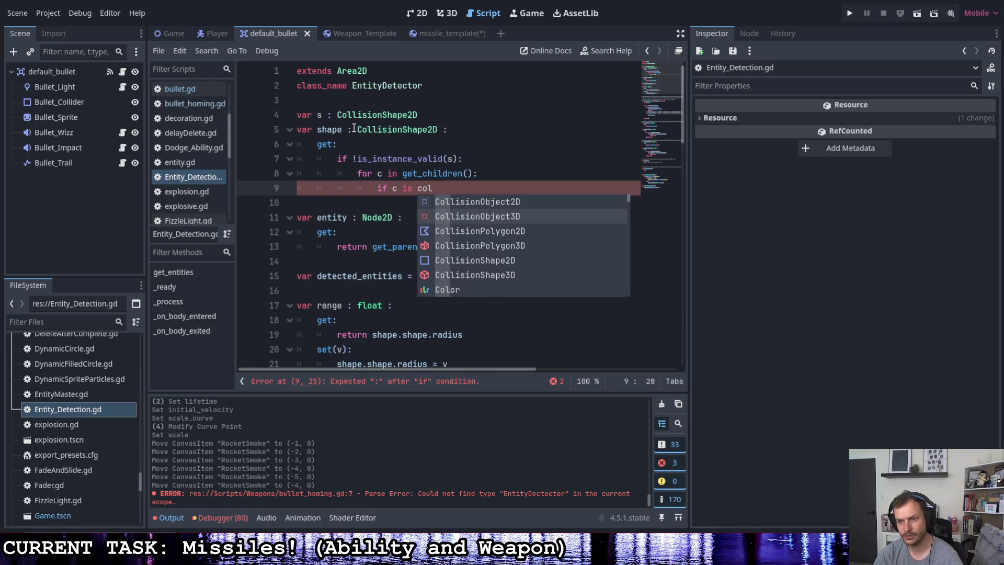
key(Down)
key(Down)
key(Down)
key(Return)
text(:)
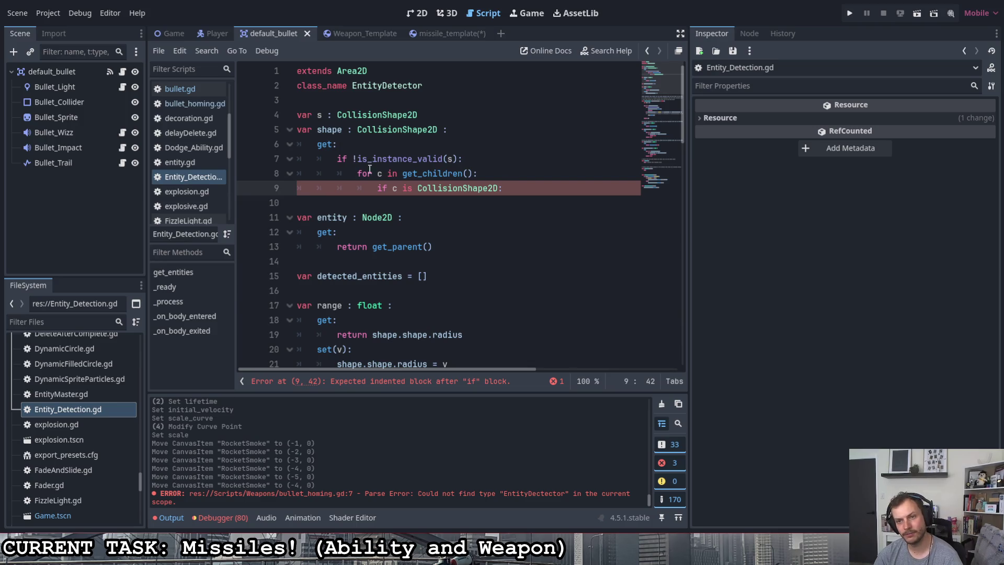
- Highlight the loop variable c on line 8 and open the Start menu
double_click(380, 173)
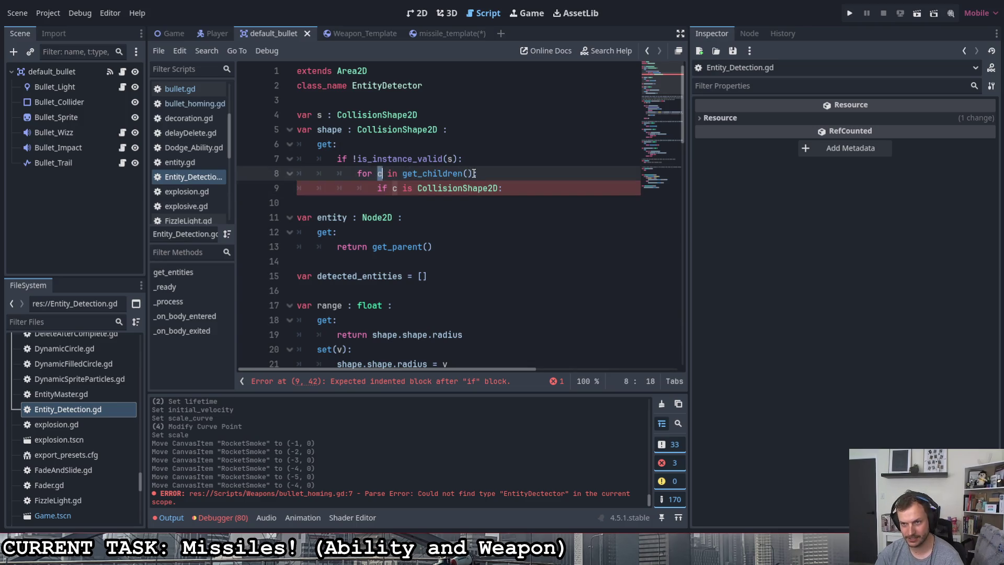
mouse_move(476, 173)
mouse_down()
mouse_move(358, 173)
mouse_move(474, 173)
mouse_up()
click(393, 173)
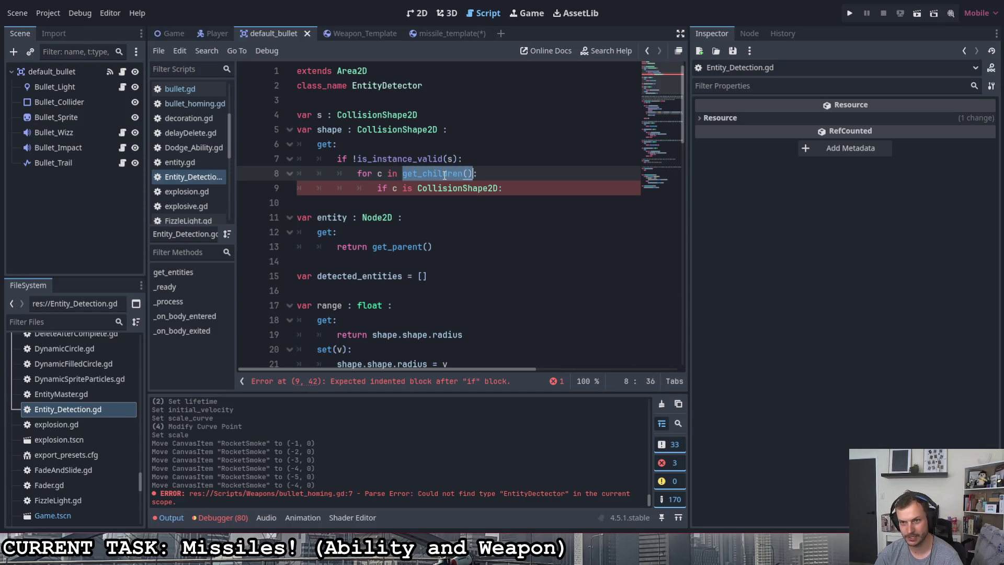
mouse_move(445, 175)
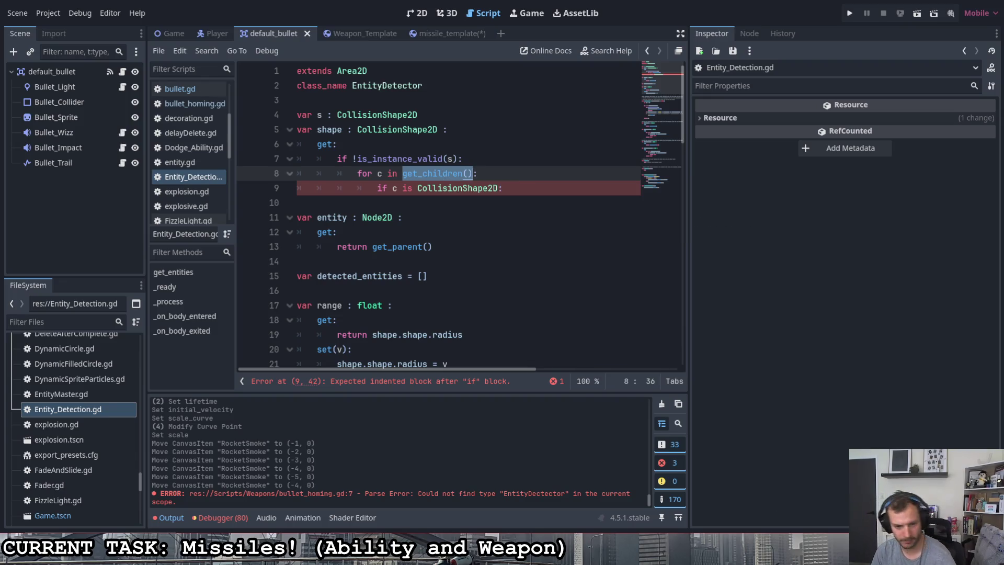
key(super)
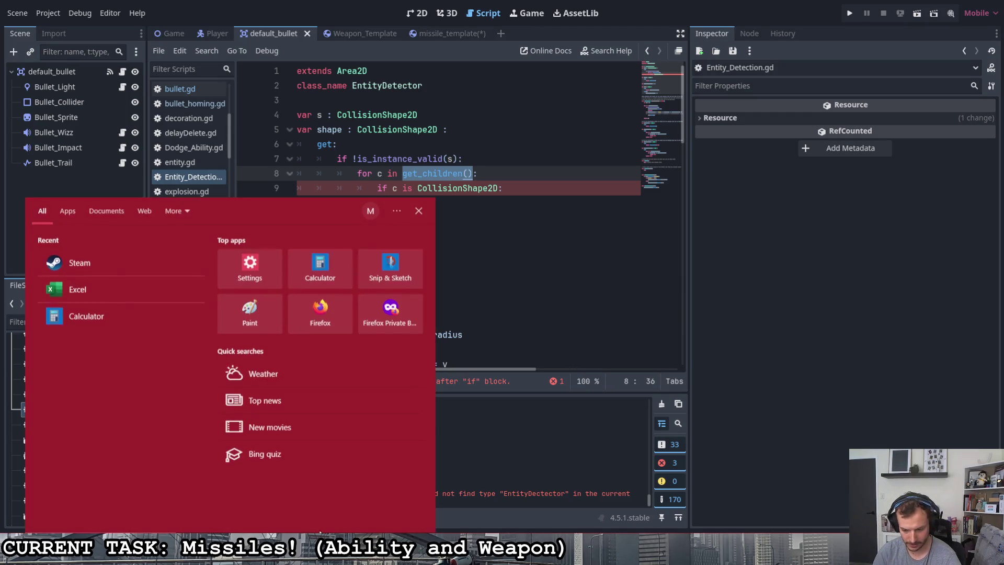
- Launch the screen drawing tool via 'paint' and underline get_children() in red
text(paint)
key(Return)
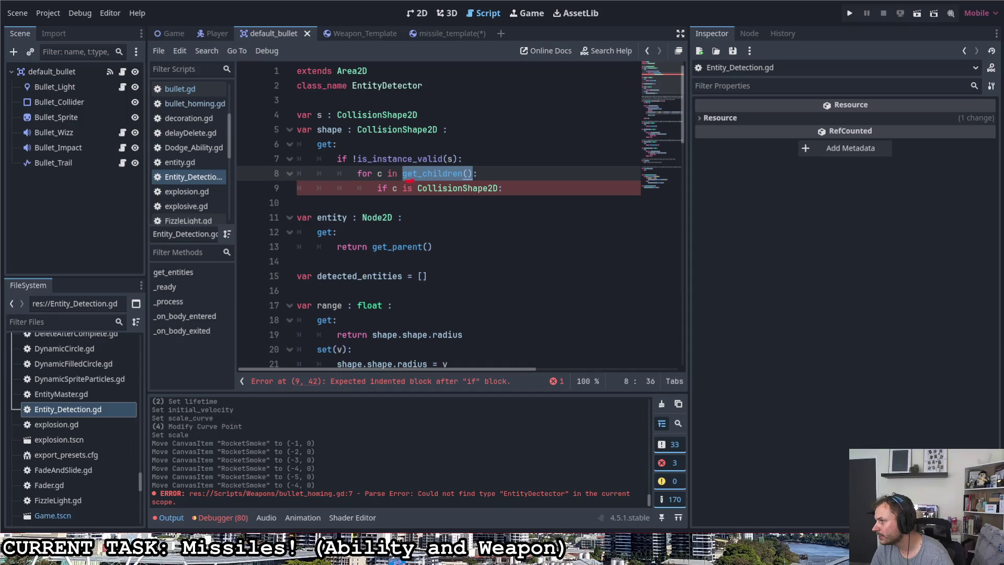
drag(414, 180, 466, 178)
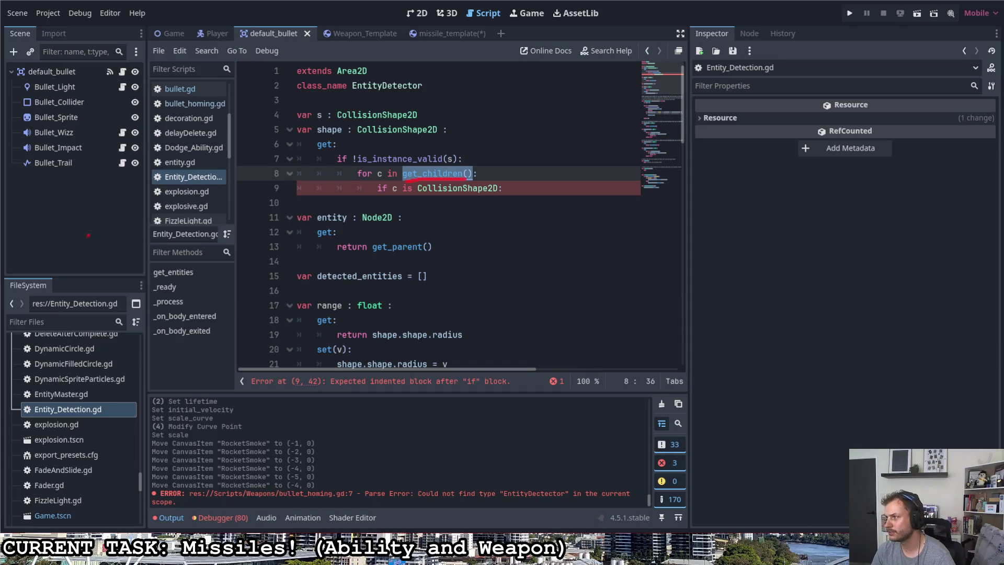
- Underline get_children on line 8 and hand-write 'Array[Node]' in red at the top
scroll(451, 235, down, 2)
scroll(452, 235, up, 1)
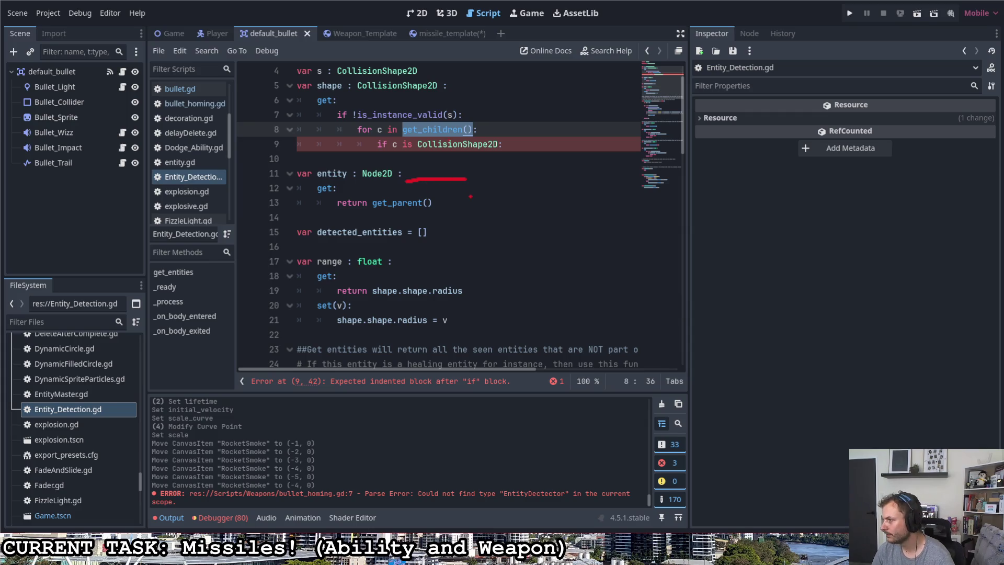
drag(410, 136, 441, 135)
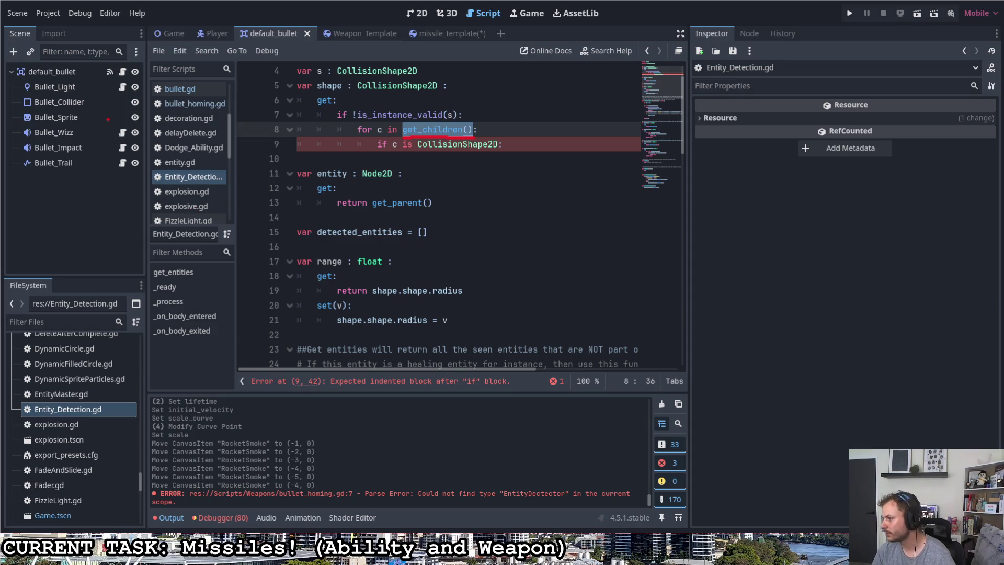
mouse_move(31, 68)
mouse_down()
mouse_move(62, 68)
mouse_move(54, 52)
mouse_move(95, 52)
mouse_move(164, 65)
mouse_up()
drag(180, 50, 146, 104)
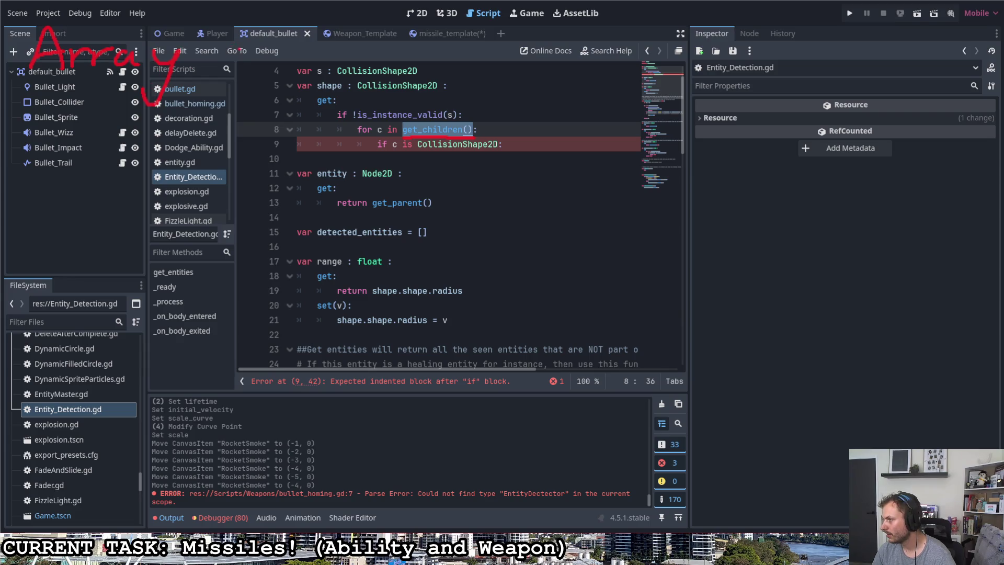
mouse_move(244, 58)
mouse_down()
mouse_move(259, 29)
mouse_move(281, 60)
mouse_up()
mouse_move(293, 30)
mouse_down()
mouse_move(302, 61)
mouse_move(330, 60)
mouse_up()
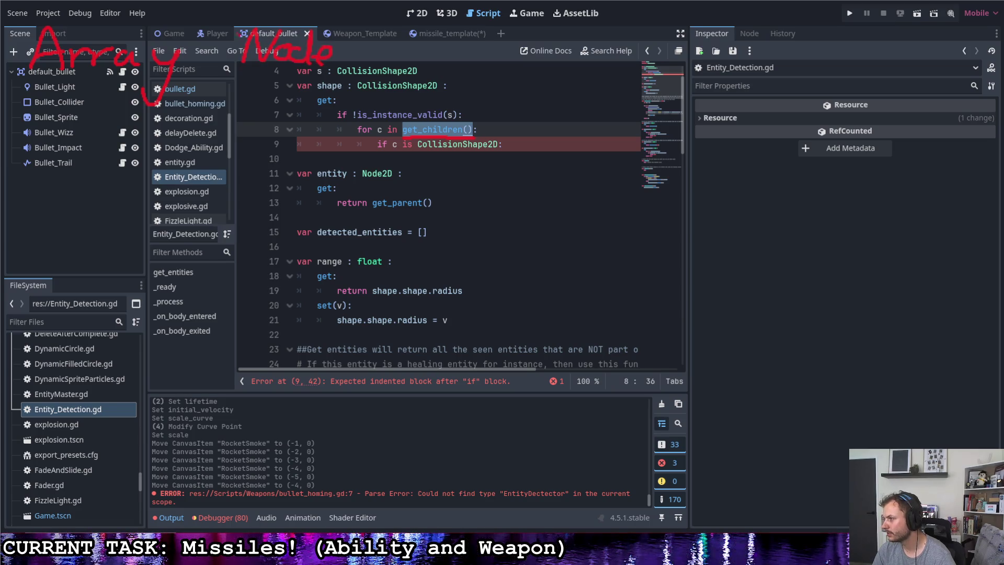
mouse_move(243, 22)
mouse_down()
mouse_move(212, 22)
mouse_move(213, 76)
mouse_move(250, 74)
mouse_up()
drag(327, 22, 354, 77)
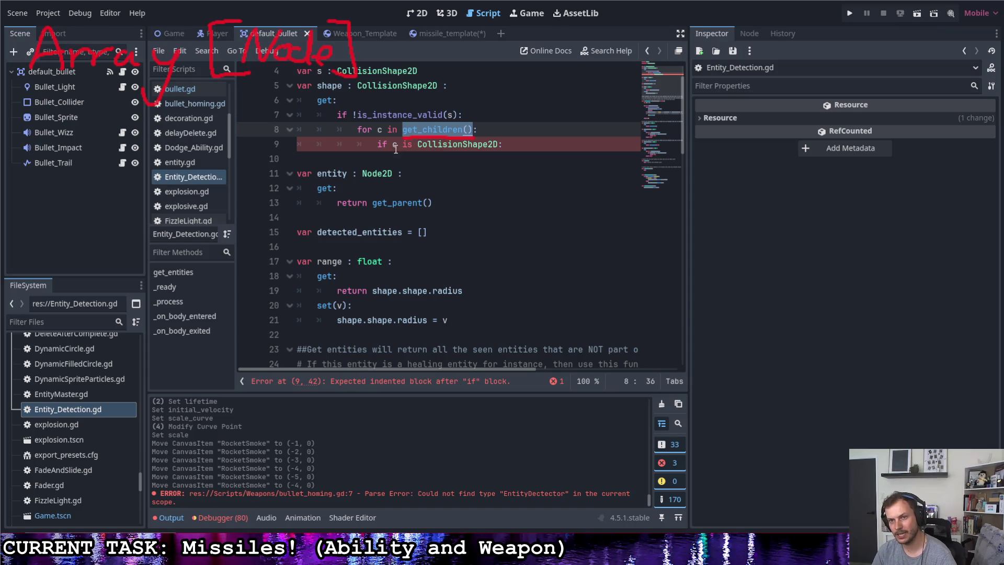
- Highlight c and get_children() on lines 8-9 and dash each child node in the Scene tree
double_click(380, 129)
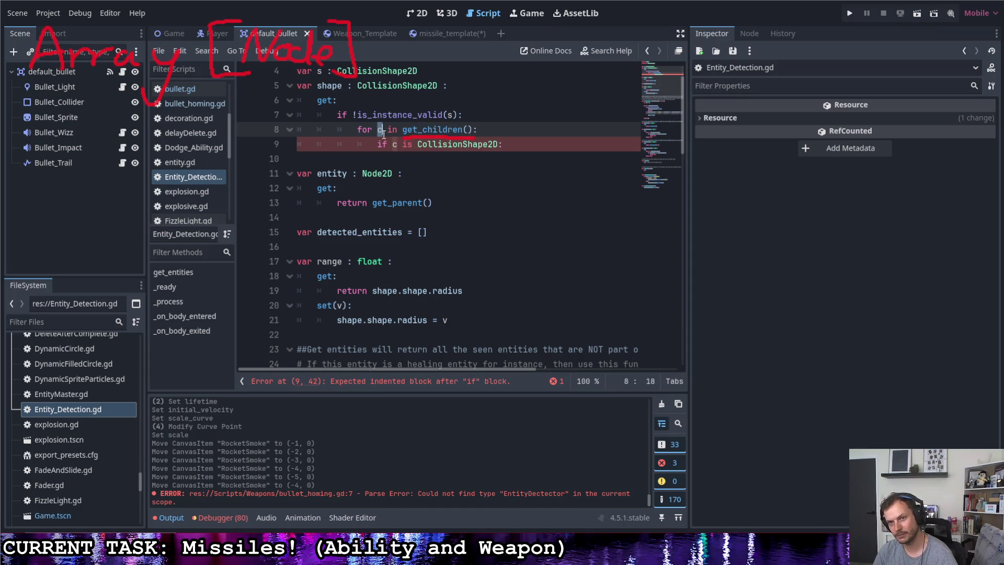
drag(402, 129, 474, 129)
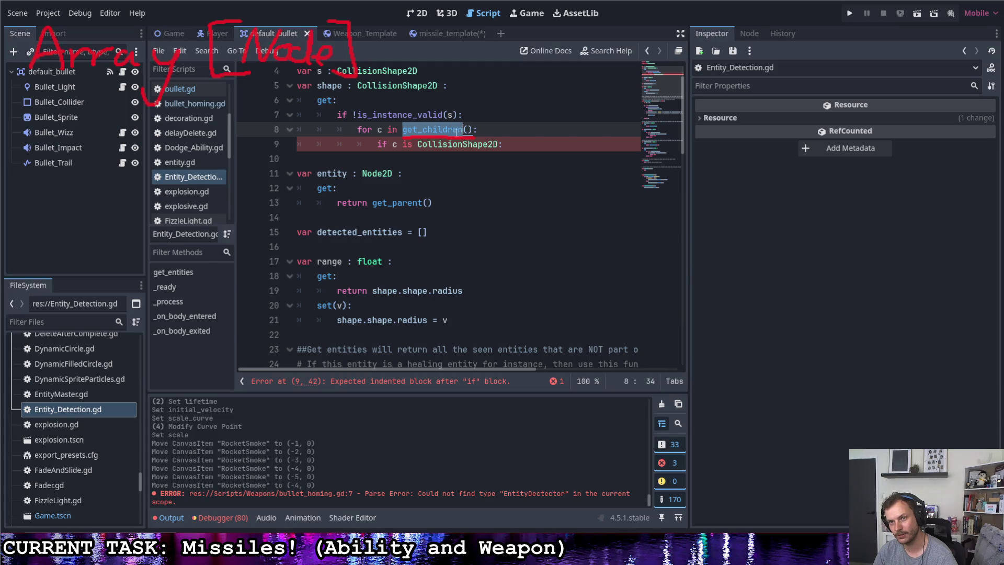
double_click(394, 145)
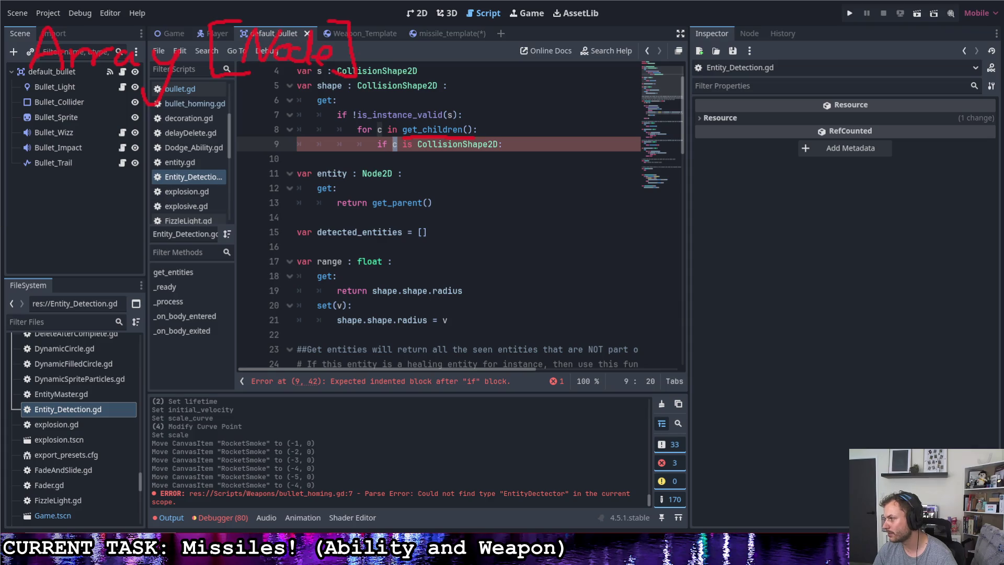
drag(380, 51, 412, 51)
mouse_move(16, 104)
mouse_down()
mouse_move(25, 104)
mouse_move(26, 148)
mouse_up()
drag(18, 163, 27, 163)
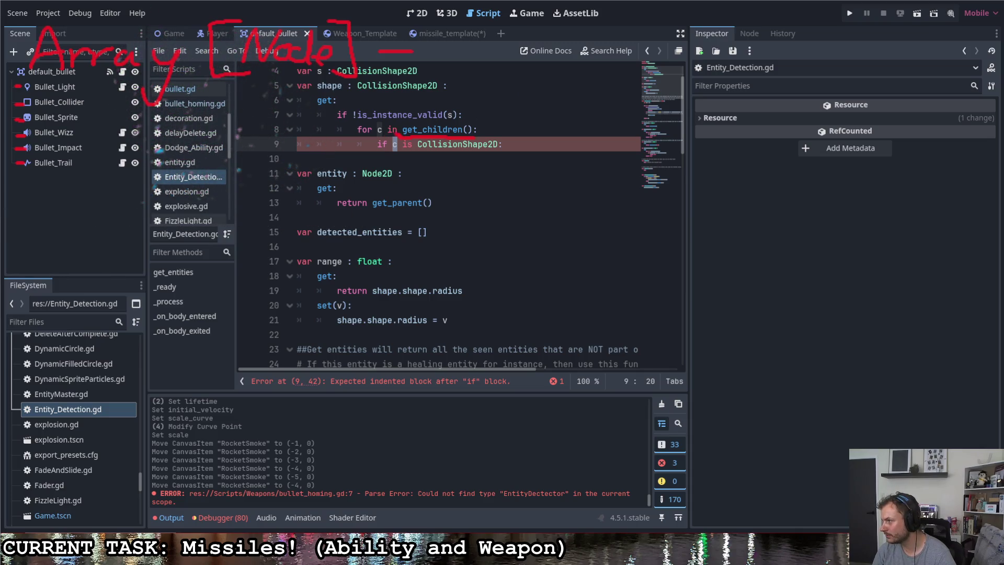
- Circle get_children() on line 8, arrow it to the shape variable, and bracket the bullet's child nodes
mouse_move(397, 133)
mouse_down()
mouse_move(439, 121)
mouse_move(482, 128)
mouse_move(479, 136)
mouse_up()
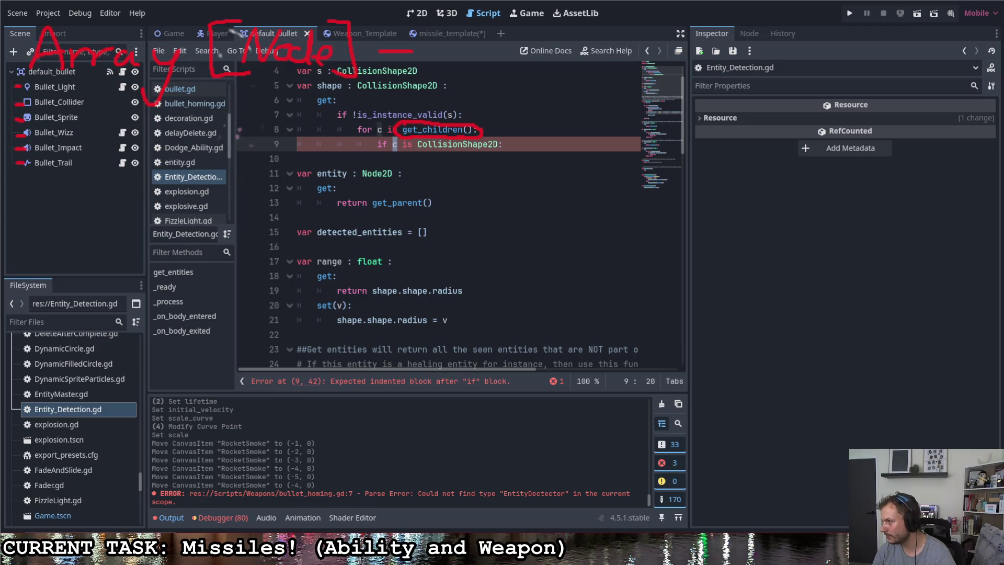
drag(404, 120, 386, 79)
mouse_move(369, 97)
mouse_down()
mouse_move(385, 74)
mouse_move(411, 88)
mouse_up()
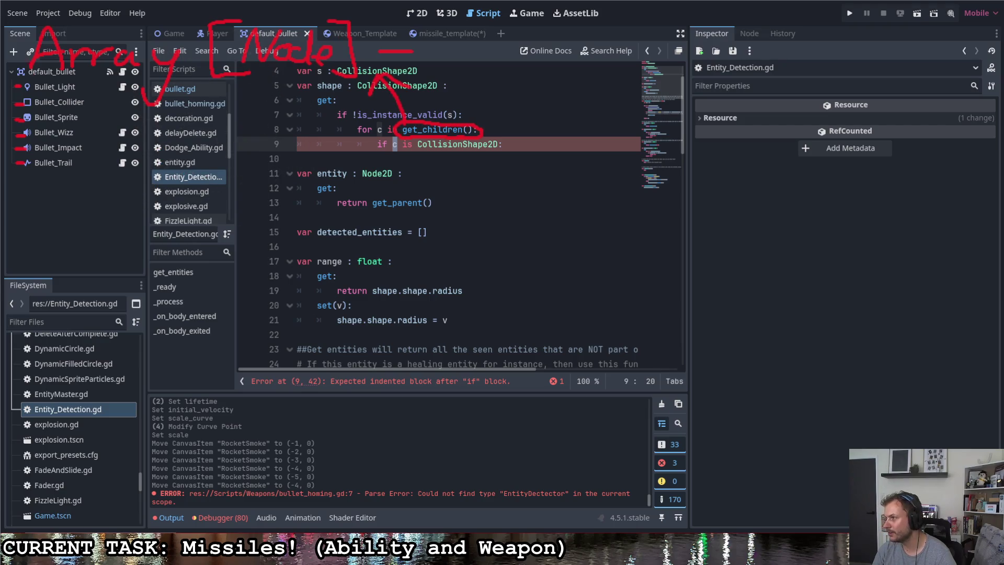
mouse_move(40, 79)
mouse_down()
mouse_move(31, 98)
mouse_move(40, 175)
mouse_up()
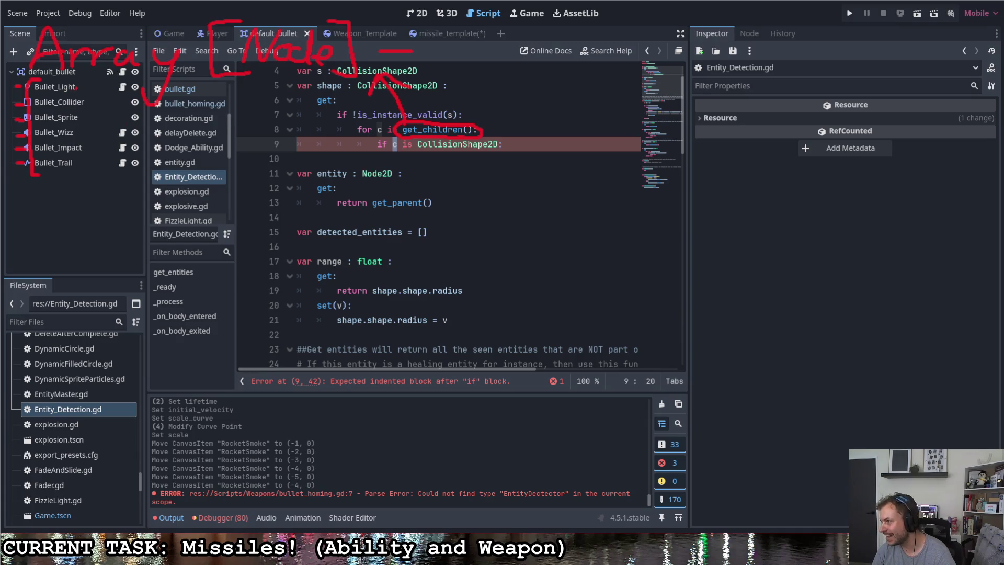
mouse_move(76, 75)
mouse_down()
mouse_move(88, 79)
mouse_move(94, 141)
mouse_move(76, 179)
mouse_up()
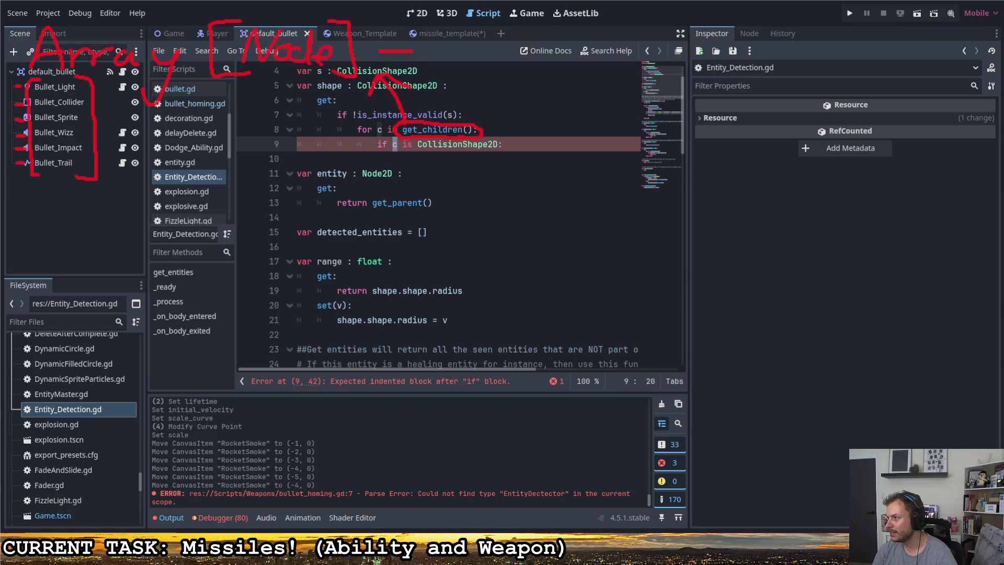
- Erase the scene-tree brackets and underline 'is CollisionShape2D' on line 9
drag(2, 70, 122, 208)
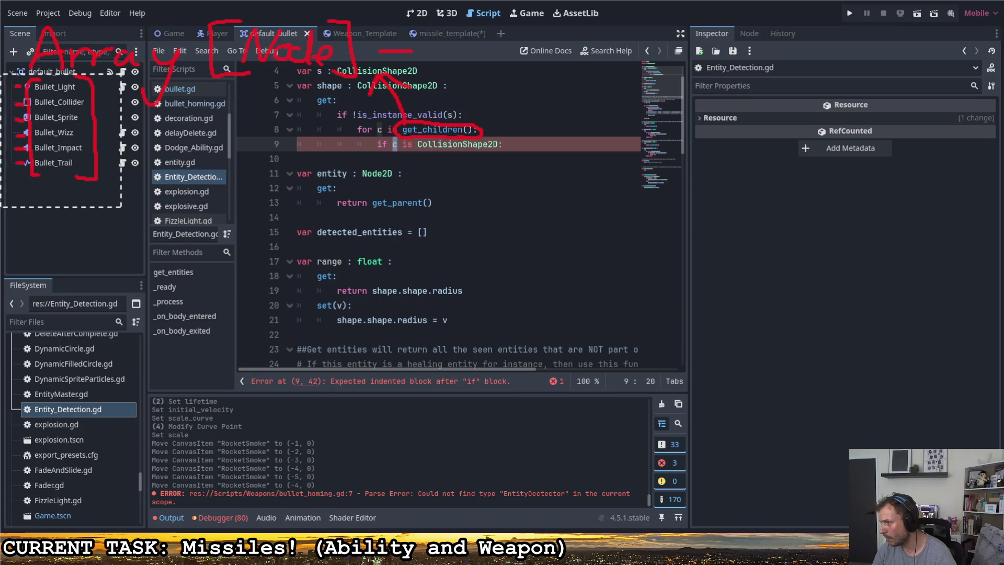
key(Delete)
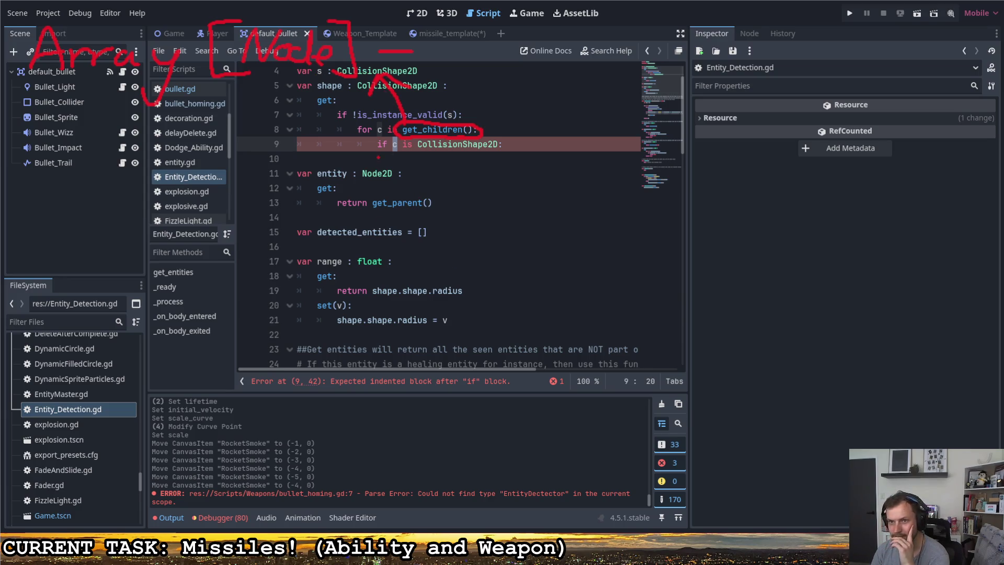
mouse_move(428, 152)
mouse_down()
mouse_move(499, 152)
mouse_move(419, 145)
mouse_move(398, 153)
mouse_move(501, 153)
mouse_up()
key(ctrl+z)
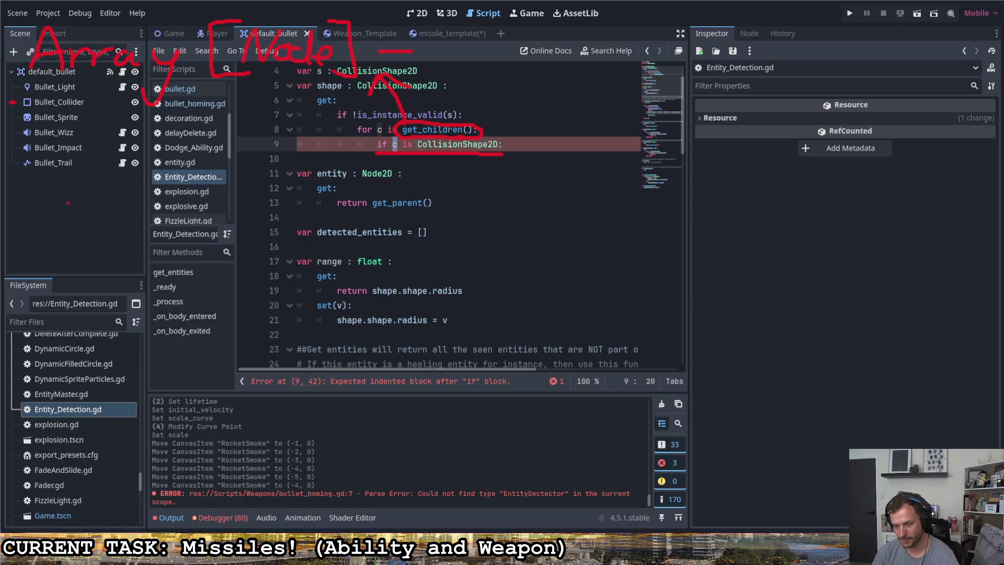
click(487, 130)
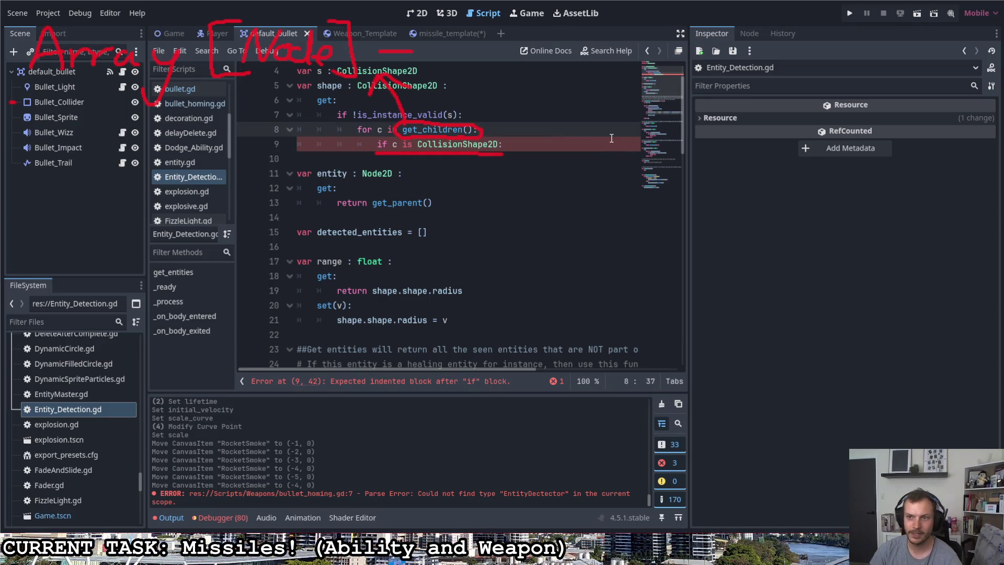
click(621, 142)
key(Return)
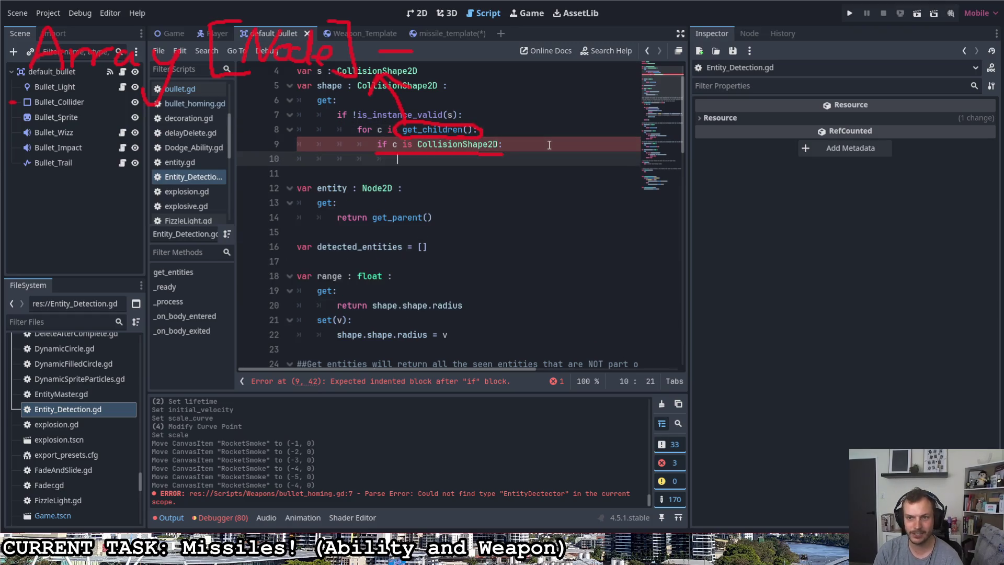
text(c)
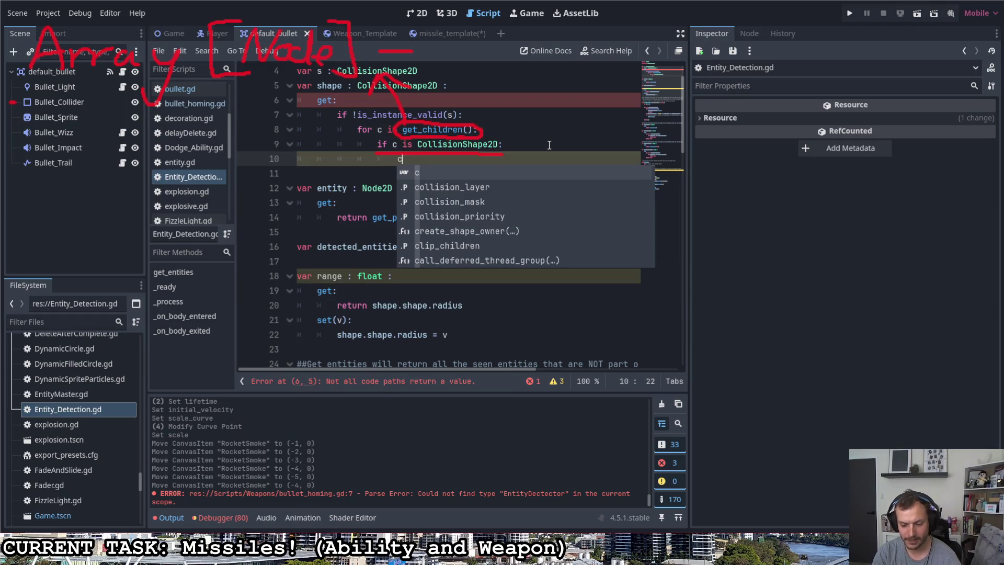
text(.)
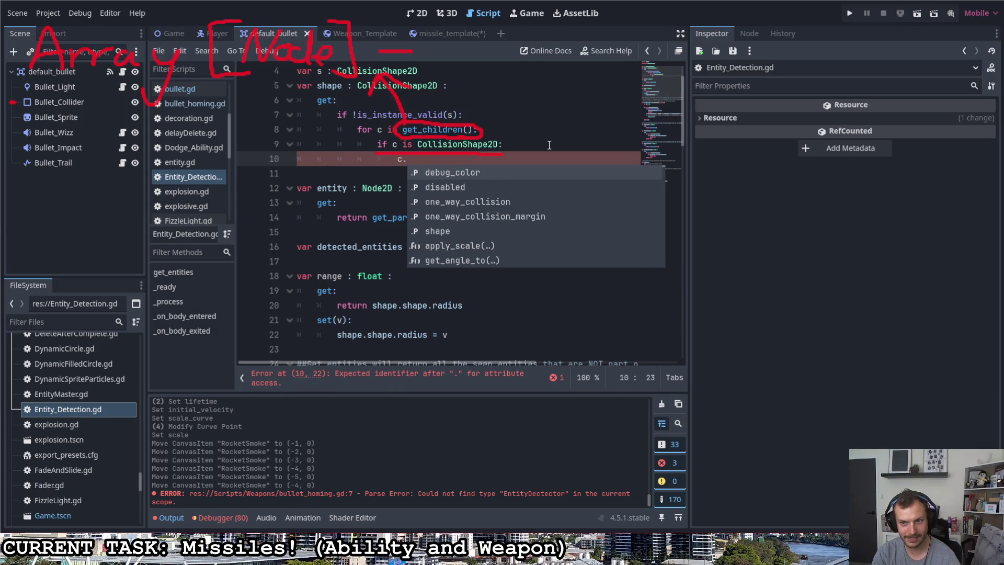
text(shape)
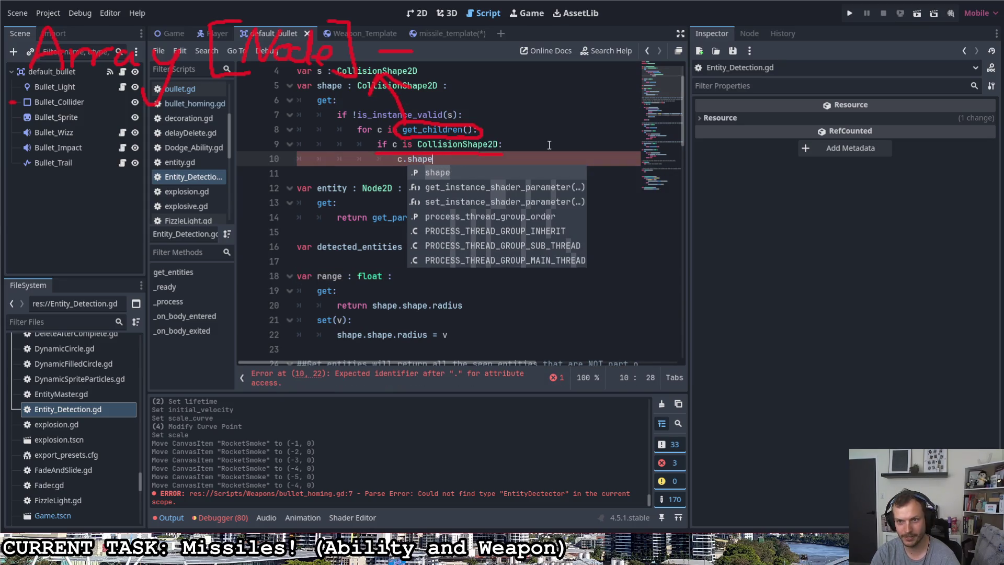
drag(416, 146, 499, 147)
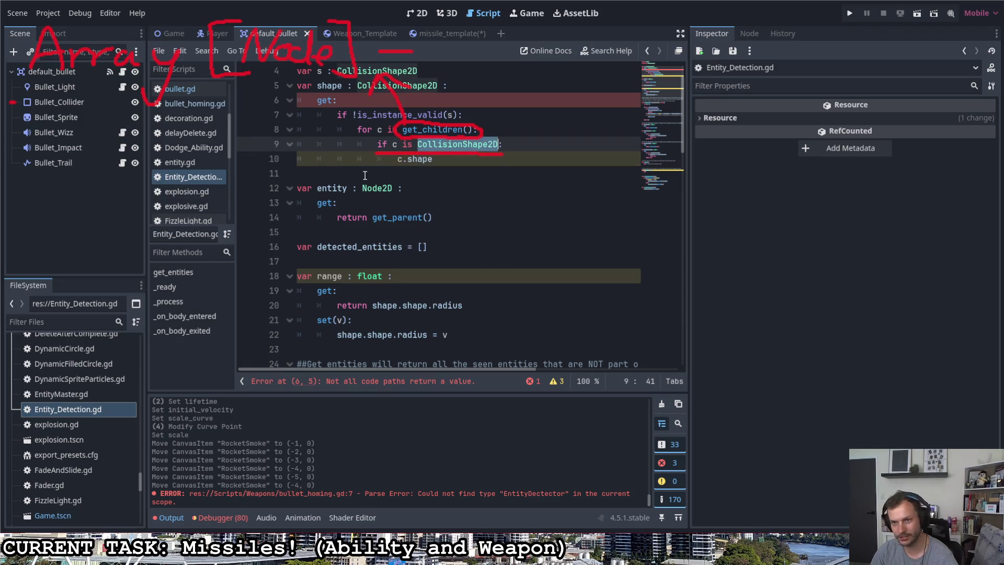
drag(433, 159, 408, 159)
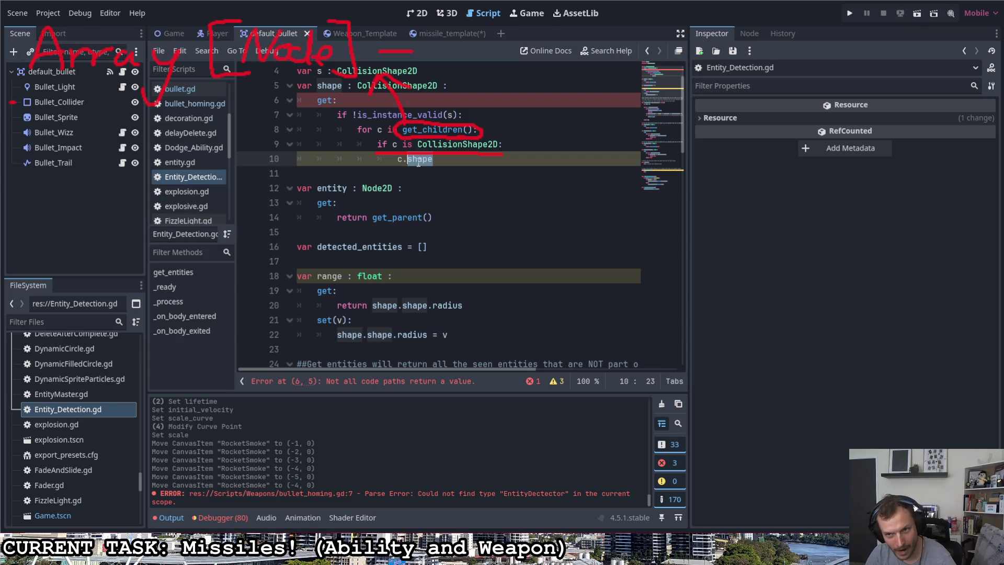
drag(499, 141, 507, 155)
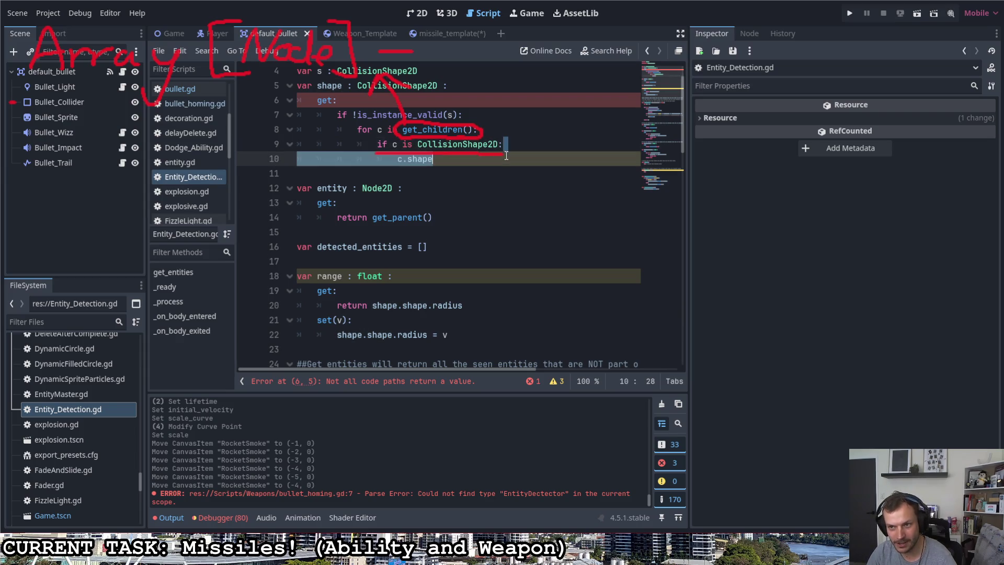
drag(397, 159, 434, 159)
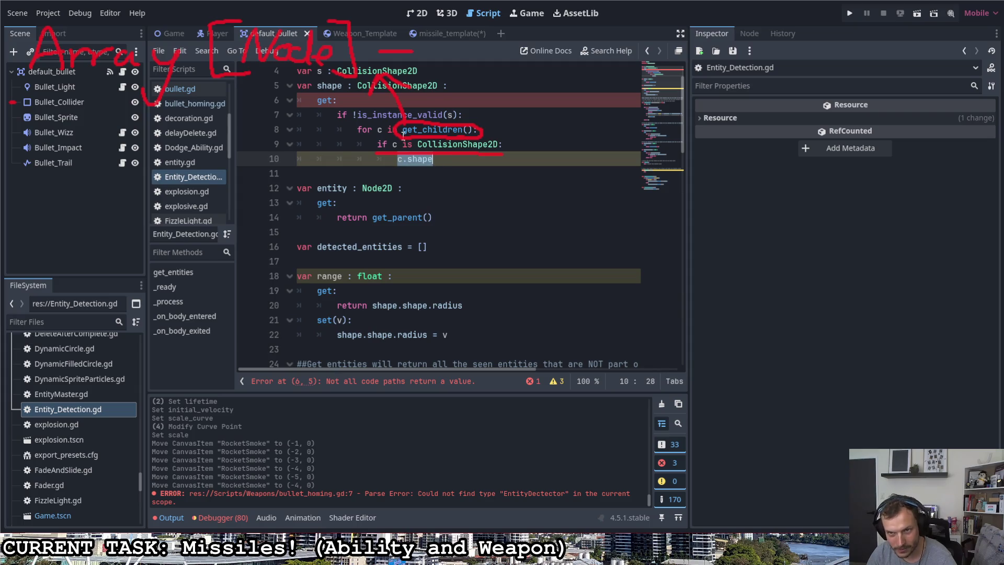
mouse_move(264, 68)
mouse_down()
mouse_move(306, 71)
mouse_move(234, 85)
mouse_up()
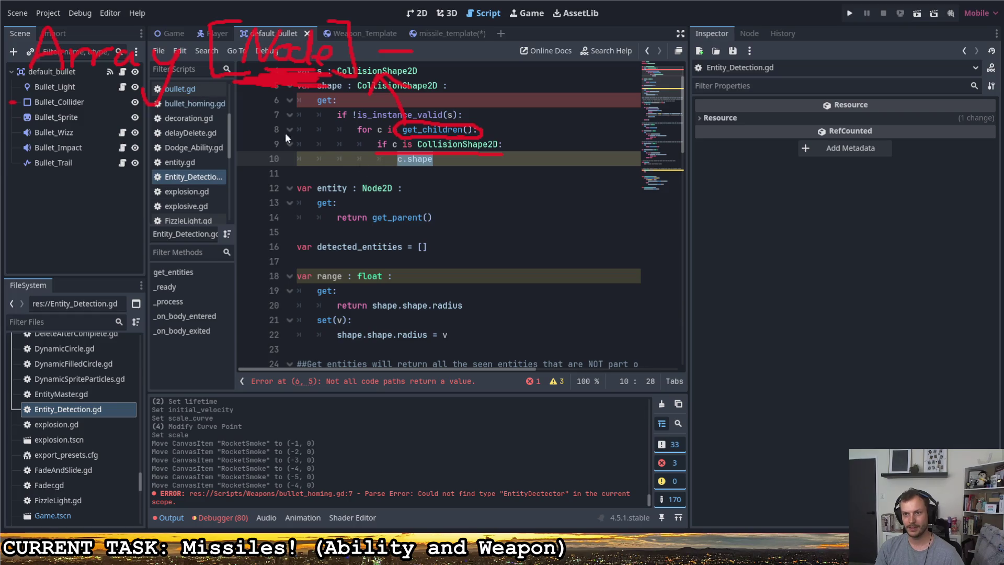
click(393, 144)
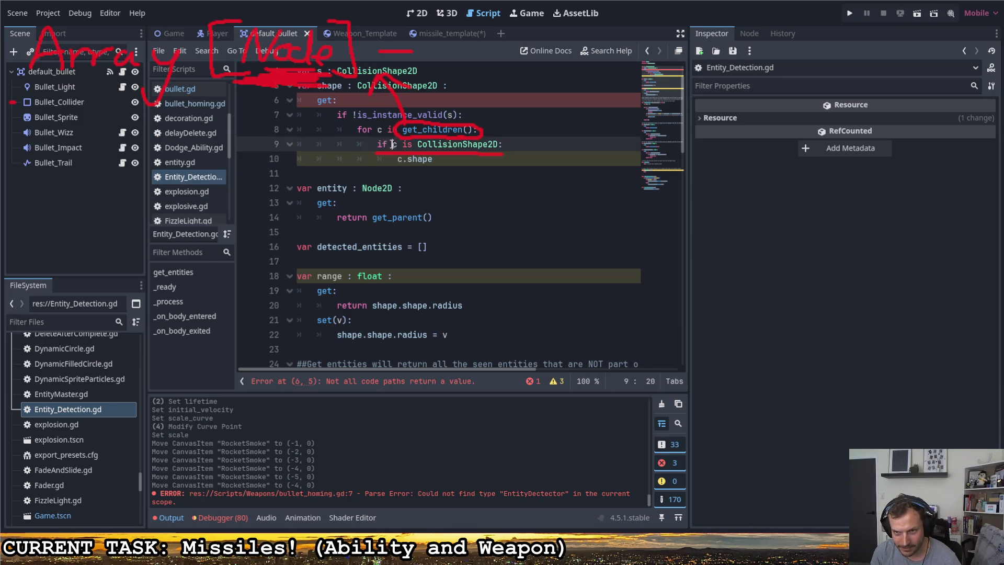
drag(417, 144, 500, 147)
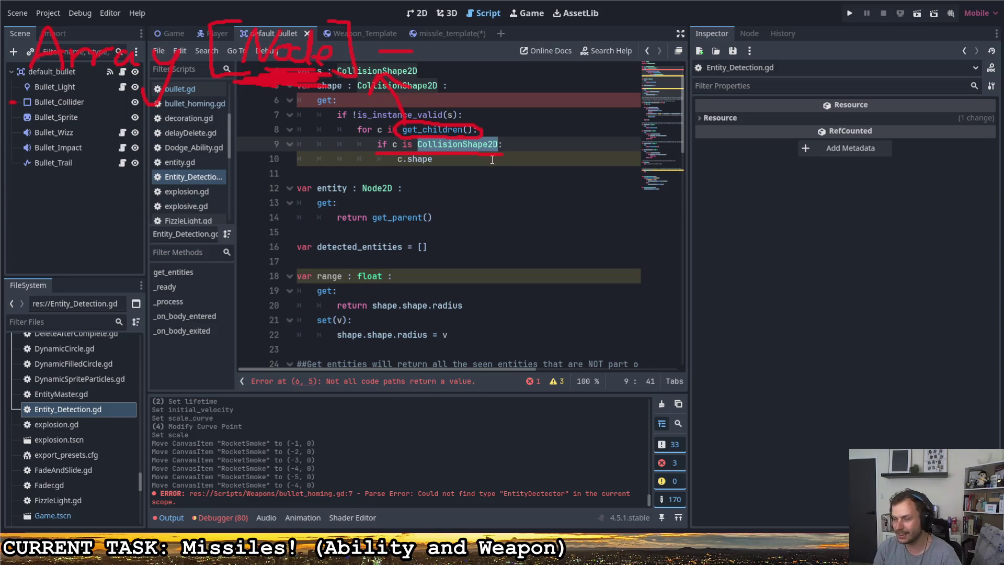
click(434, 160)
key(Home)
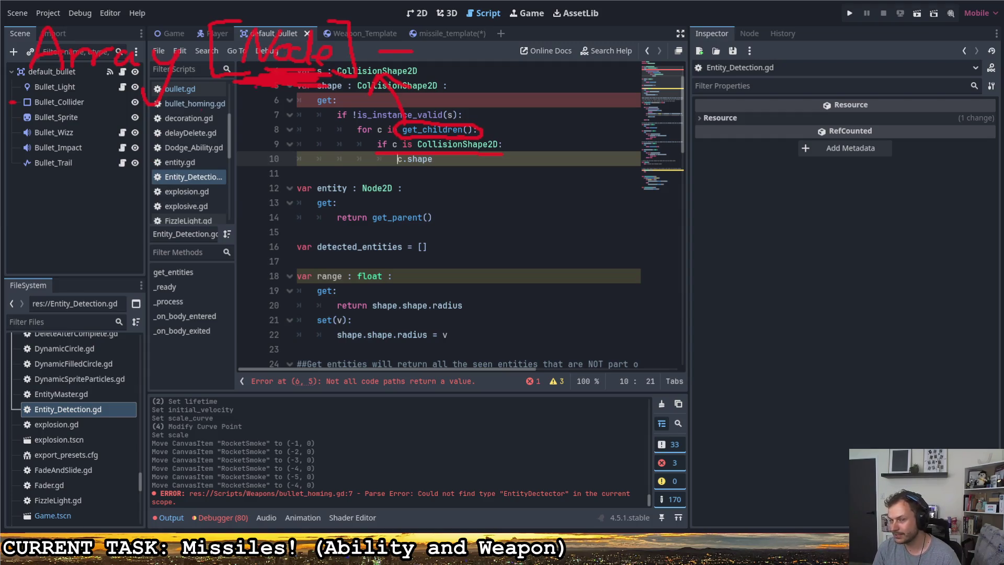
drag(418, 144, 500, 146)
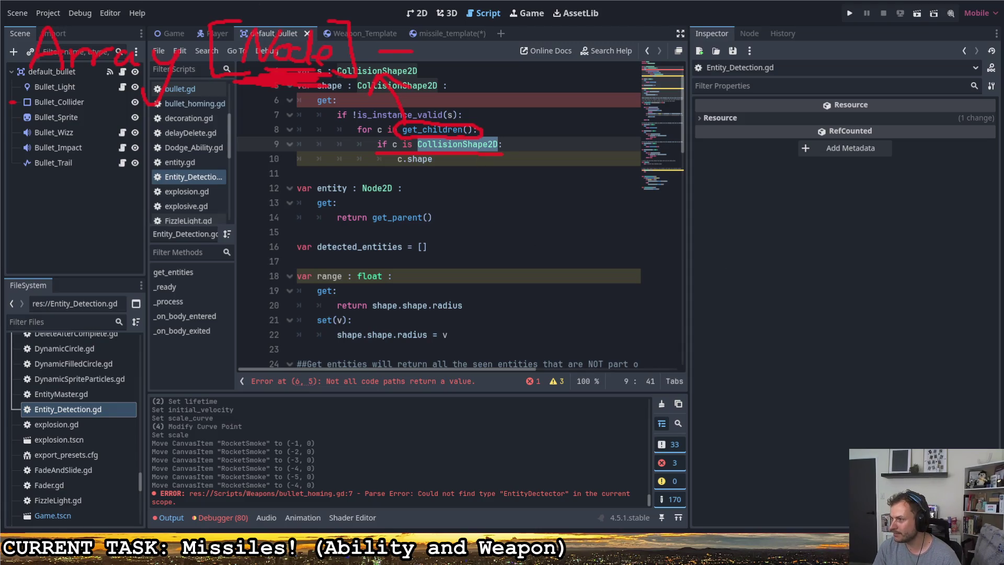
key(ctrl+a)
key(Delete)
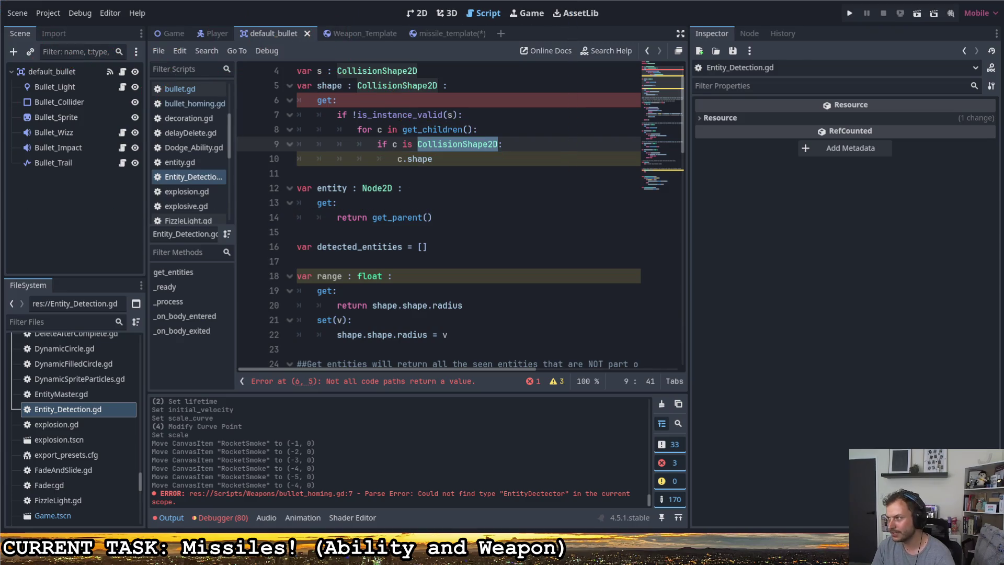
click(438, 144)
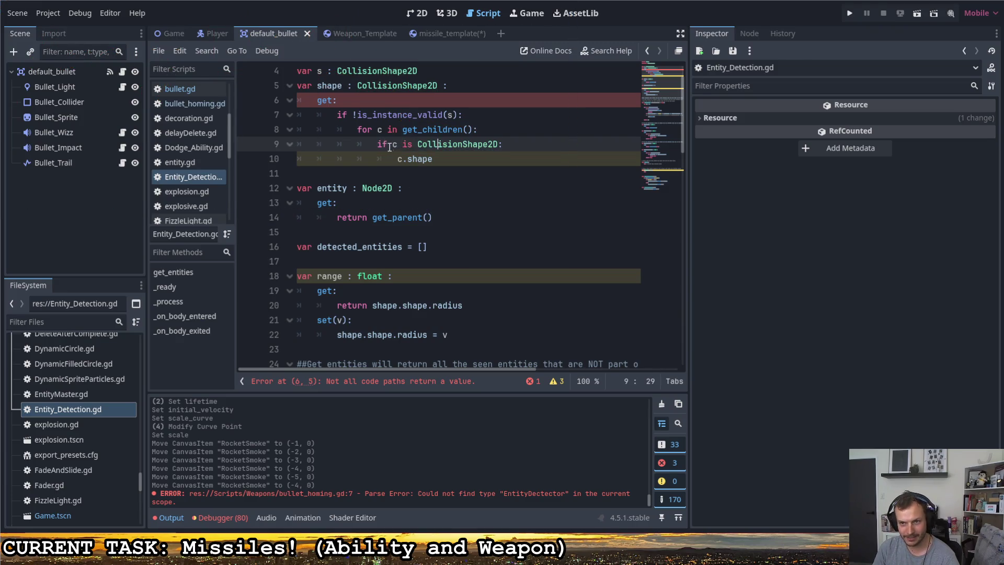
double_click(395, 145)
drag(418, 144, 503, 144)
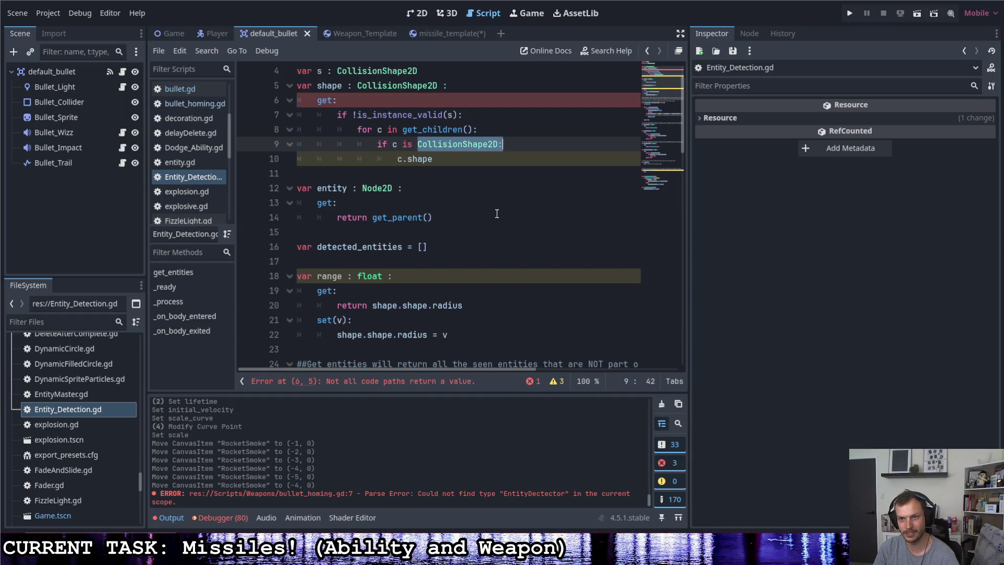
key(ctrl+shift+Return)
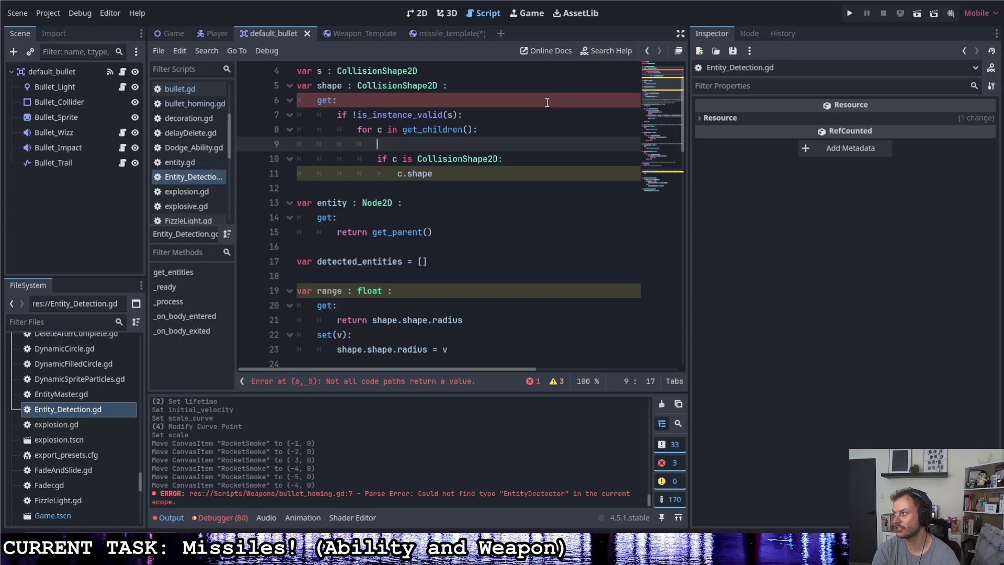
text(c.sha)
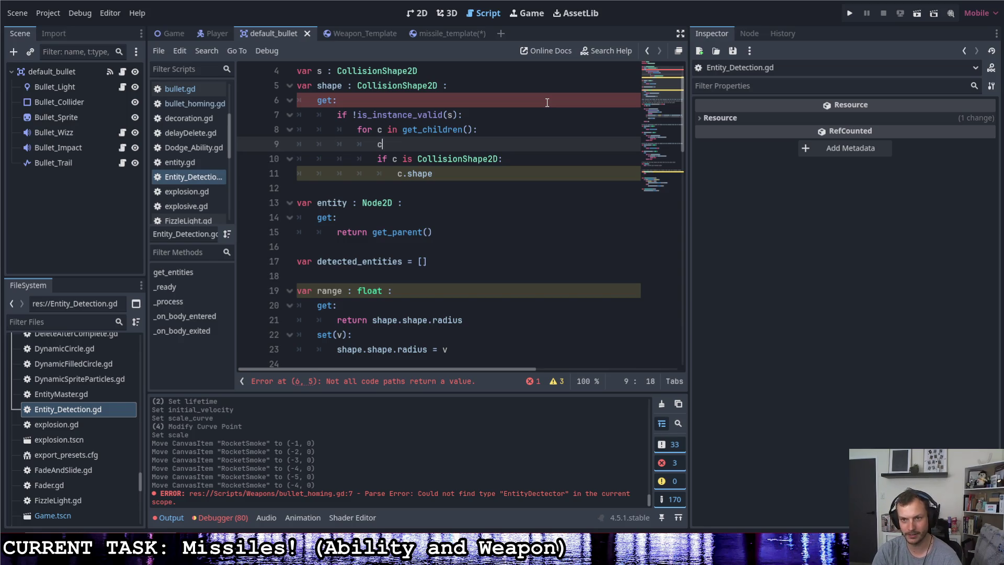
text(pe)
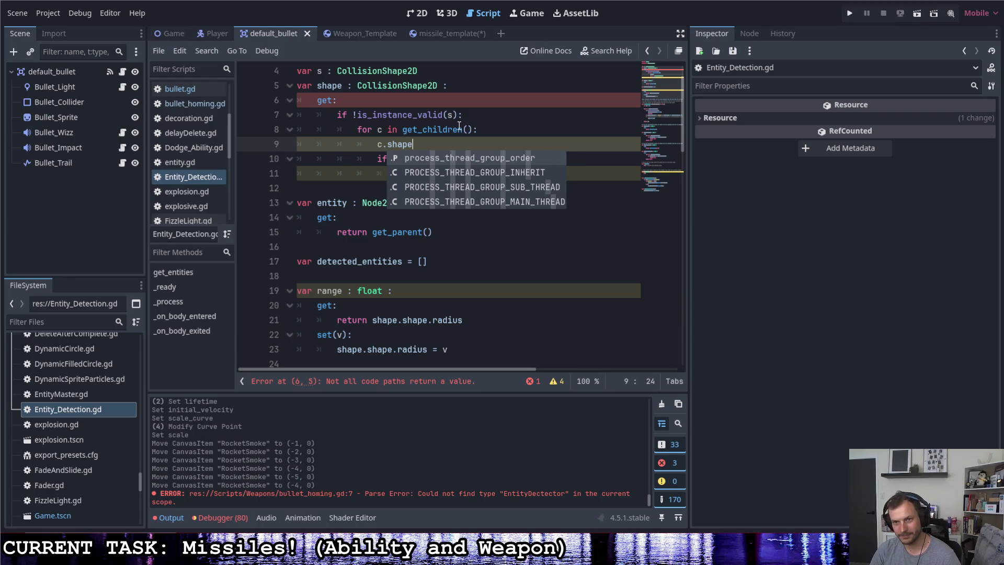
drag(414, 144, 249, 138)
key(ctrl+z)
key(ctrl+z)
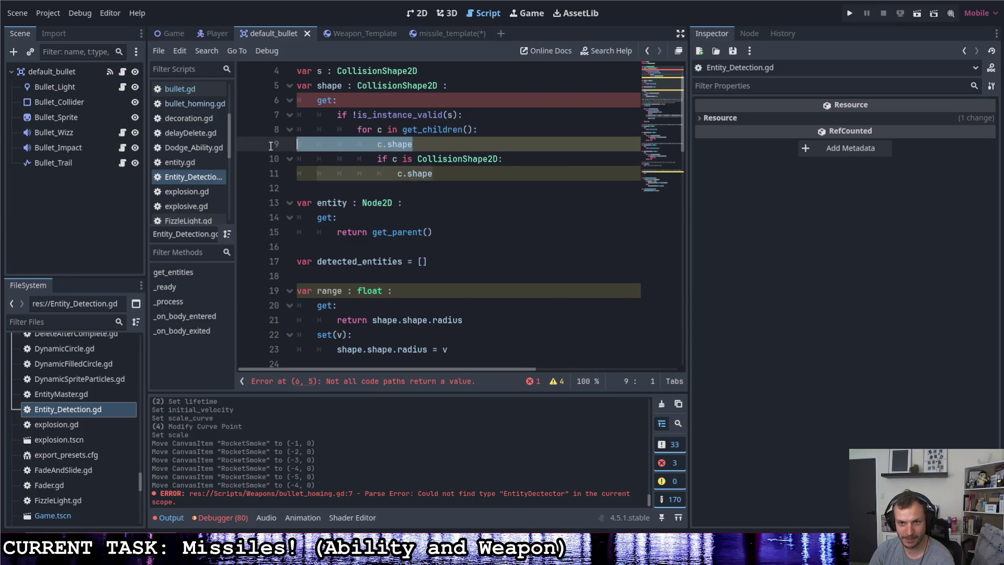
double_click(415, 155)
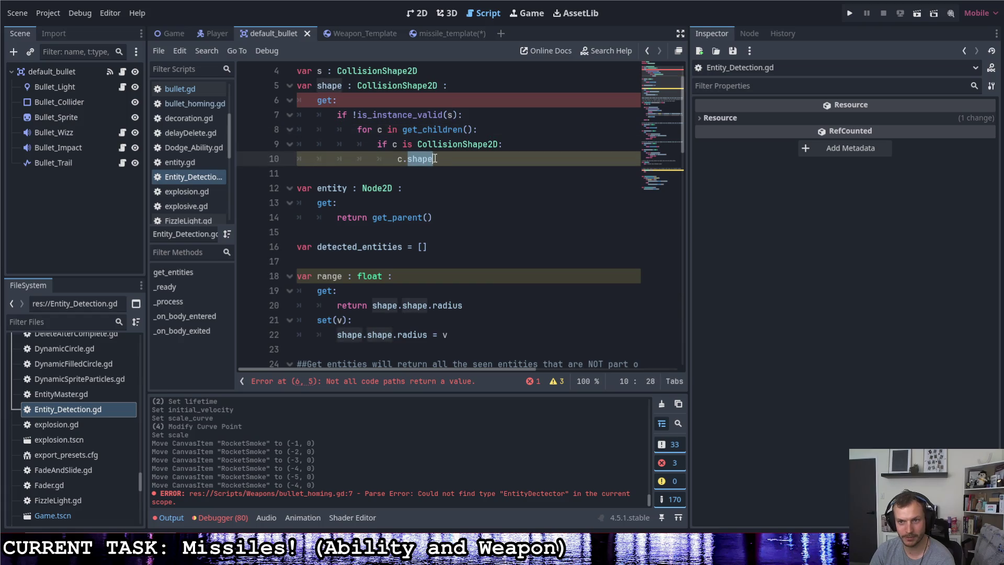
drag(417, 144, 498, 144)
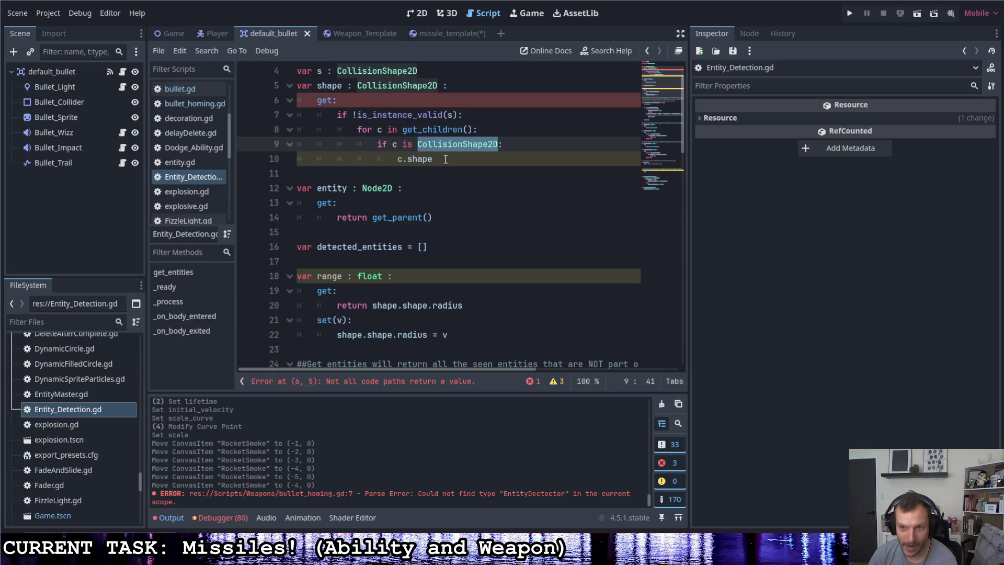
drag(502, 144, 389, 144)
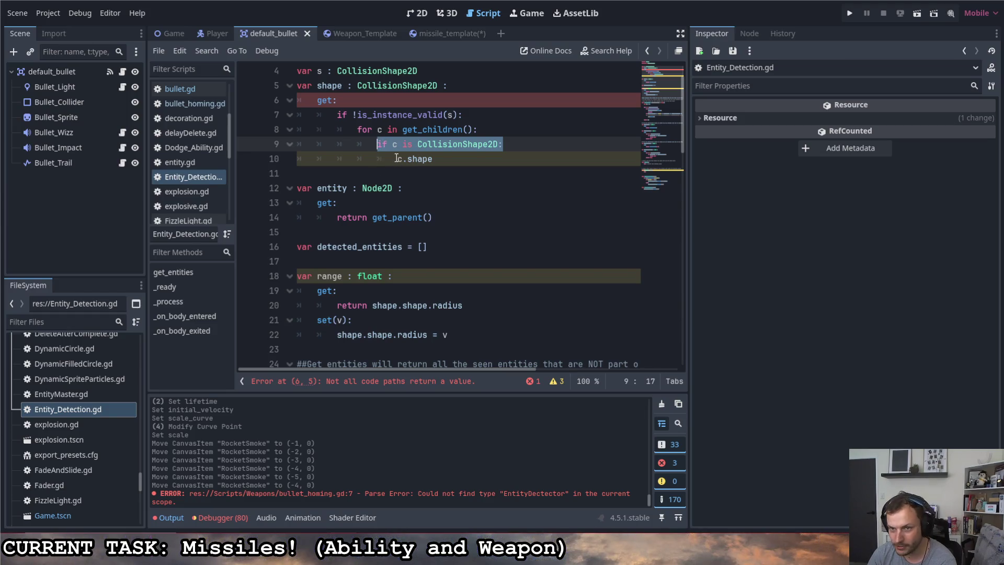
click(399, 159)
mouse_move(399, 159)
mouse_down()
mouse_move(433, 159)
mouse_move(421, 144)
mouse_move(501, 144)
mouse_up()
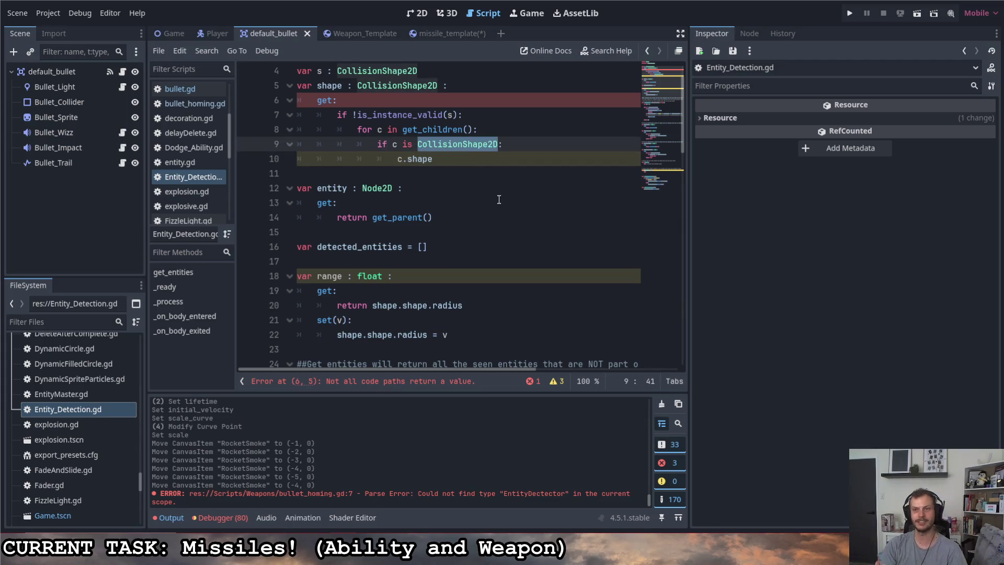
click(491, 133)
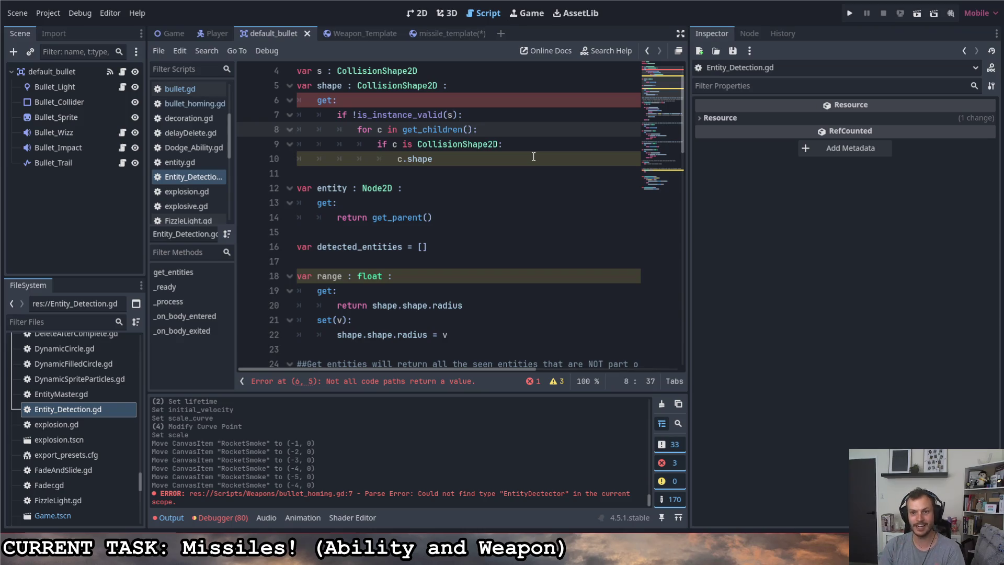
click(501, 160)
key(shift+Home)
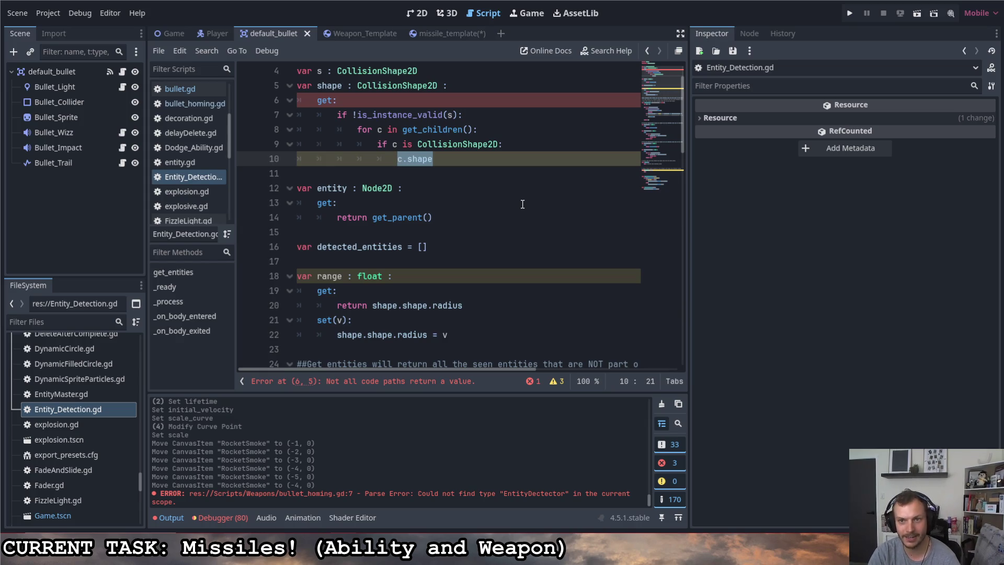
- Type 's = c' inside the CollisionShape2D check and compare it with s's CollisionShape2D declaration on line 4
text(s = )
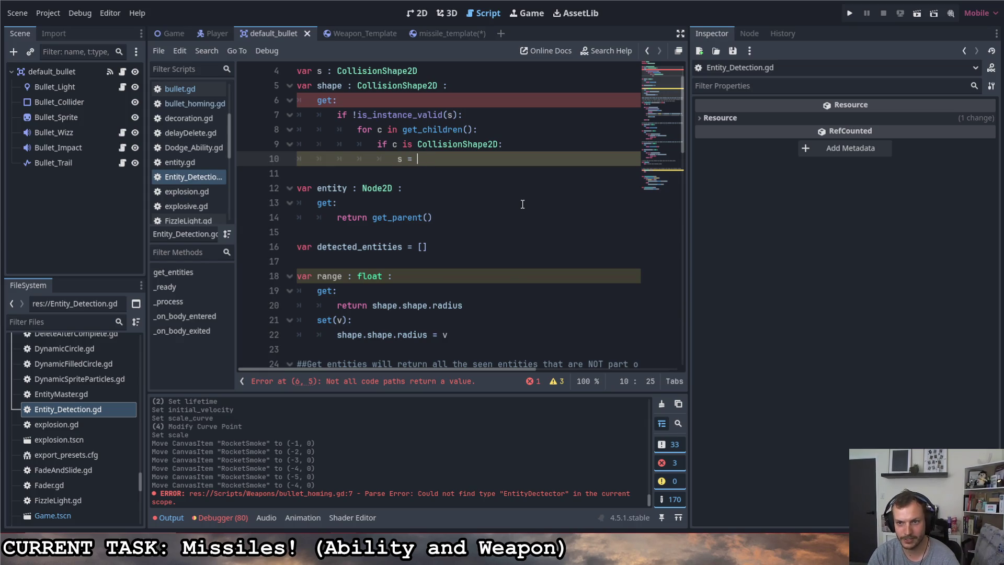
text(c)
key(Return)
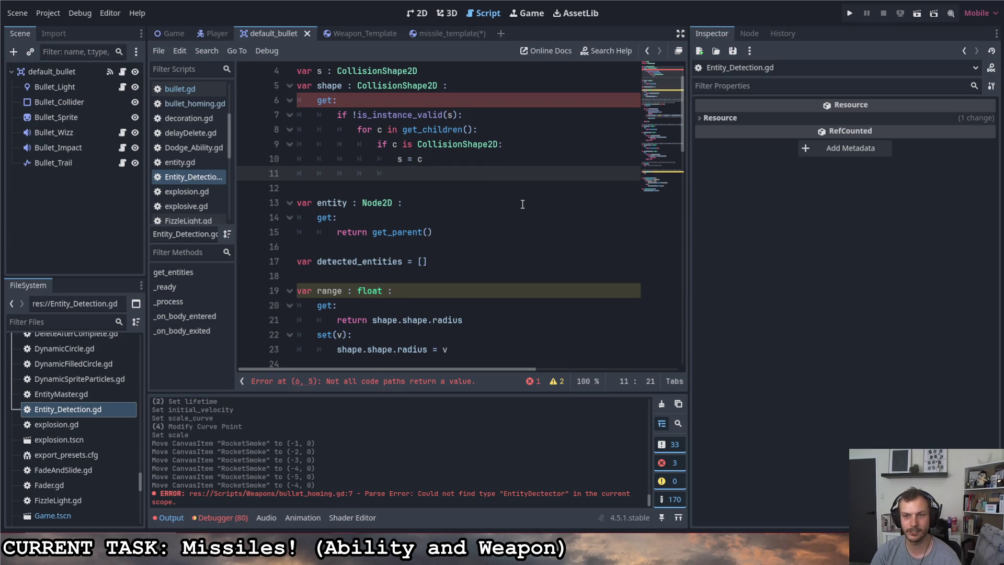
double_click(338, 72)
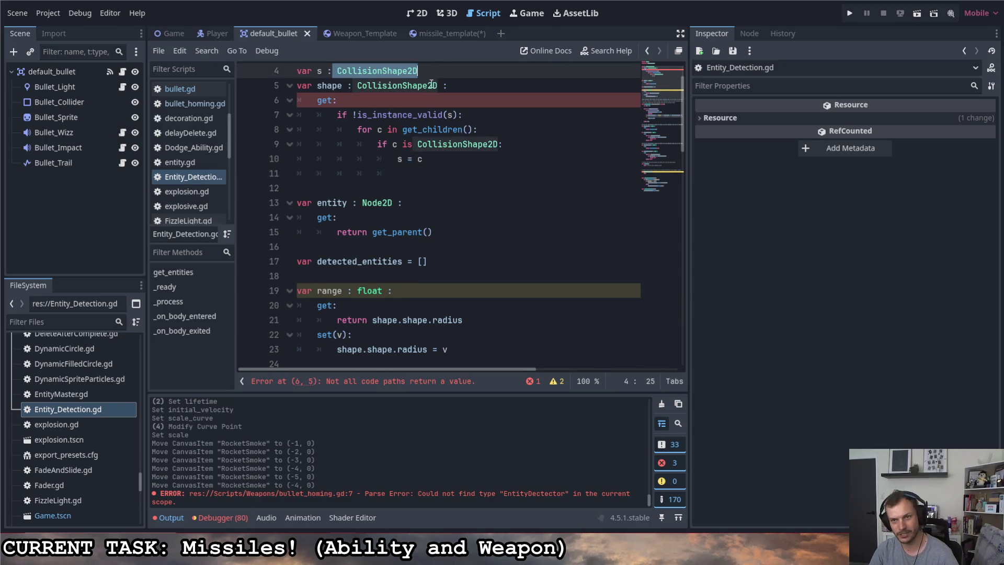
click(430, 163)
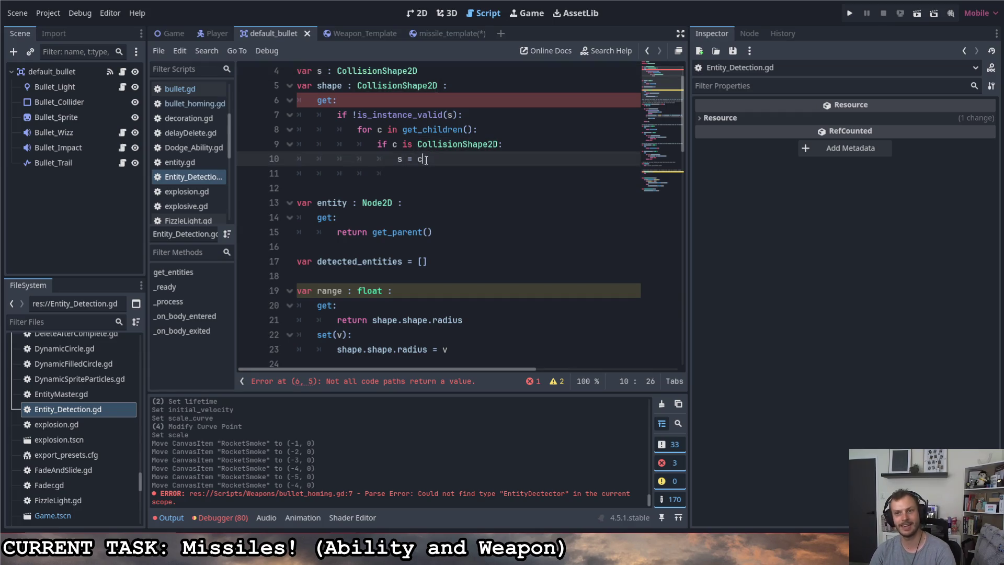
ctrl+click(400, 159)
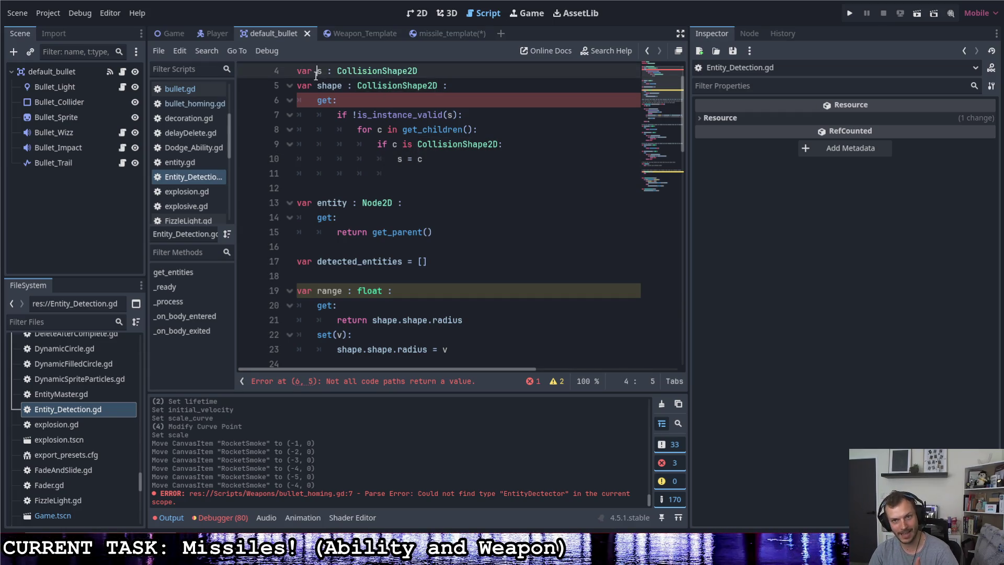
click(420, 161)
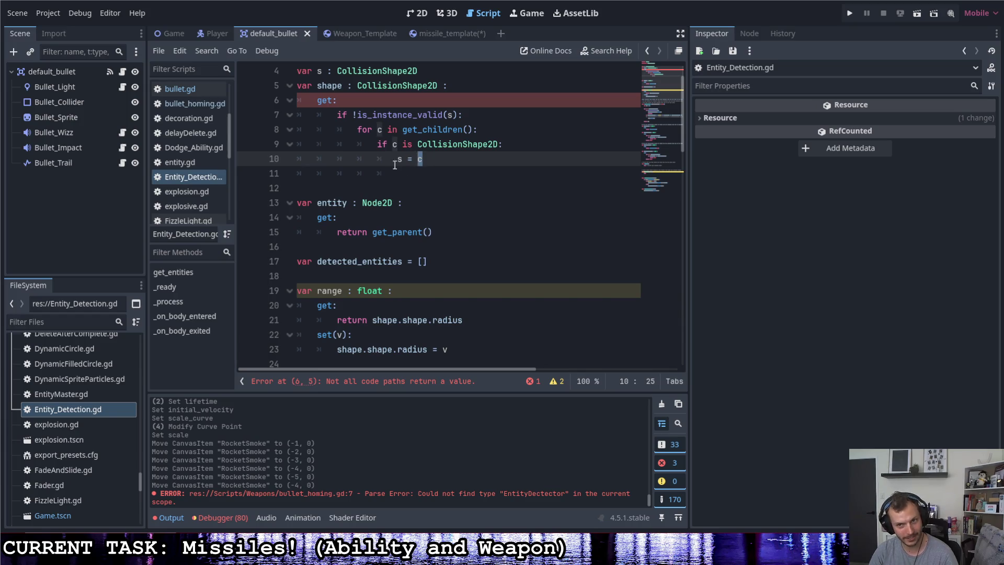
- Highlight CollisionShape2D in the line 9 type check and open a new line below 's = c'
click(495, 144)
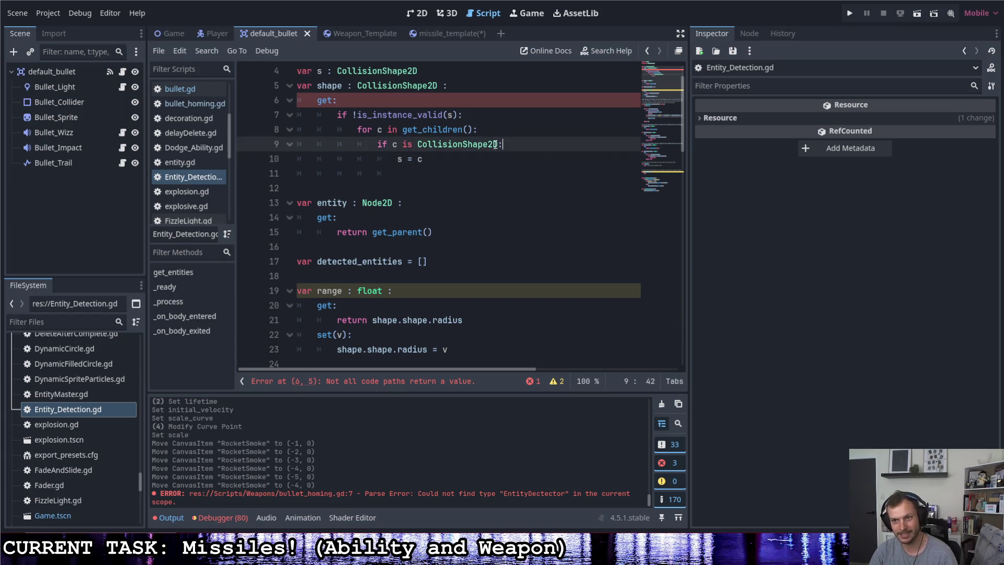
click(395, 145)
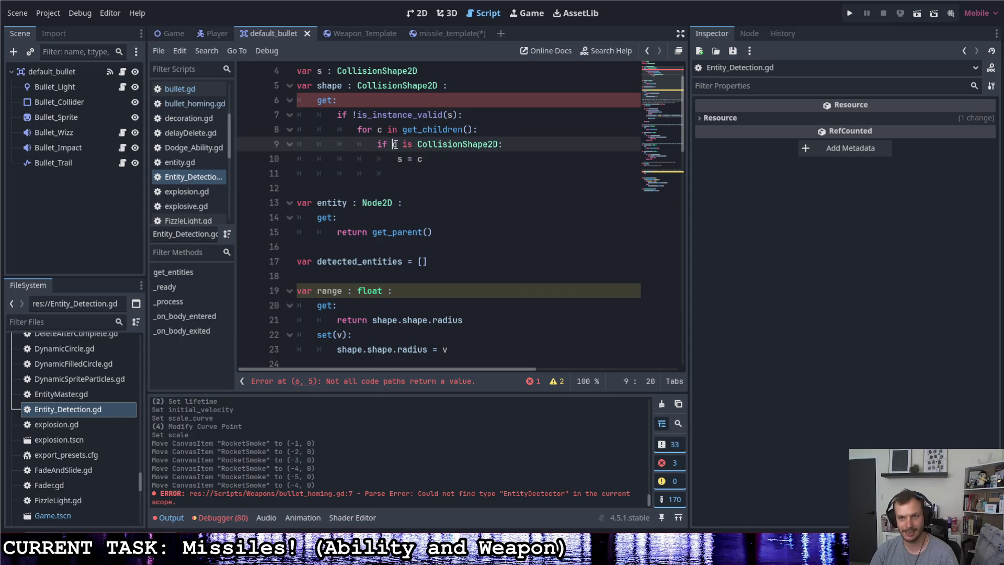
drag(418, 145, 500, 145)
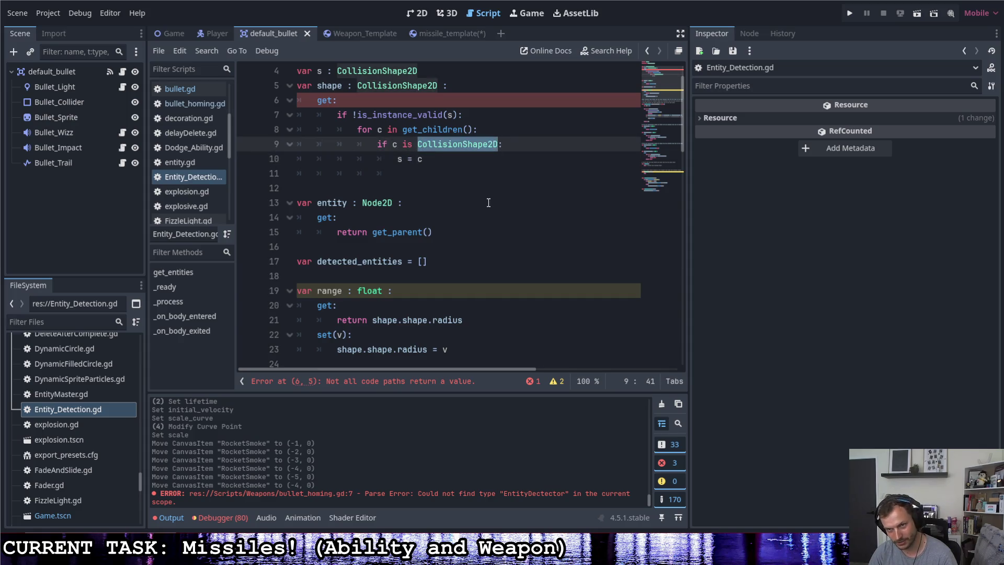
drag(423, 160, 398, 159)
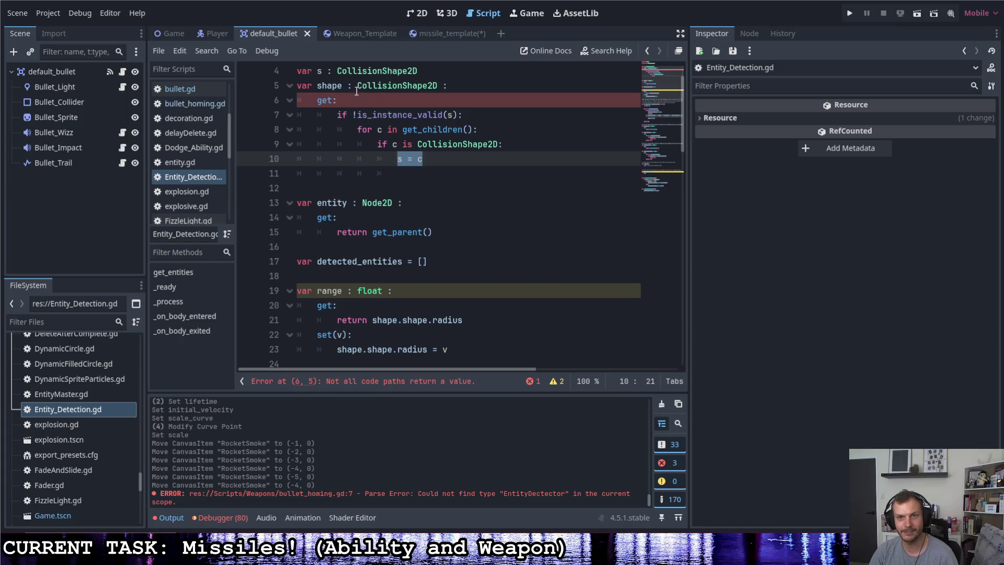
click(320, 72)
click(424, 159)
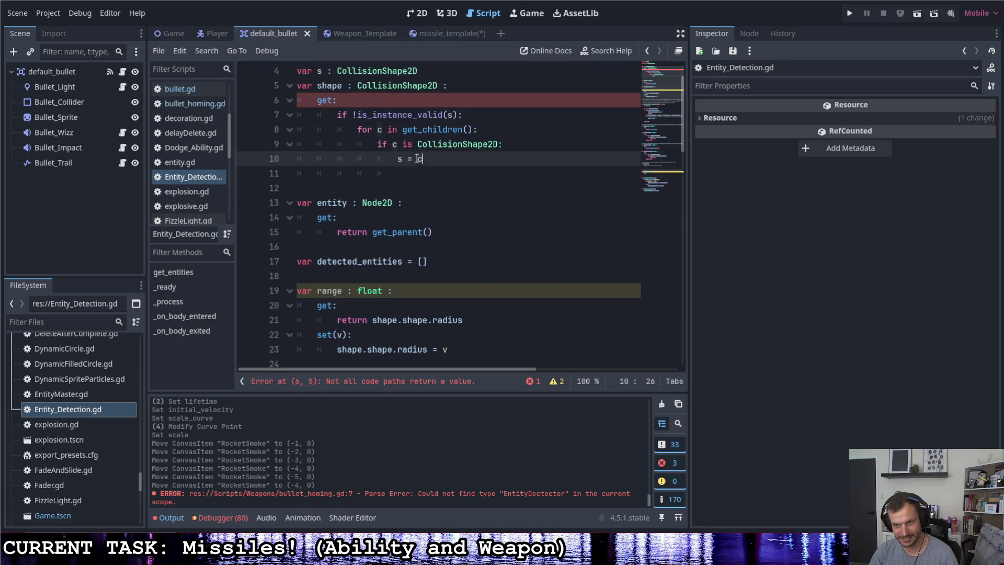
click(321, 71)
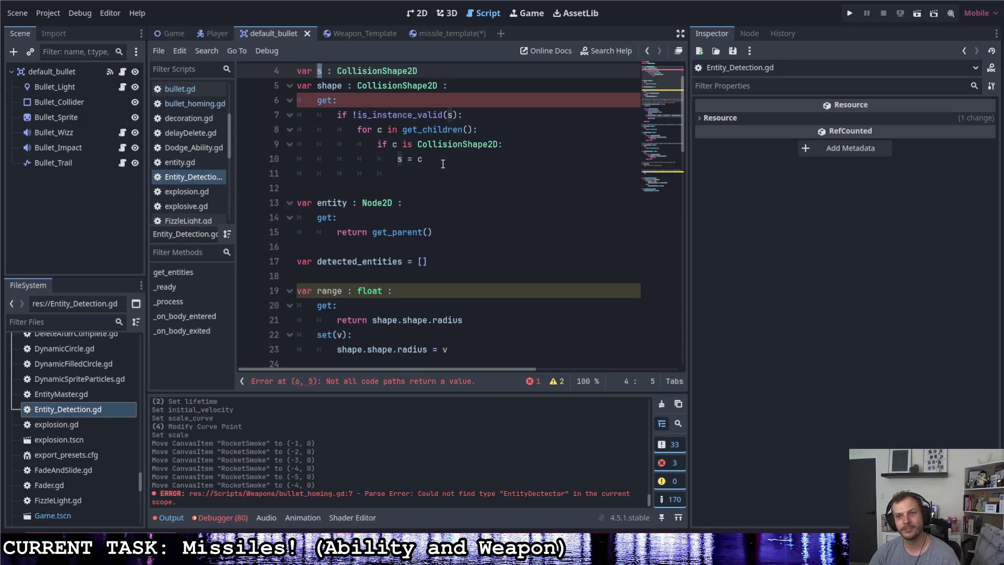
drag(417, 145, 499, 145)
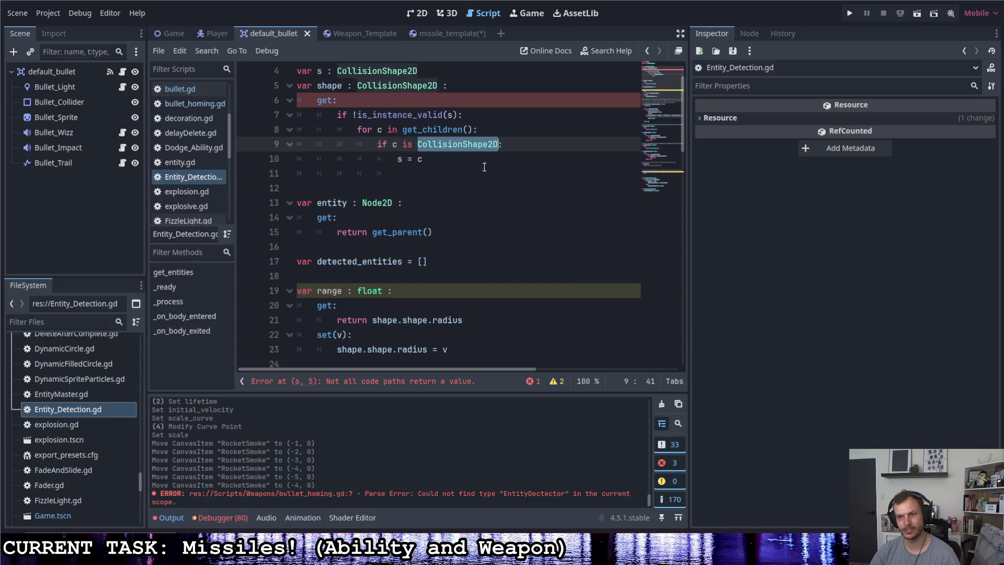
click(436, 159)
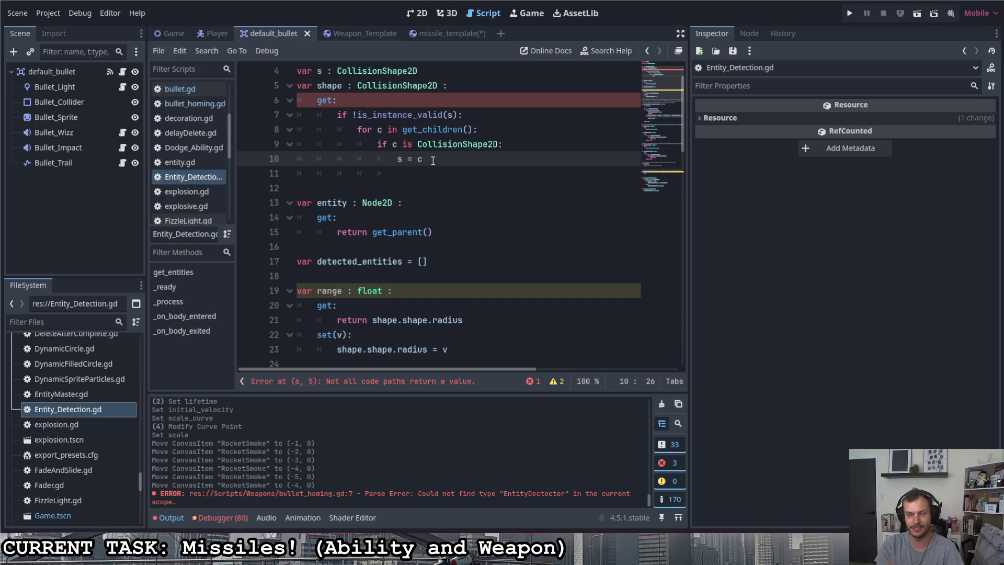
key(Return)
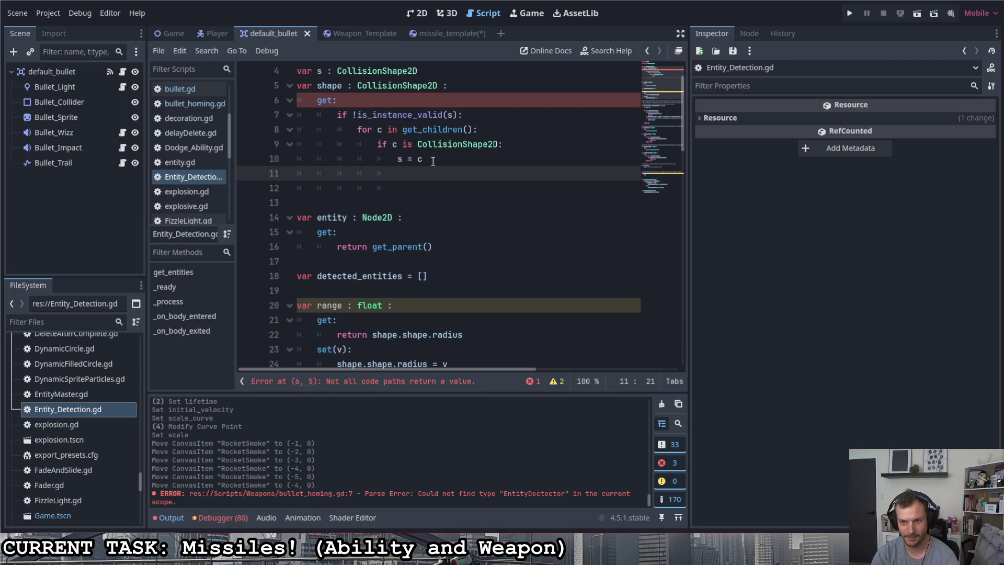
- Add 'return s' after 's = c', briefly trying a push_error line after the loop
text(return s)
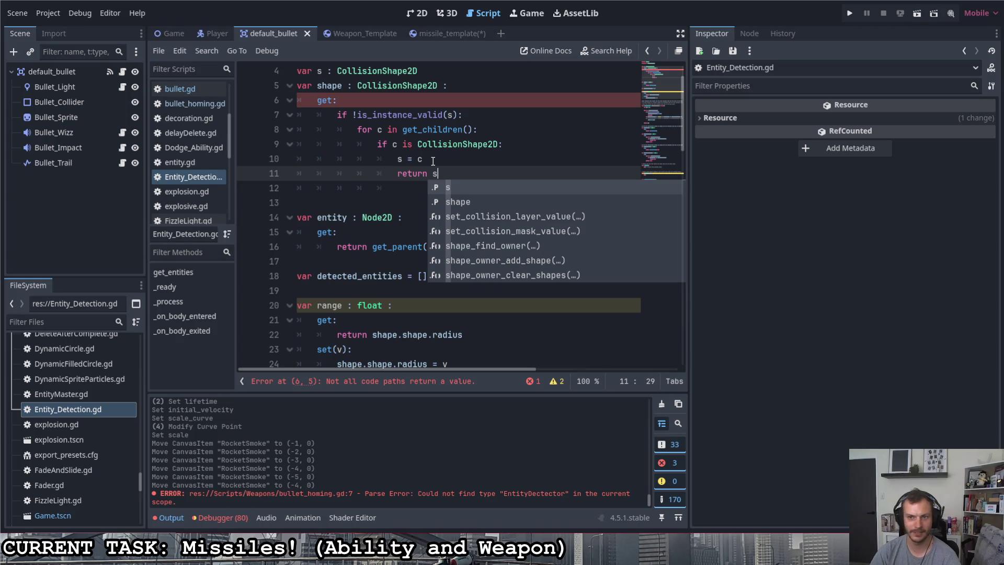
key(Escape)
click(463, 187)
key(Return)
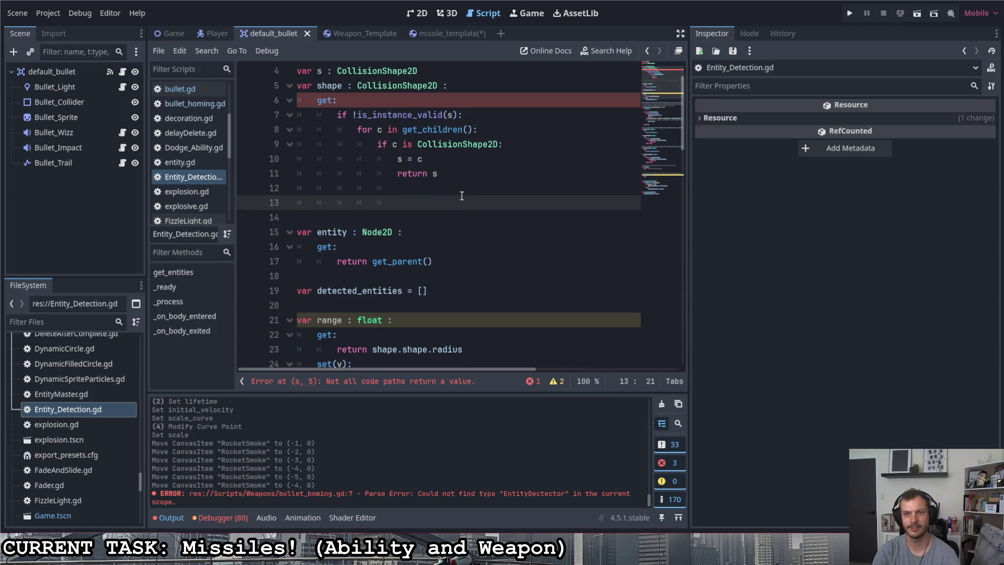
text(push)
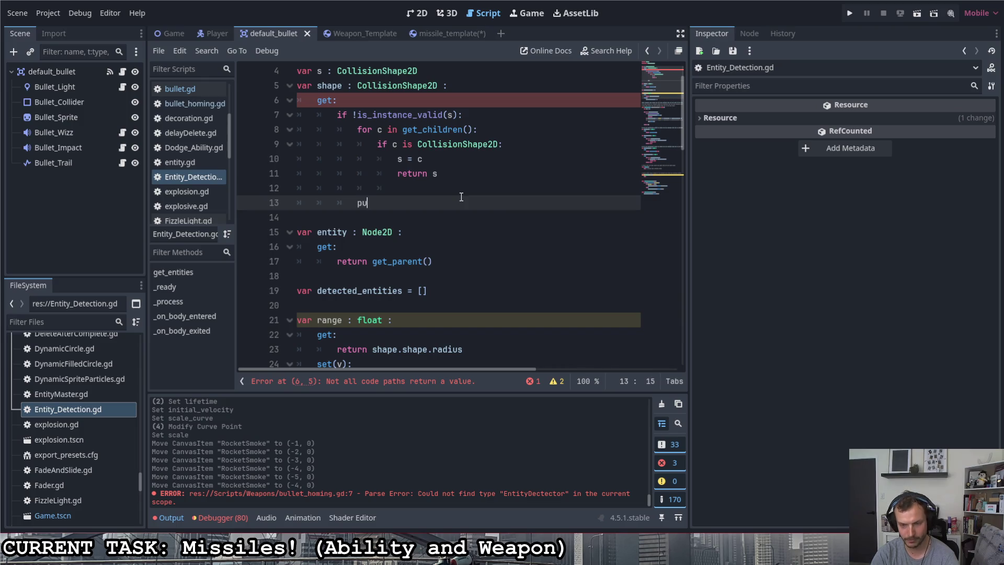
key(Return)
text(")
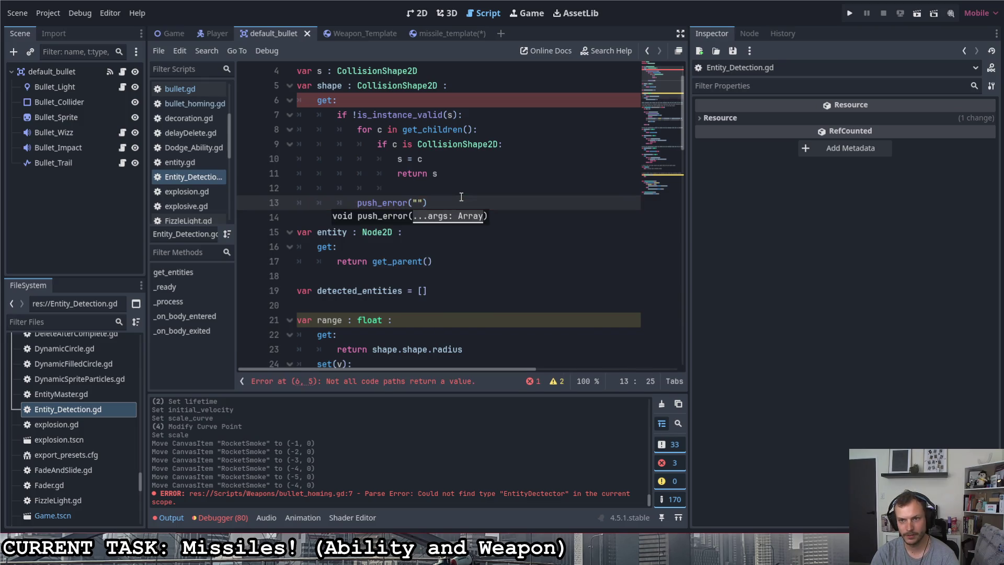
key(BackSpace)
key(BackSpace)
key(BackSpace)
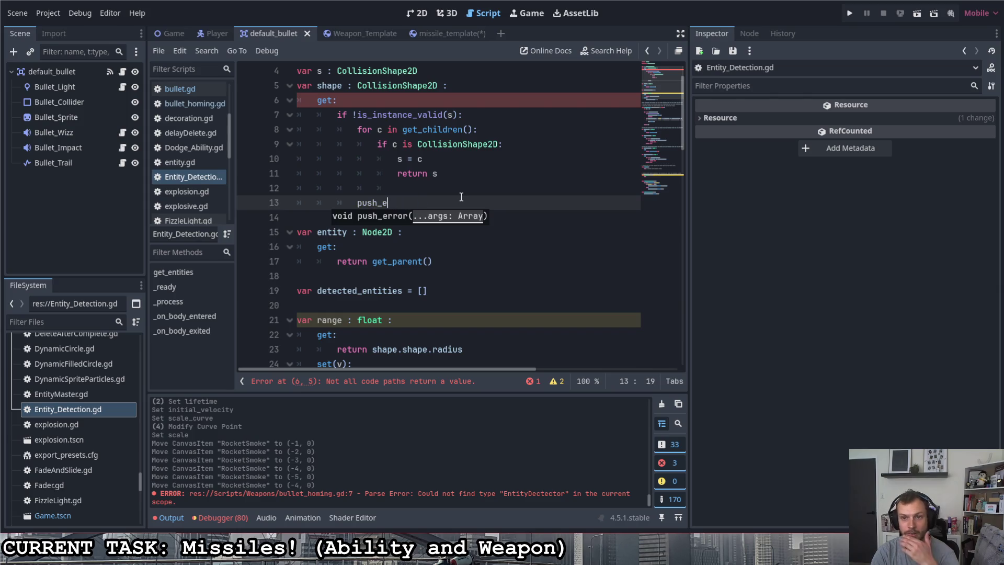
- Add a final 'return s' at the getter's indentation level, leaving a blank line above it
key(Return)
key(BackSpace)
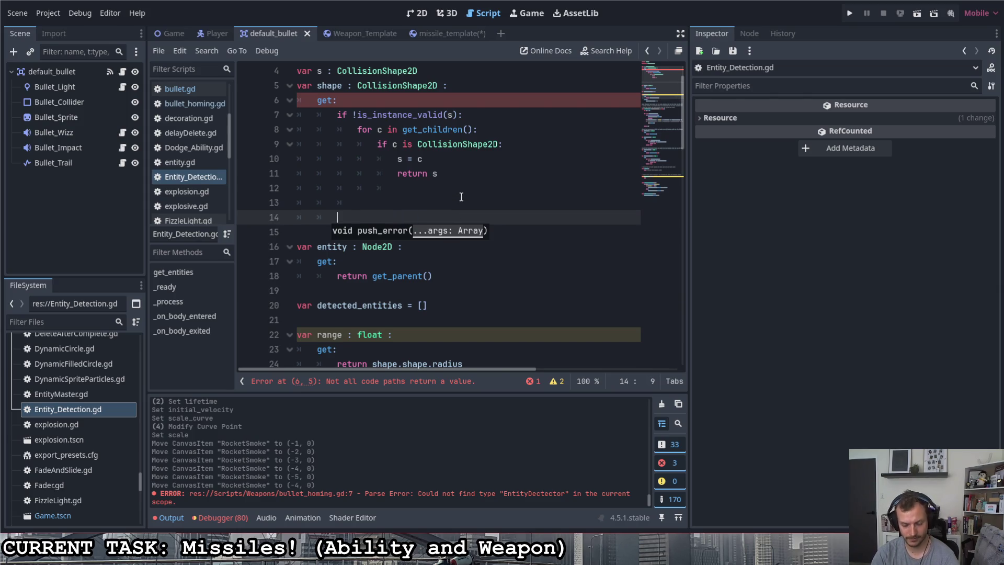
text(return s)
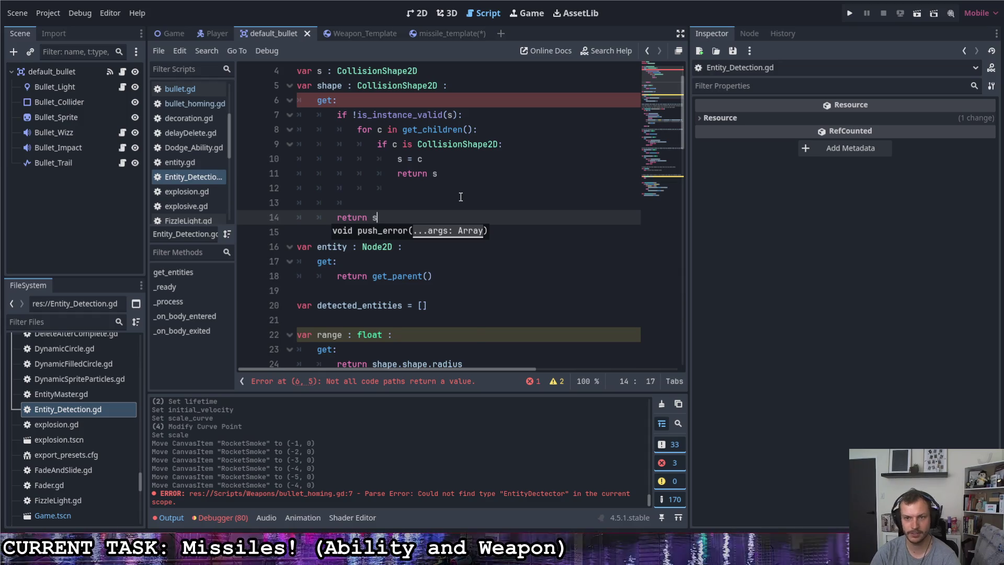
click(474, 194)
click(475, 199)
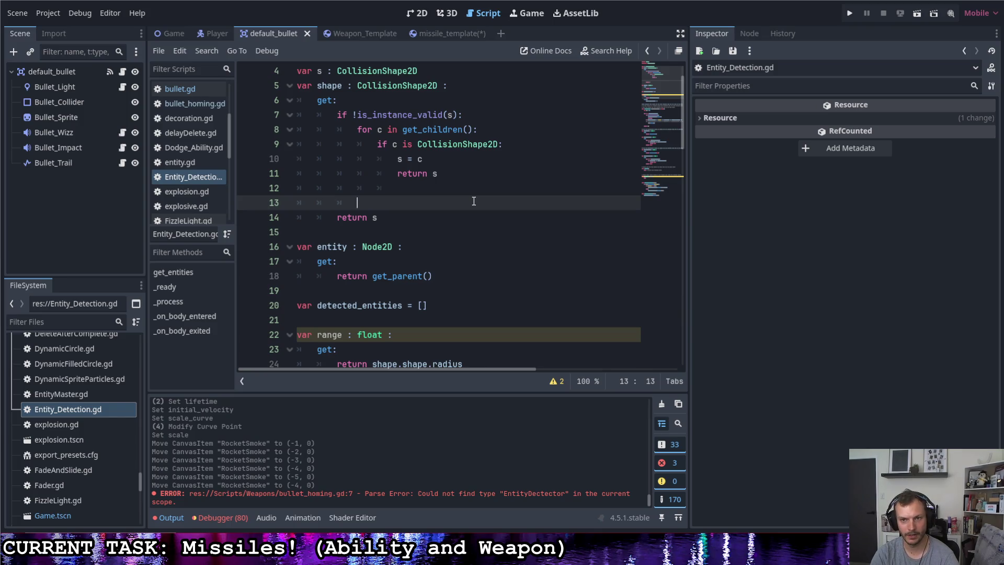
- Add 's = CollisionShape2D.new()' above the final return using autocomplete
text(s = )
text(Co)
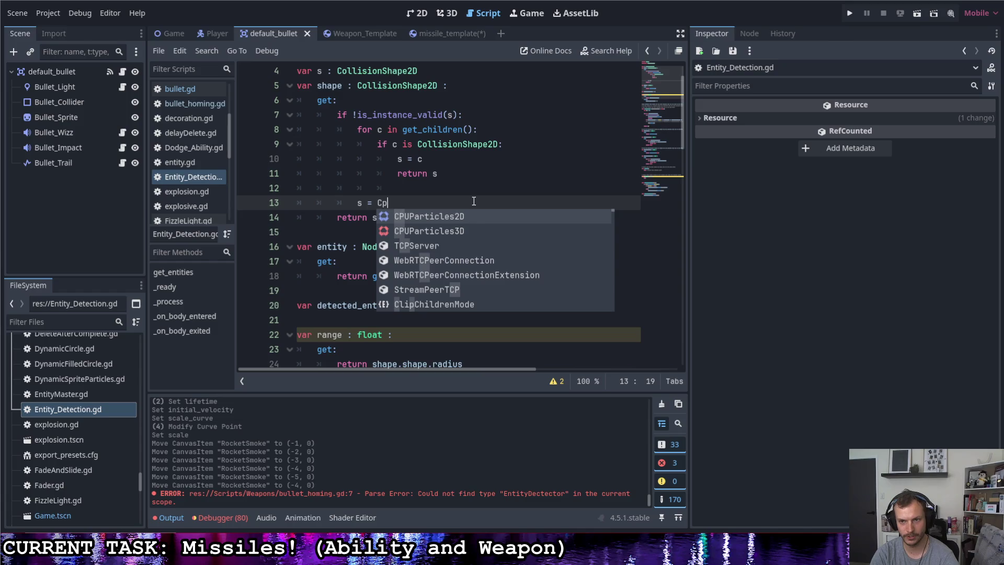
text(ll)
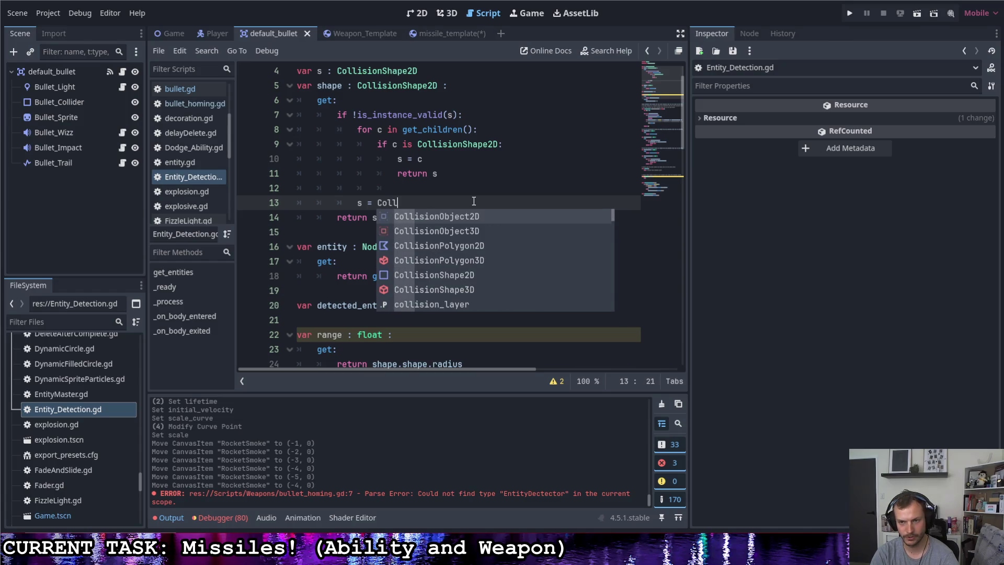
key(Down)
key(Down)
key(Down)
key(Return)
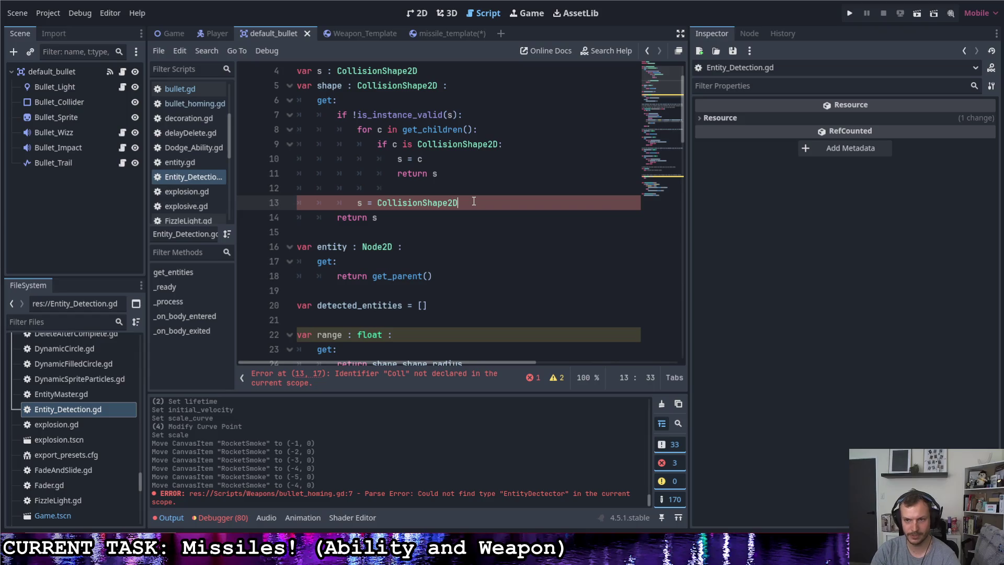
text(.new)
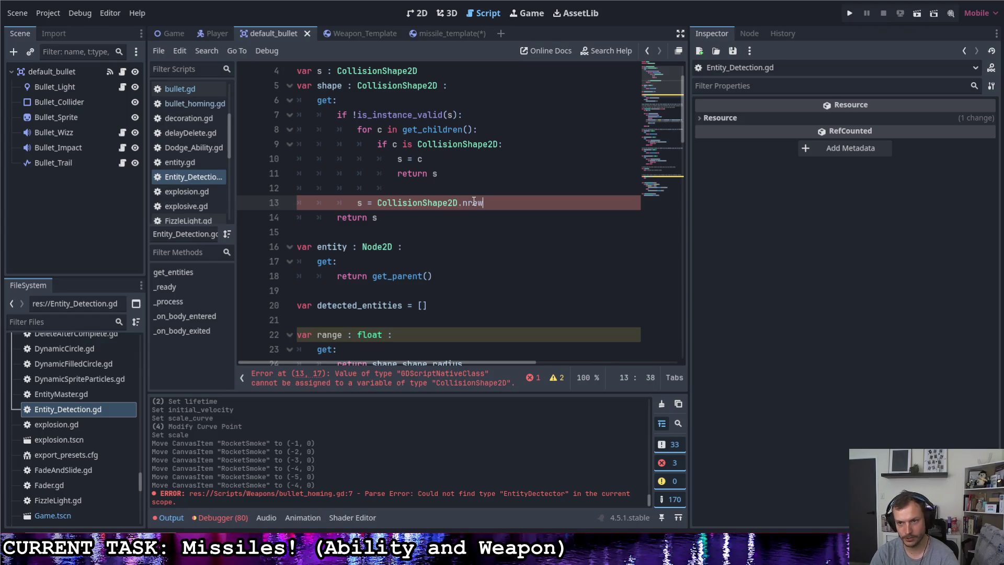
key(Return)
key(Return)
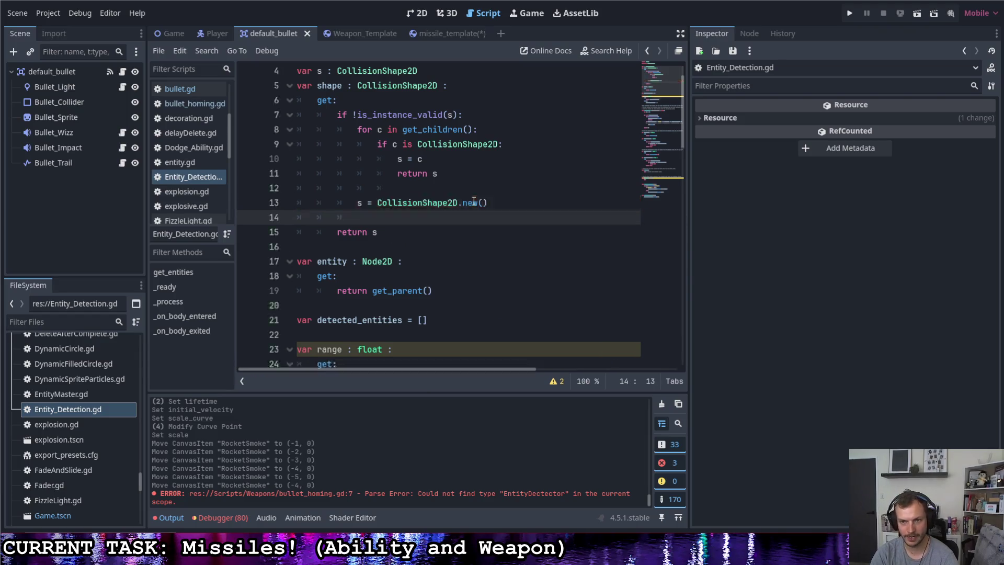
- Add 's.shape = CircleShape2D.new()', replacing a mistaken abstract Shape2D constructor
text(s.sh)
text(= )
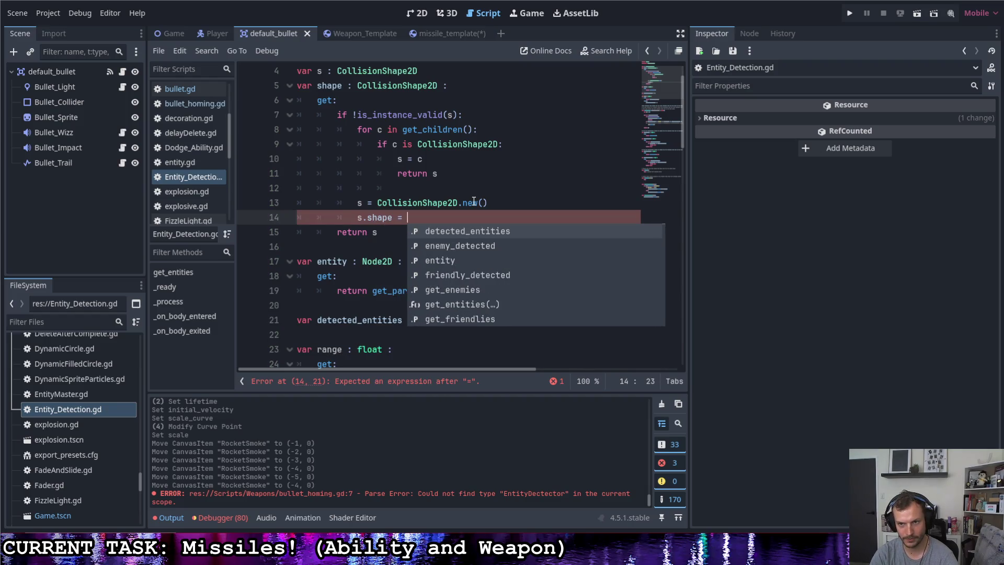
text(shape)
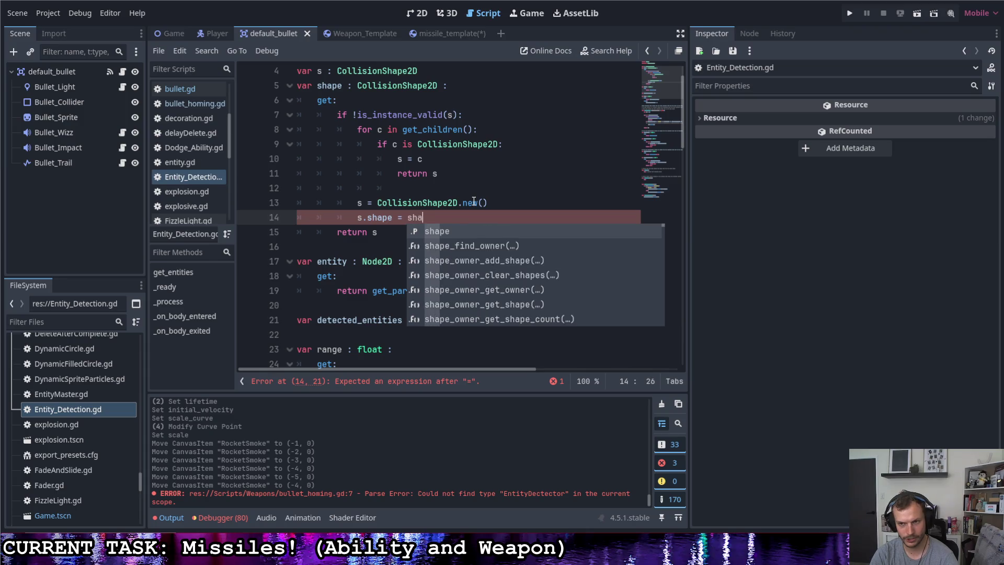
key(BackSpace)
key(BackSpace)
key(BackSpace)
text(Shape)
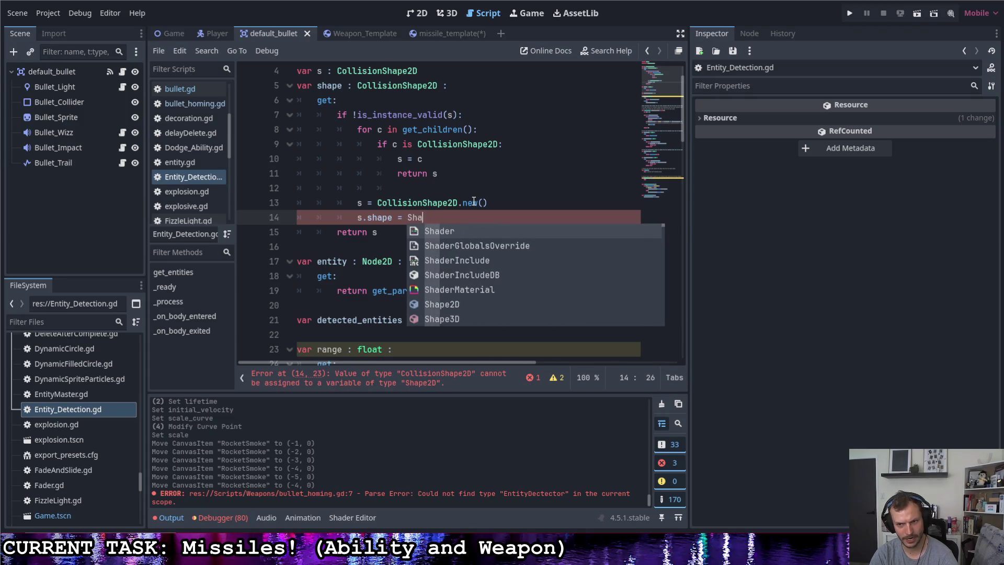
key(BackSpace)
key(Return)
text(.new())
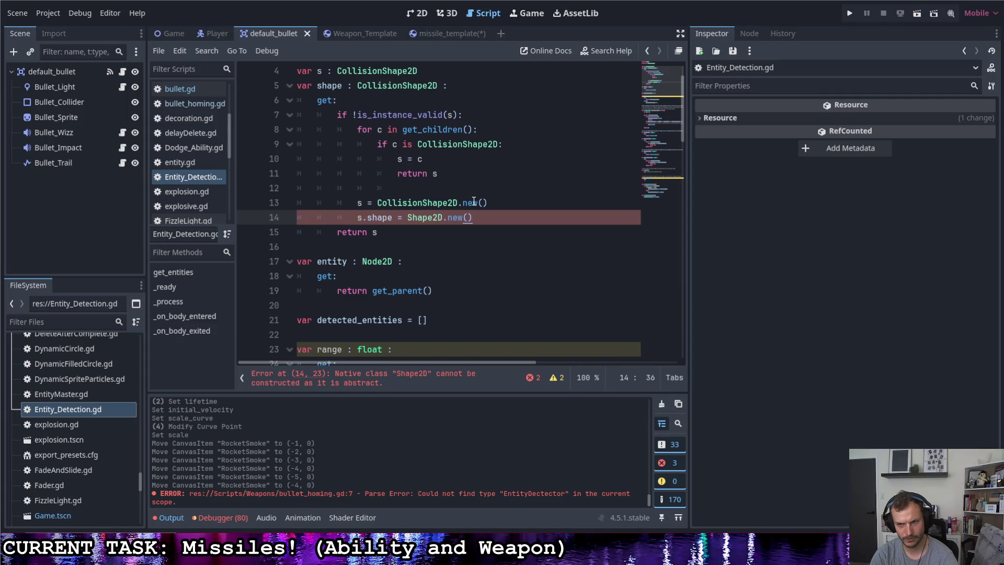
key(BackSpace)
key(BackSpace)
key(BackSpace)
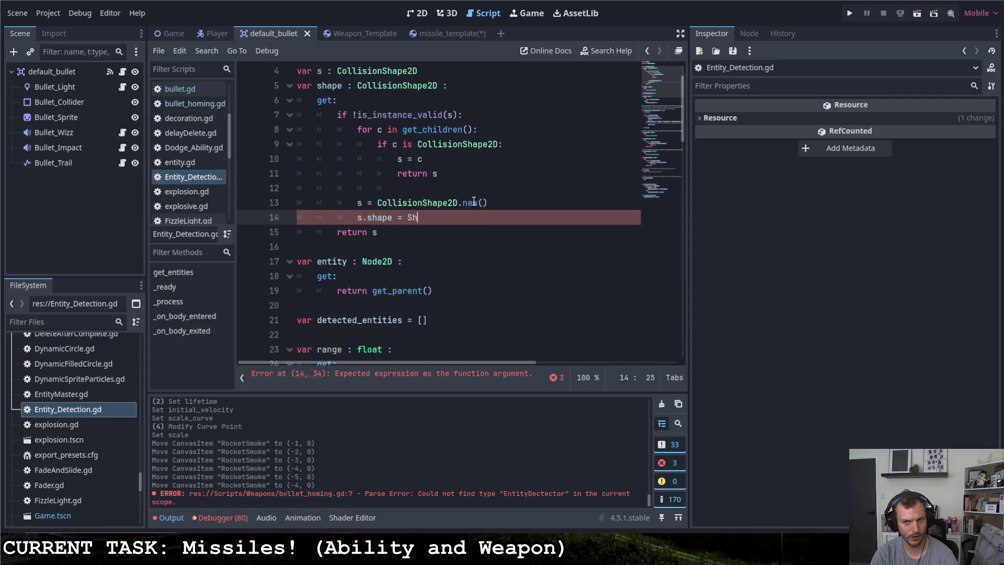
key(BackSpace)
key(BackSpace)
text(Circle)
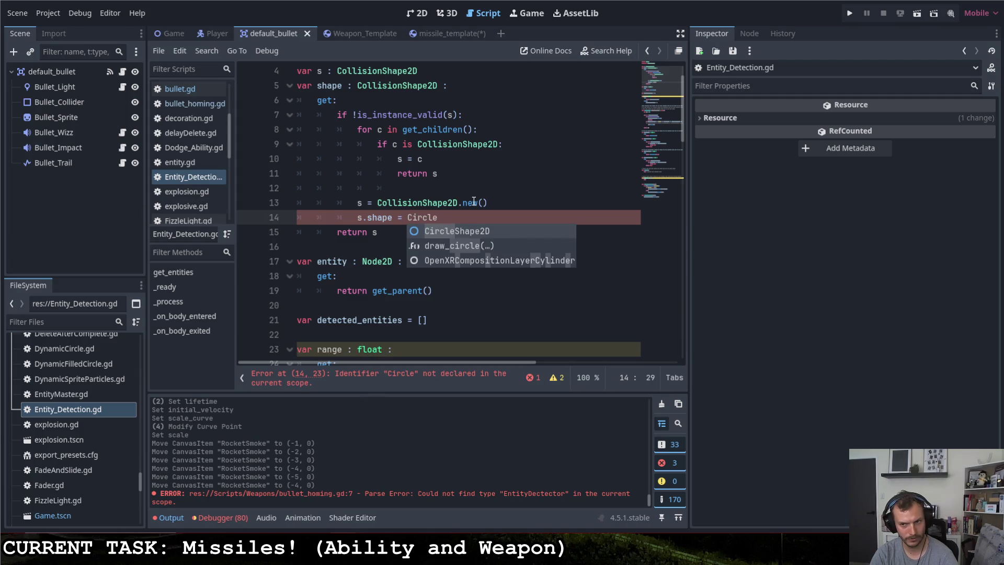
key(Return)
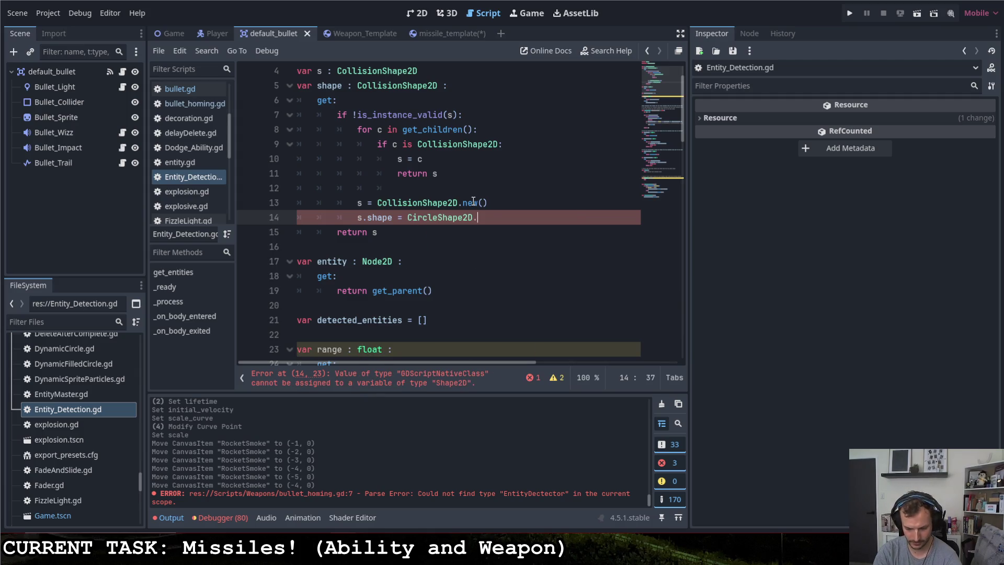
text(new())
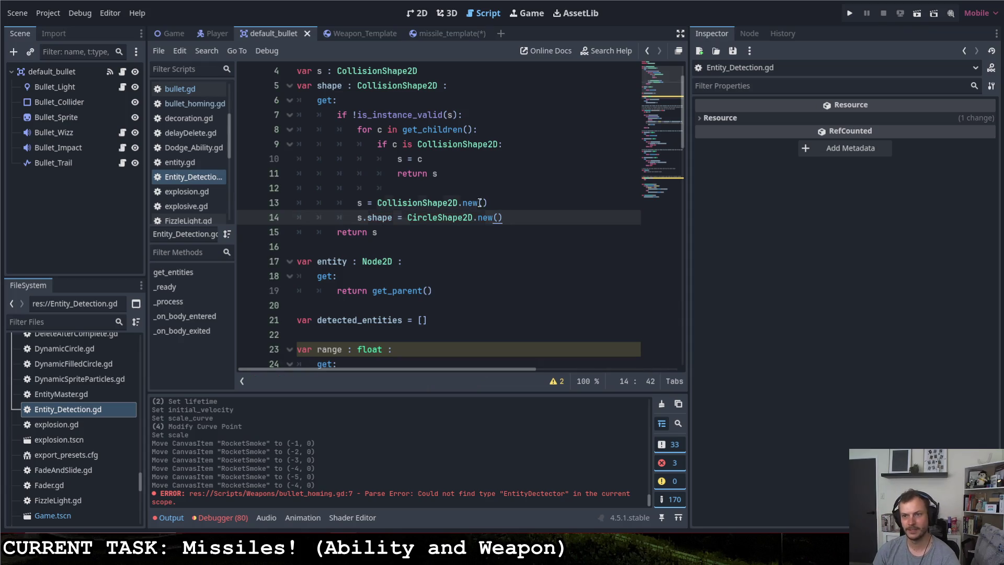
- Delete the blank line 12 in the shape getter
click(467, 189)
key(shift+Home)
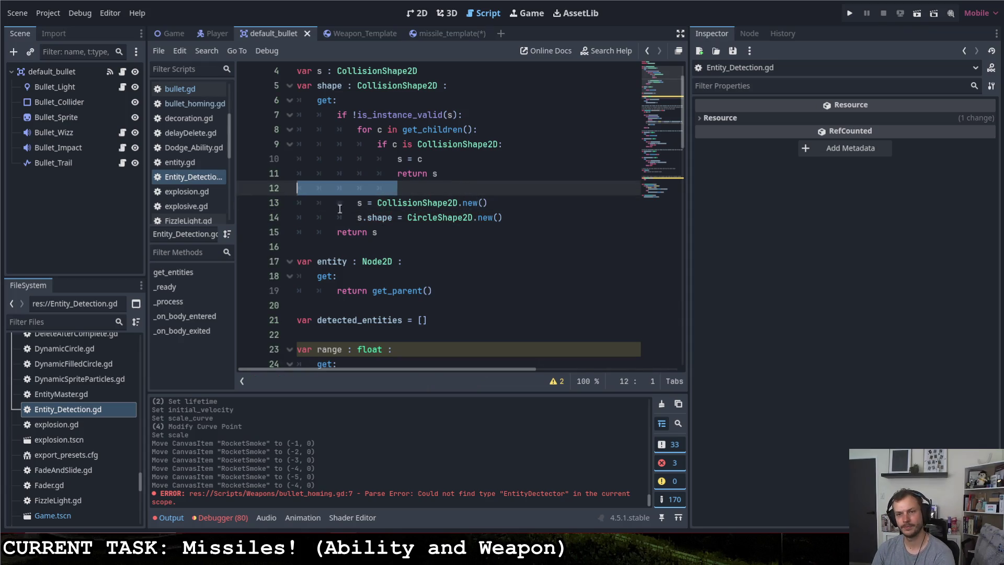
key(BackSpace)
key(BackSpace)
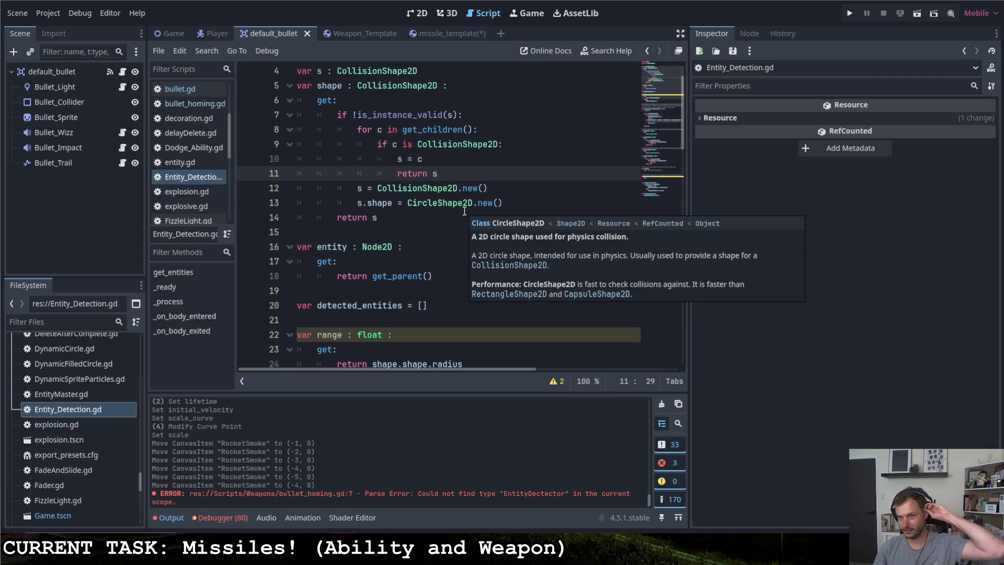
scroll(455, 220, up, 2)
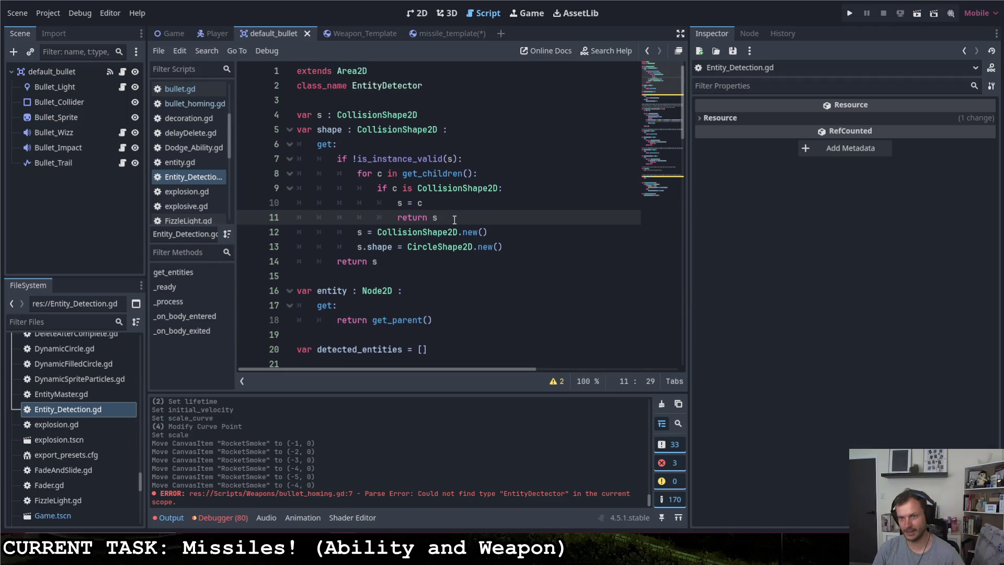
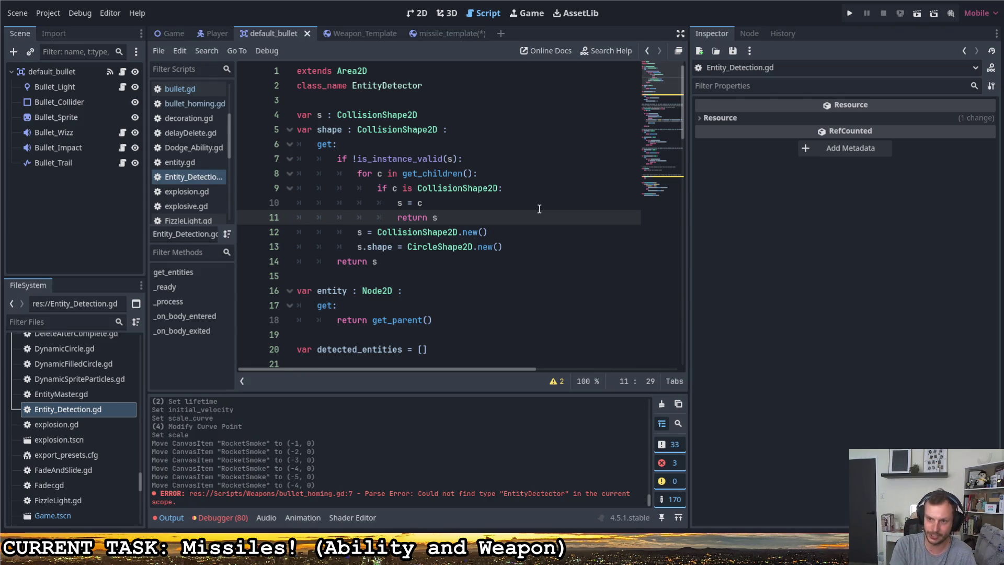
- Review the loop, type check and return lines of the shape getter in Entity_Detection.gd
double_click(395, 188)
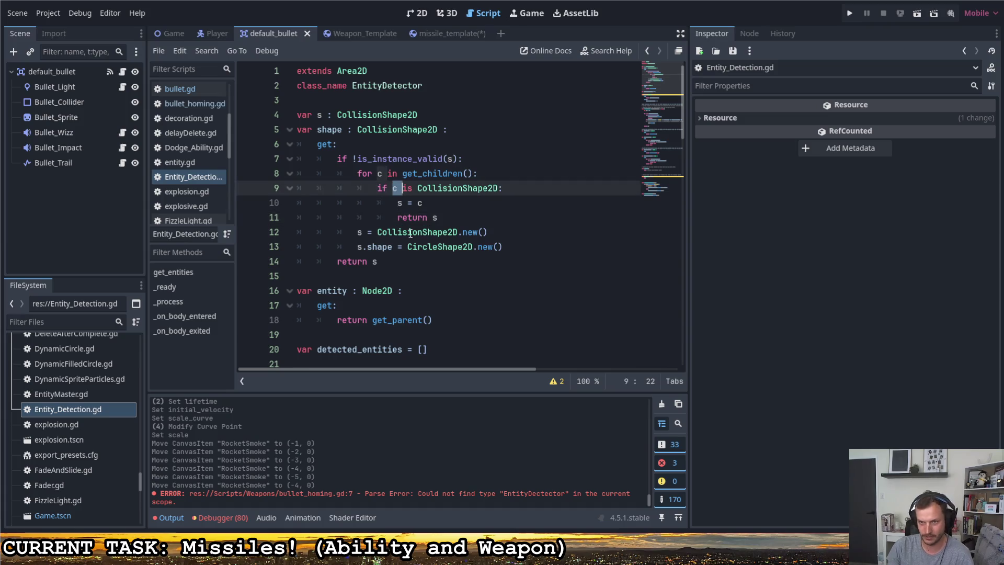
click(428, 218)
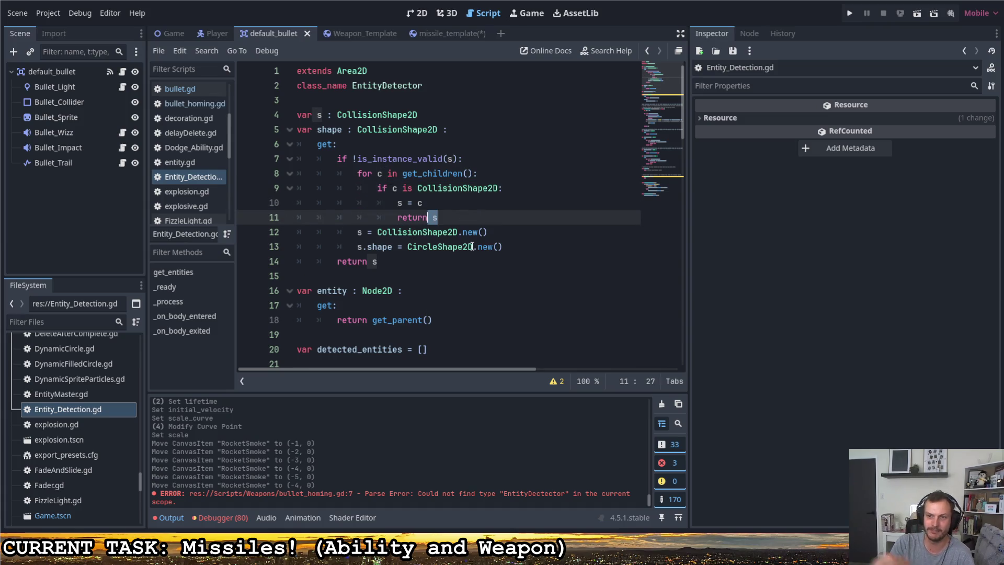
mouse_move(472, 246)
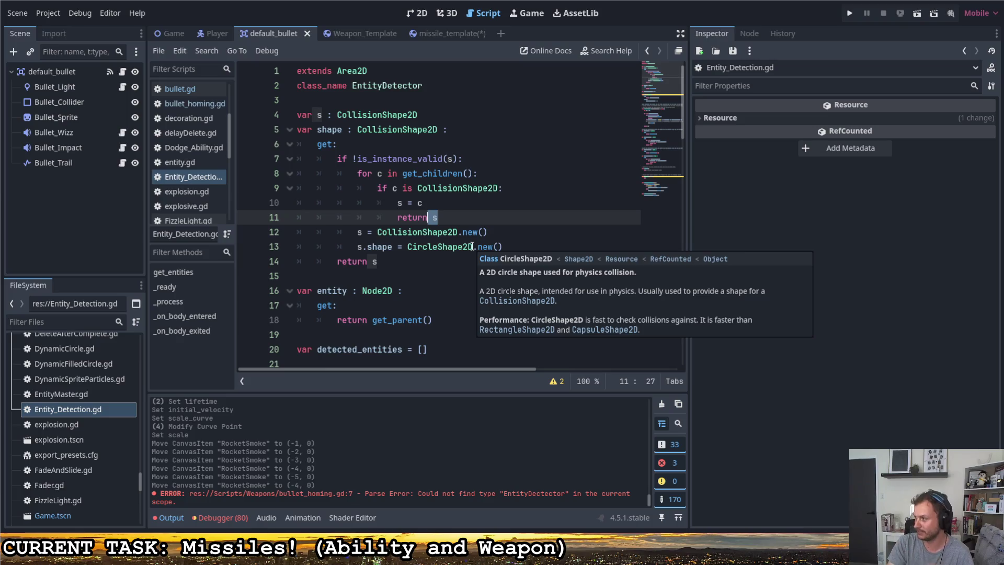
key(Up)
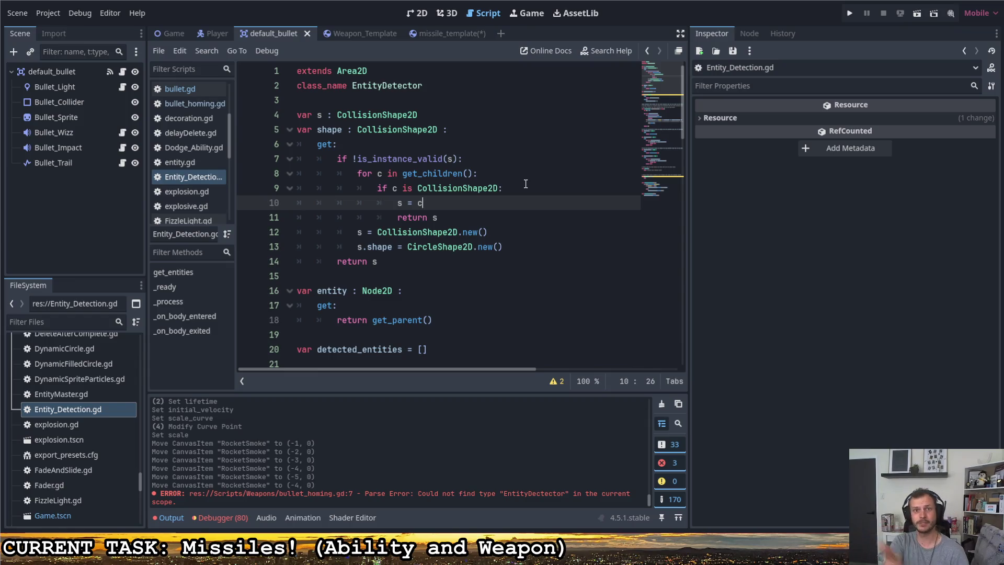
drag(504, 188, 377, 188)
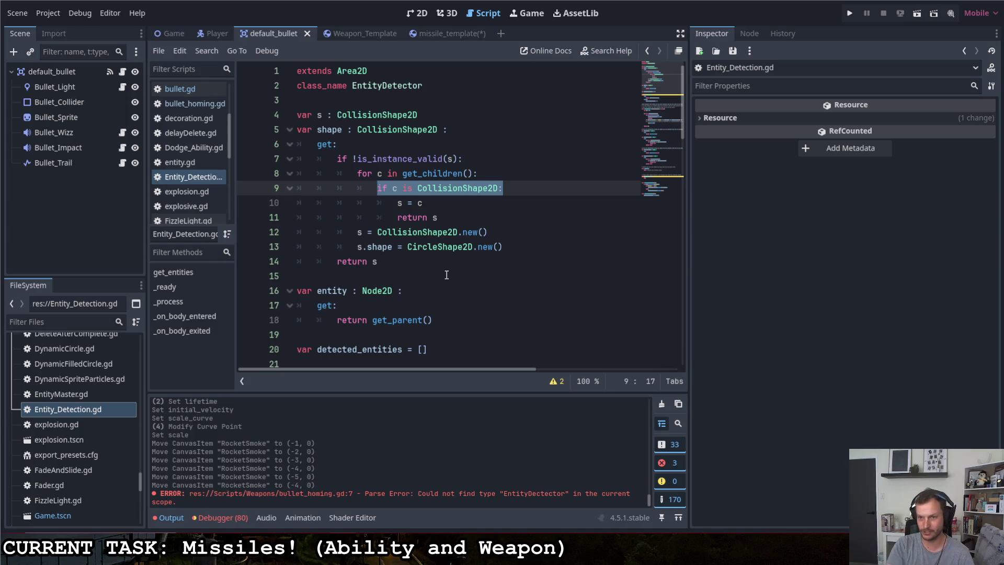
click(477, 233)
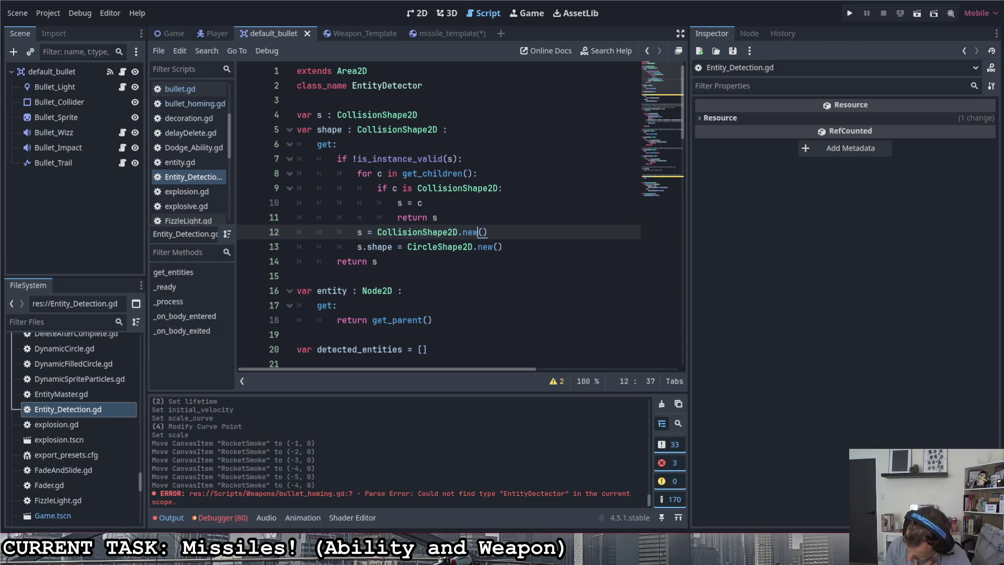
click(540, 214)
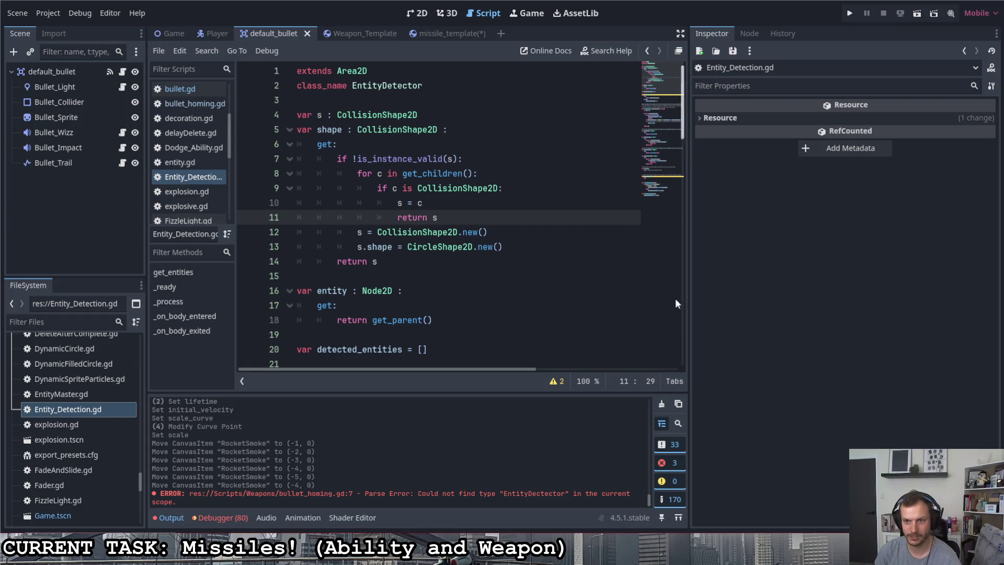
- Add the comment '#var casted := c as CollisionShape2D' as the loop's first line
click(518, 178)
key(Return)
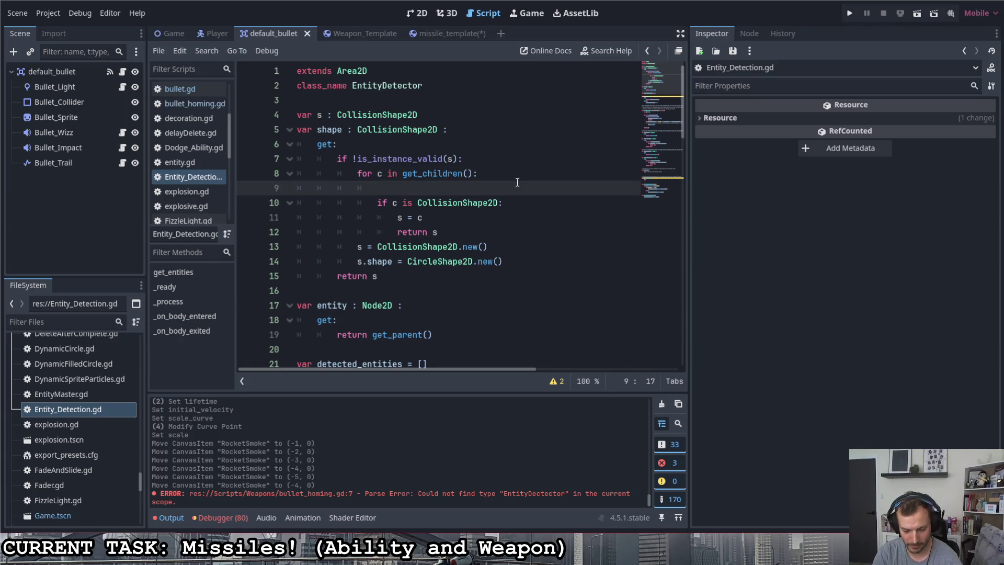
text(#)
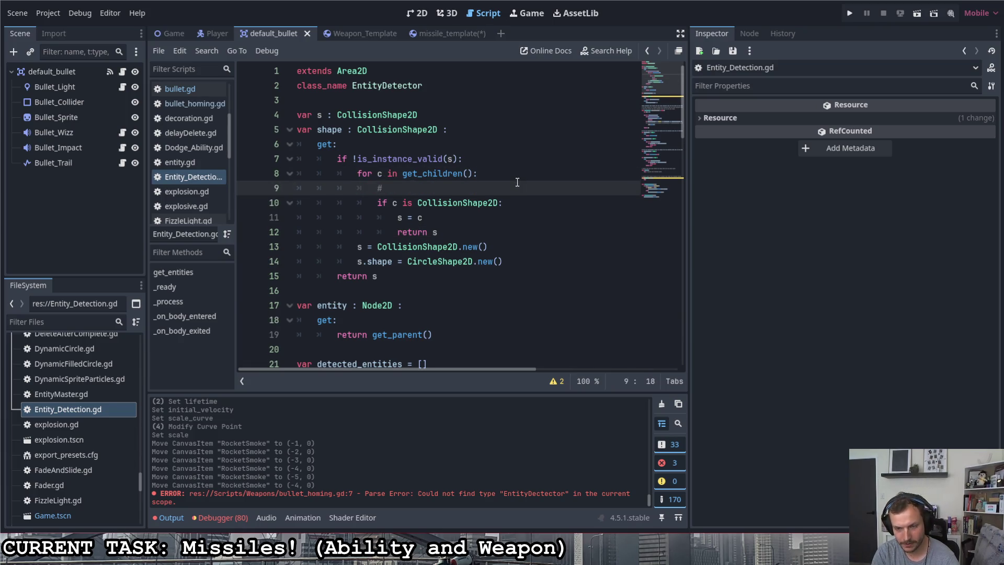
text(var casted := ITEM as CLASSTYPE)
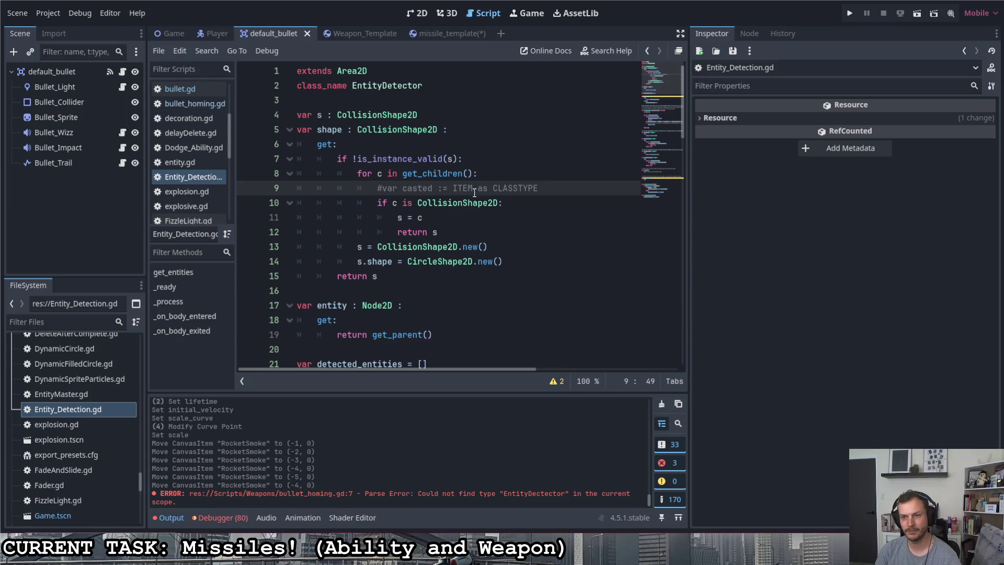
drag(475, 193, 452, 189)
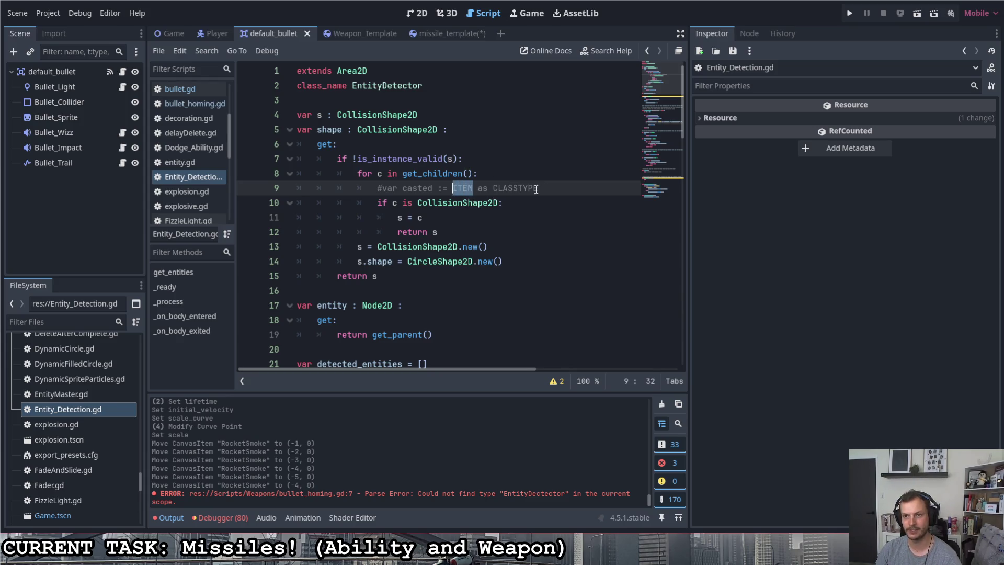
text(c)
drag(523, 188, 478, 189)
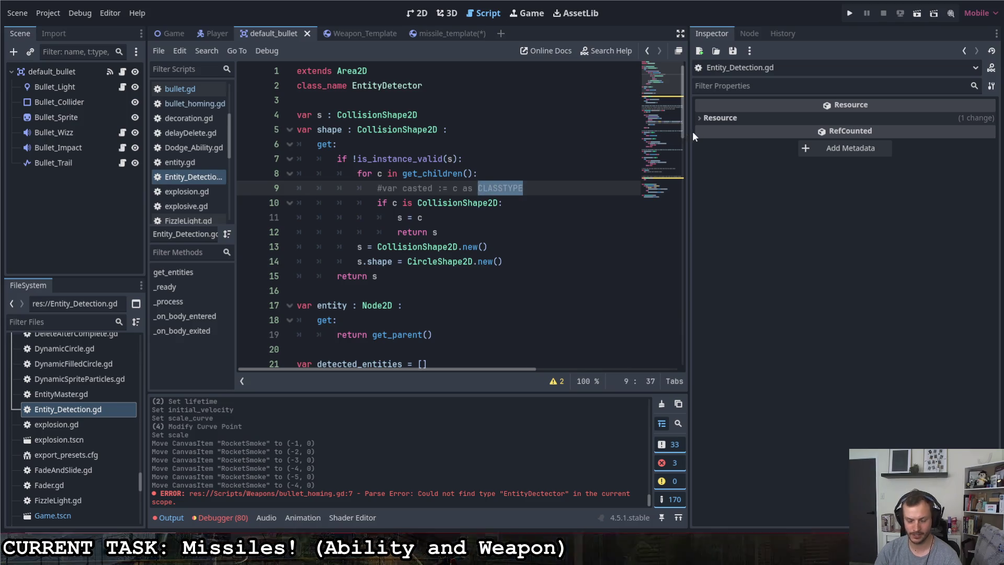
text(Collision)
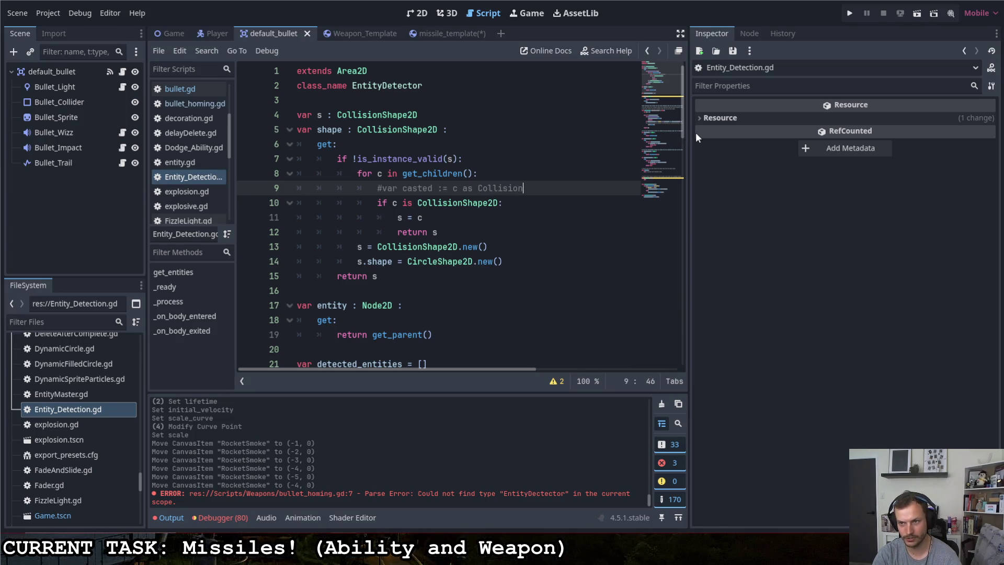
text(Shape2D)
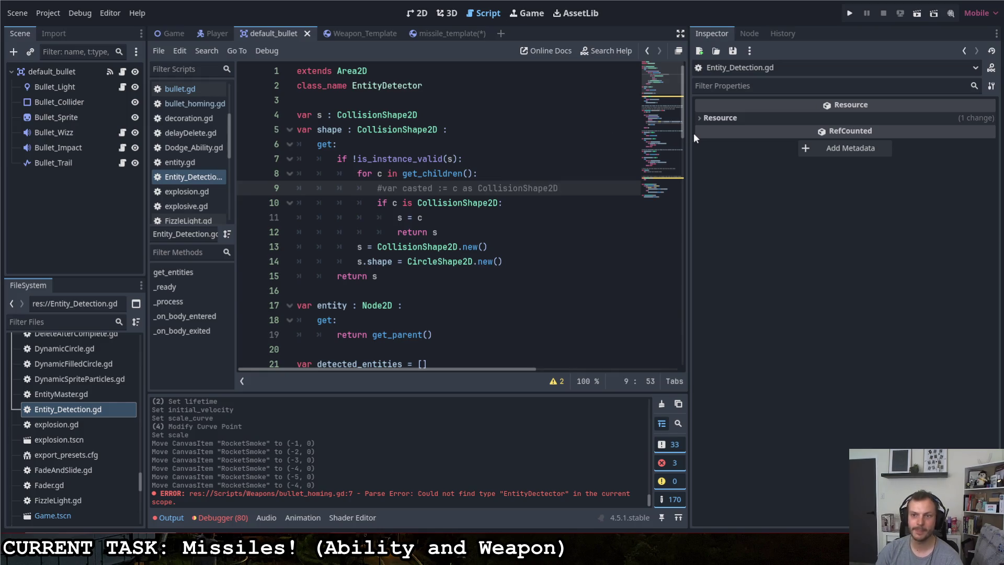
click(382, 189)
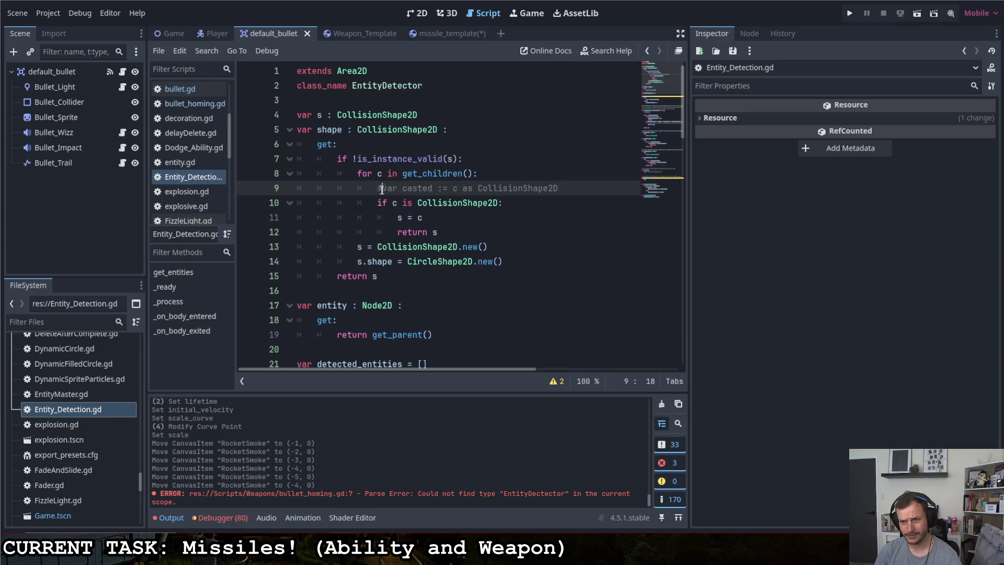
- Test 'c.shap' on a line under the type check, undo it, and reselect the cast comment
click(430, 216)
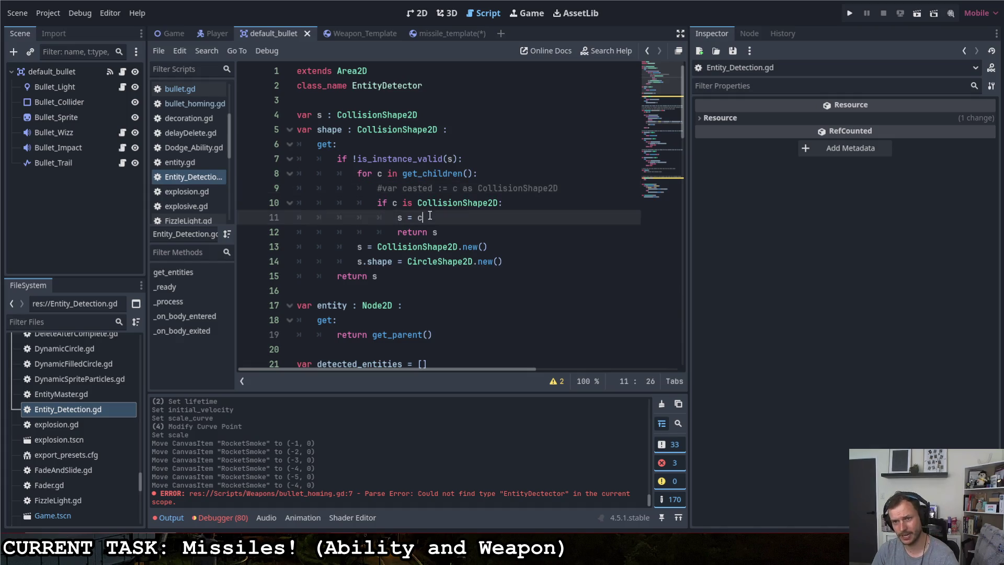
click(531, 205)
key(Return)
text(c.shapo)
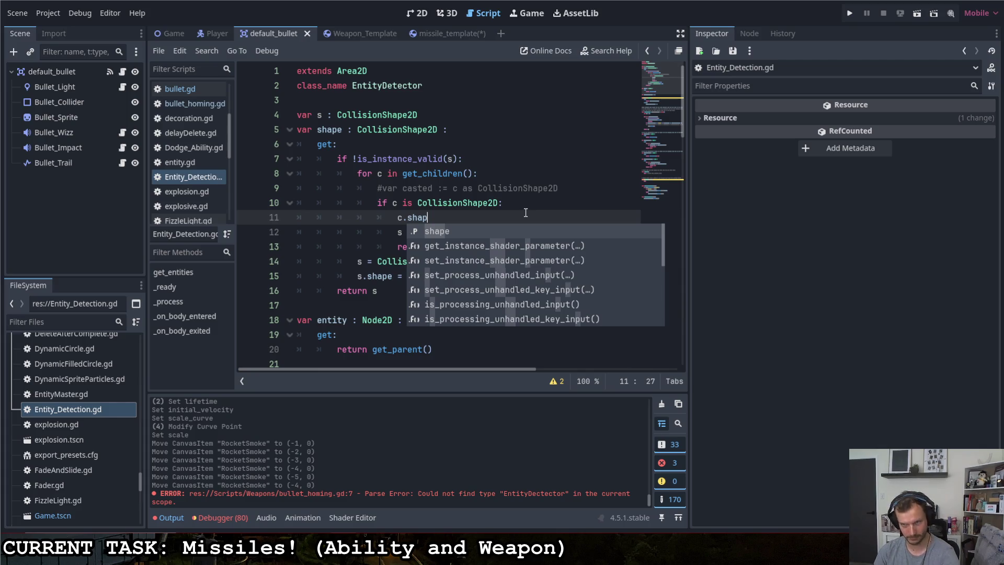
key(BackSpace)
key(ctrl+z)
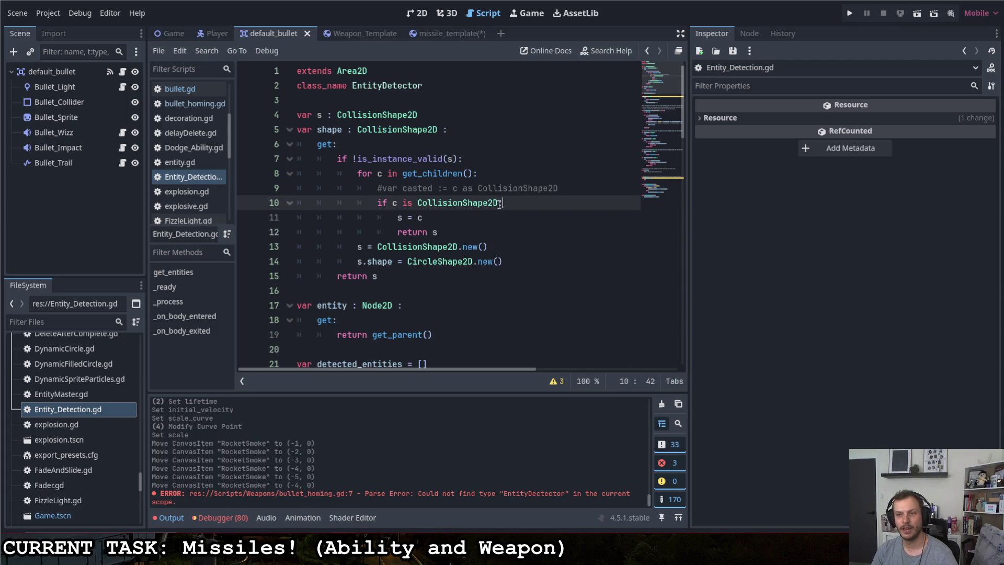
mouse_move(558, 188)
mouse_down()
mouse_move(460, 188)
mouse_move(419, 176)
mouse_move(378, 191)
mouse_up()
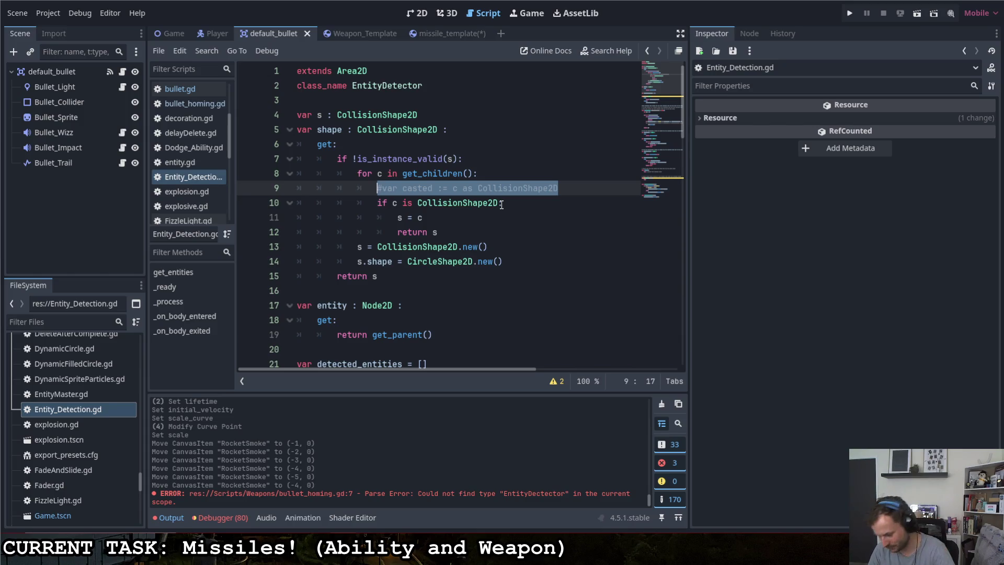
click(501, 204)
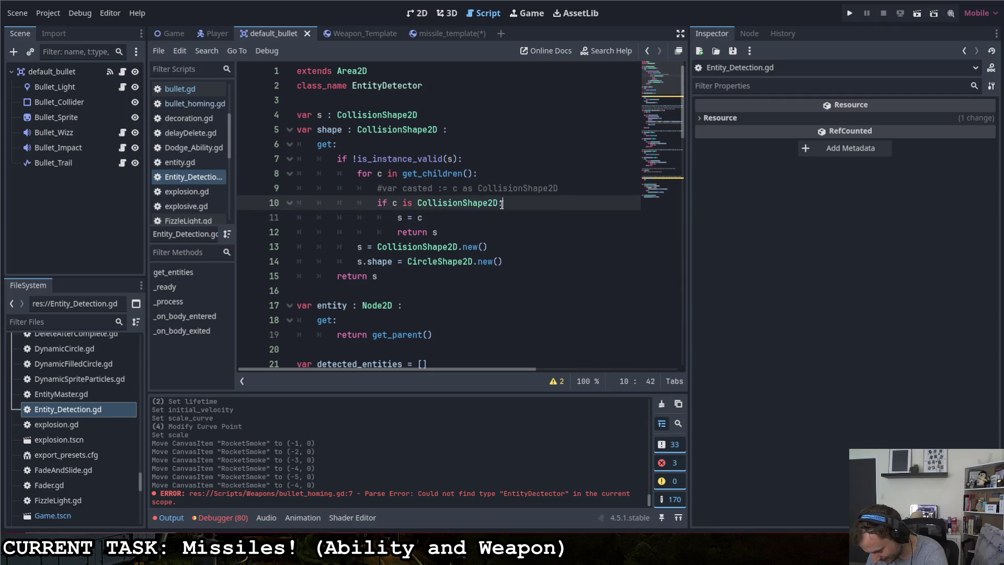
right_click(501, 204)
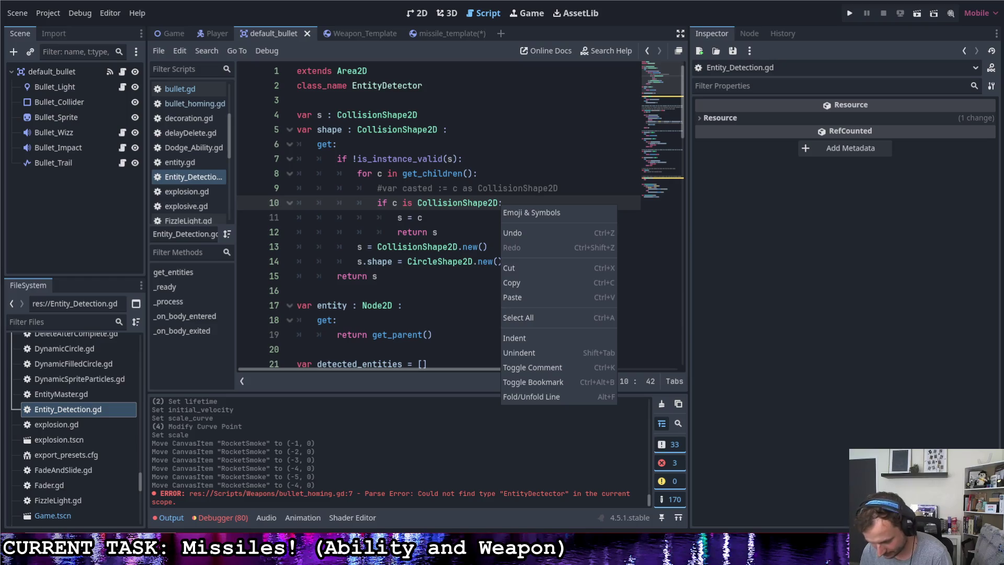
key(Escape)
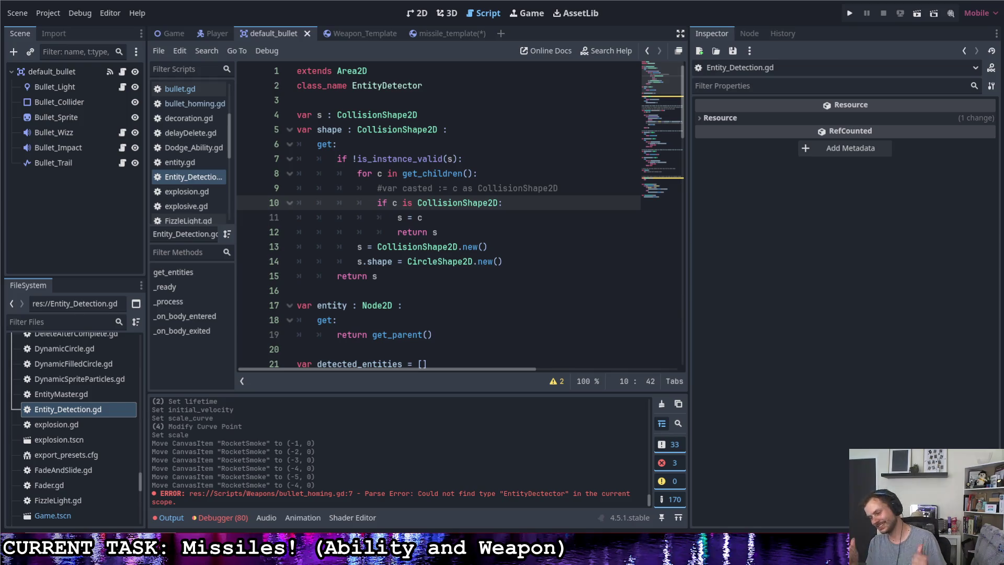
- Add comments '#var colshape : CollisionShape2D' and '#var colshape = c as CollisionShape2D' inside the loop
click(403, 188)
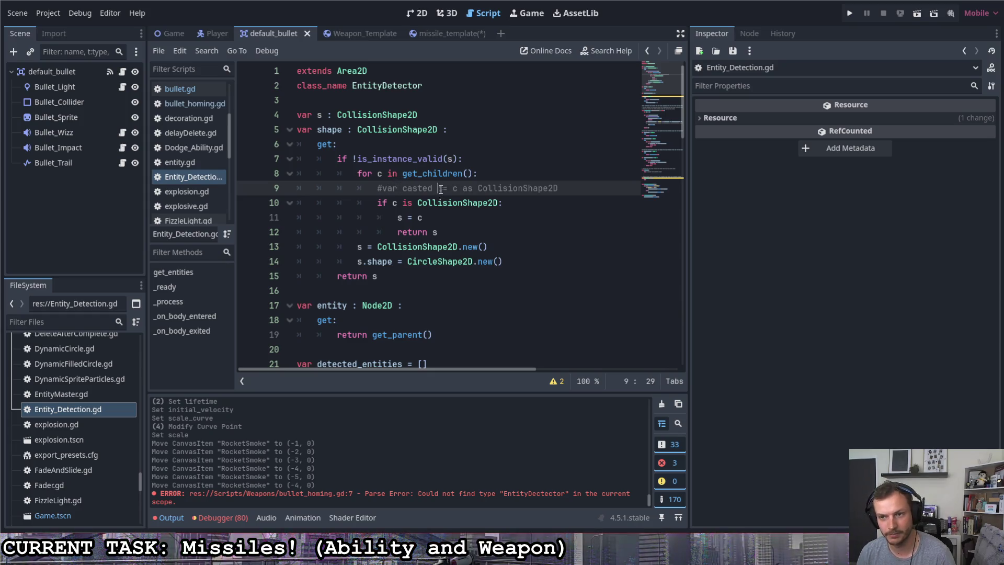
double_click(480, 188)
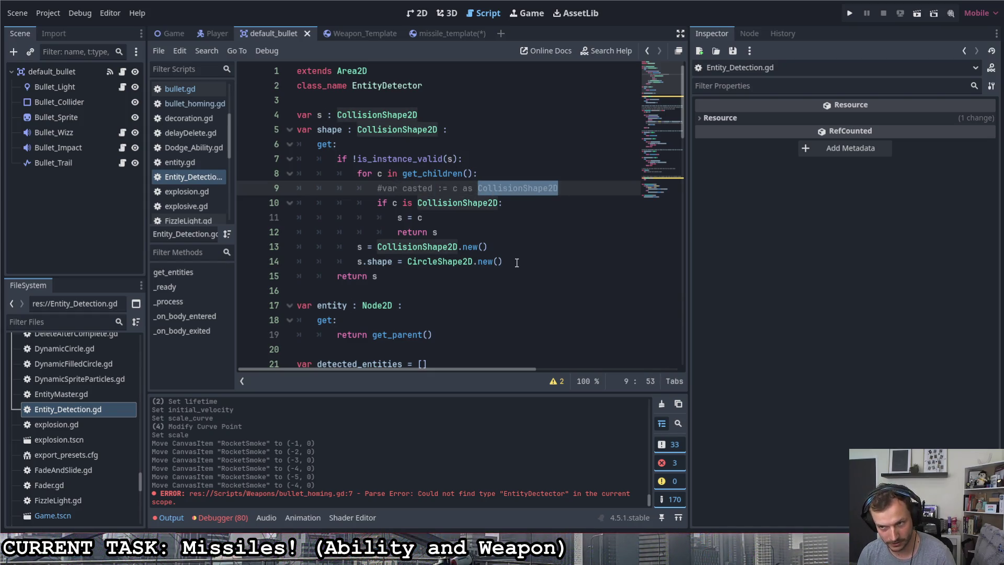
click(504, 181)
key(Return)
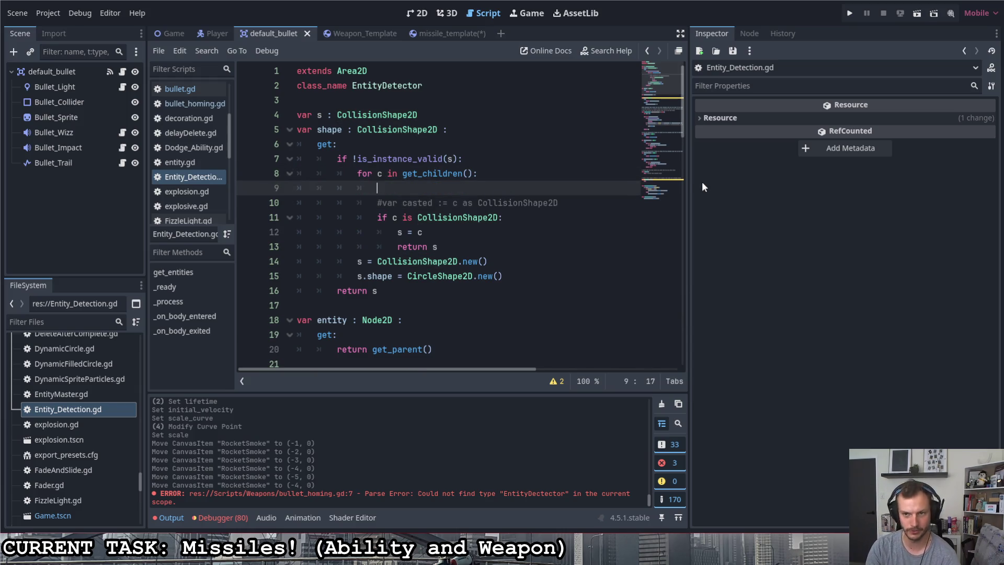
text(#var c)
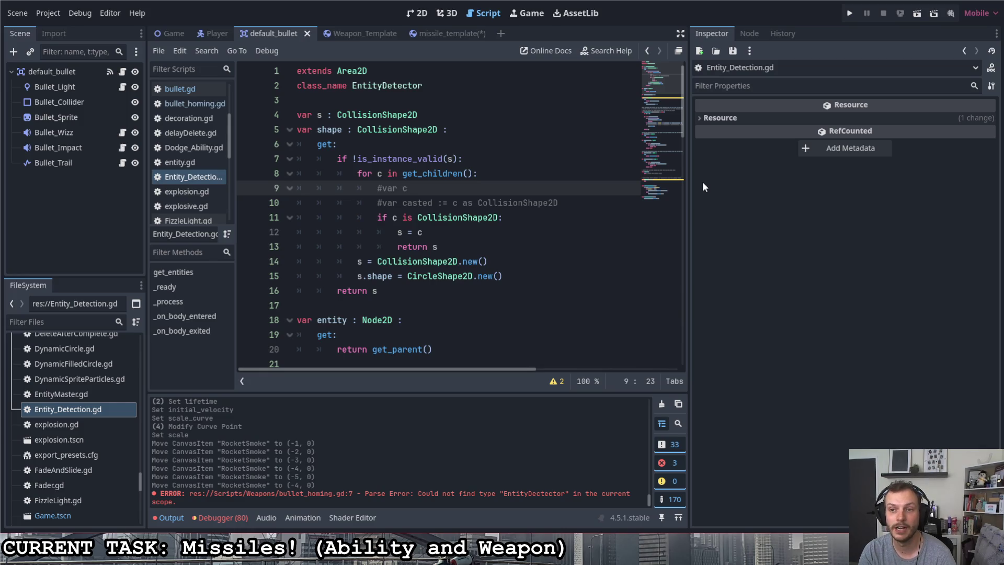
text(olshape )
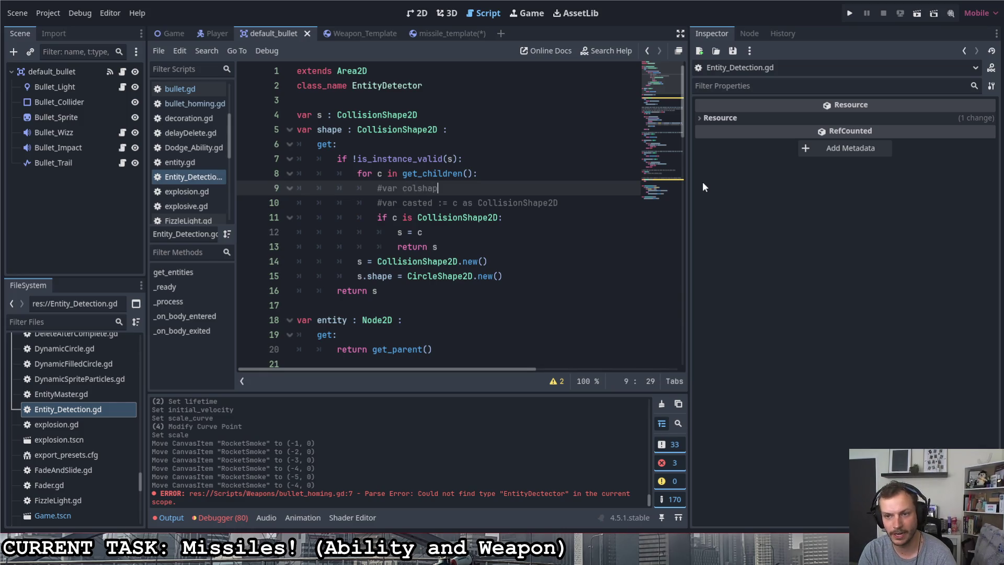
text(: Colli)
text(si)
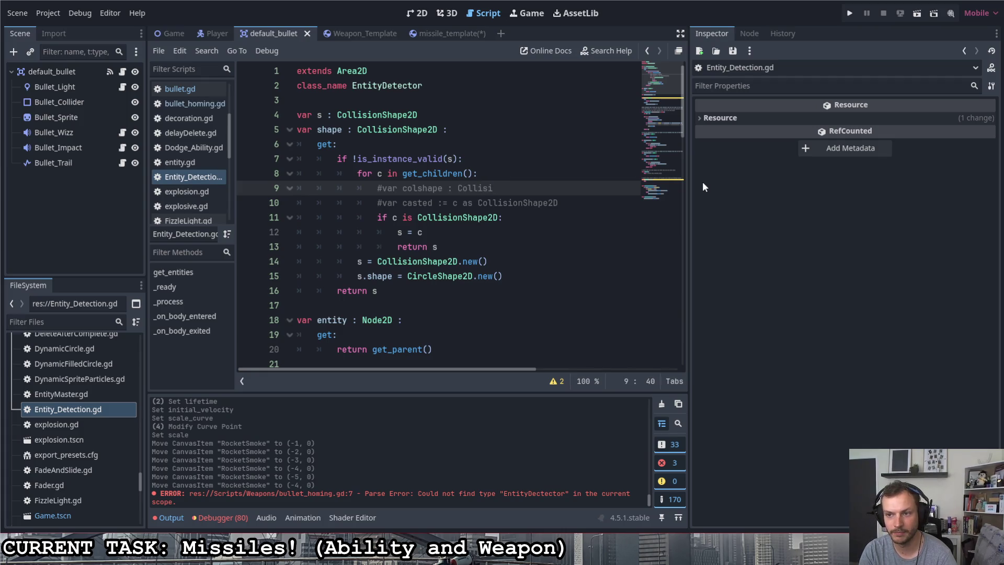
text(onShape)
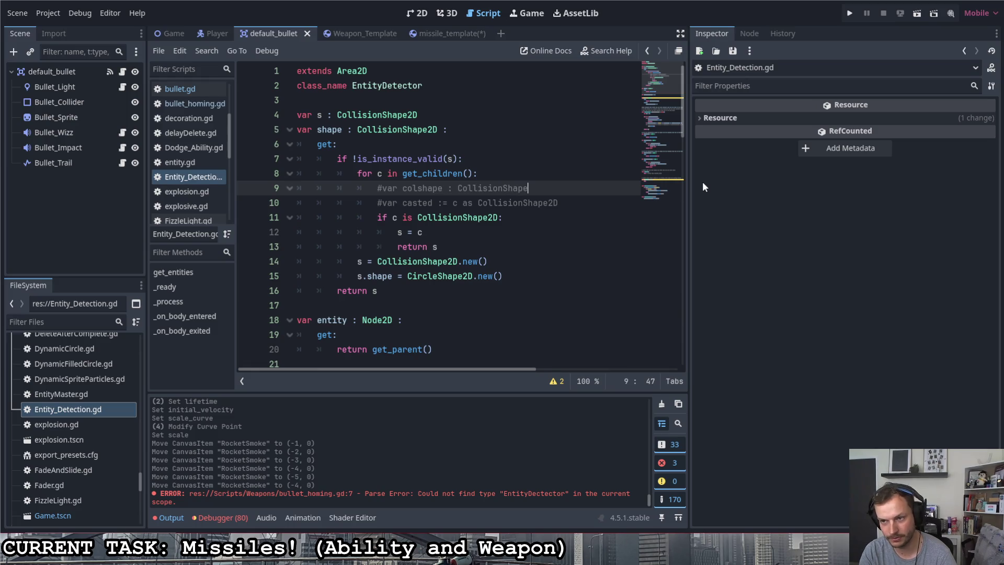
text(2D)
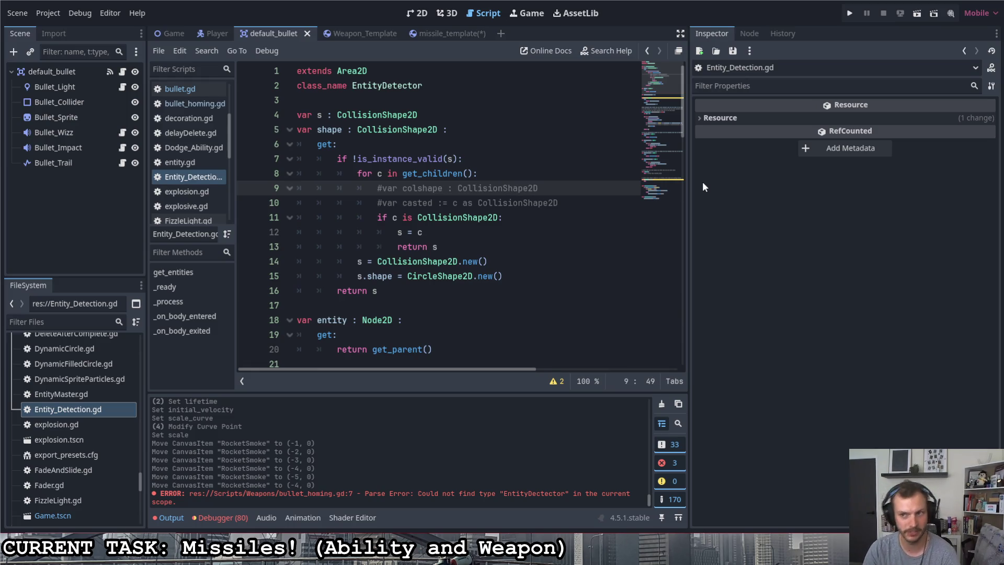
key(Return)
text(#)
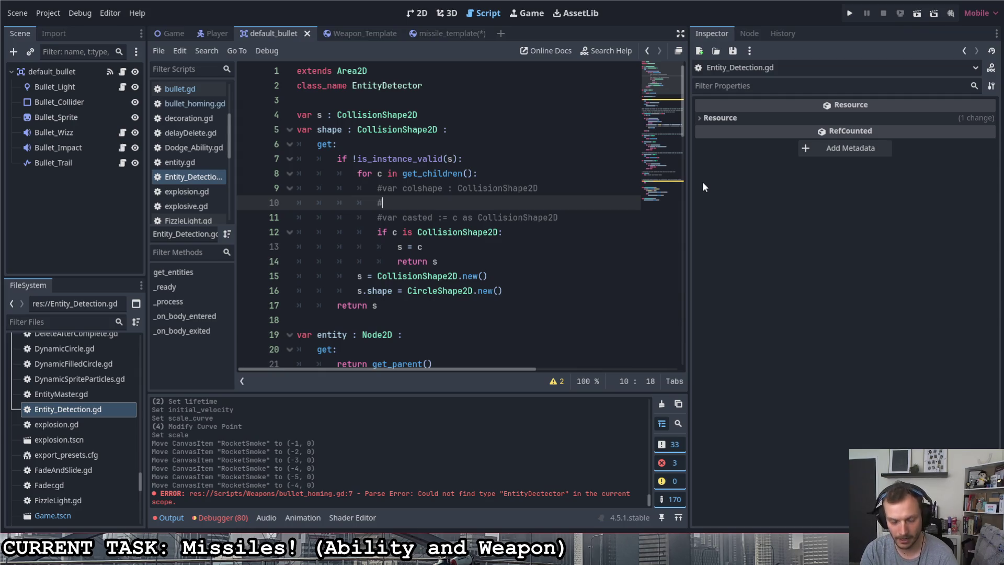
text(var cast)
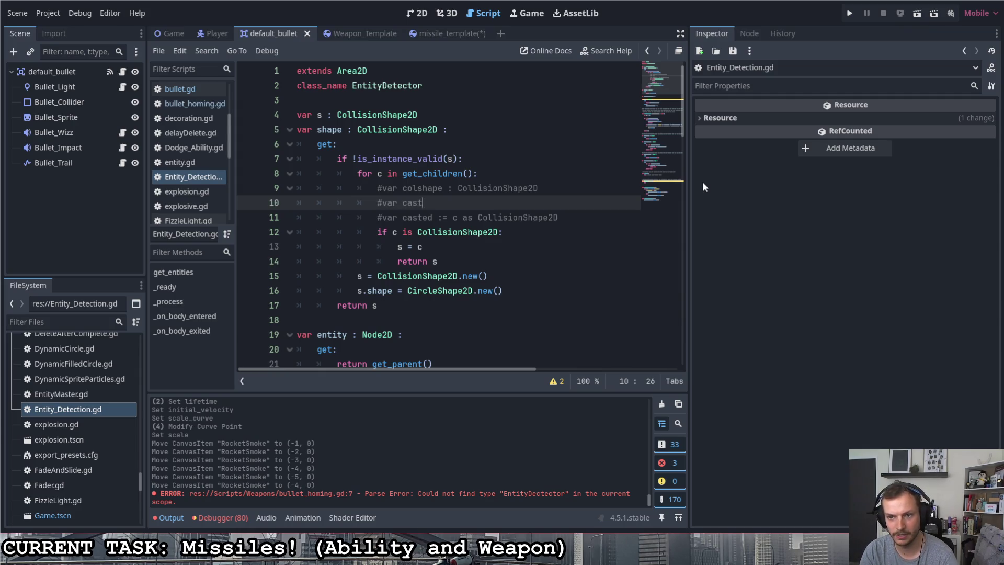
key(BackSpace)
key(BackSpace)
key(BackSpace)
text(colshape = )
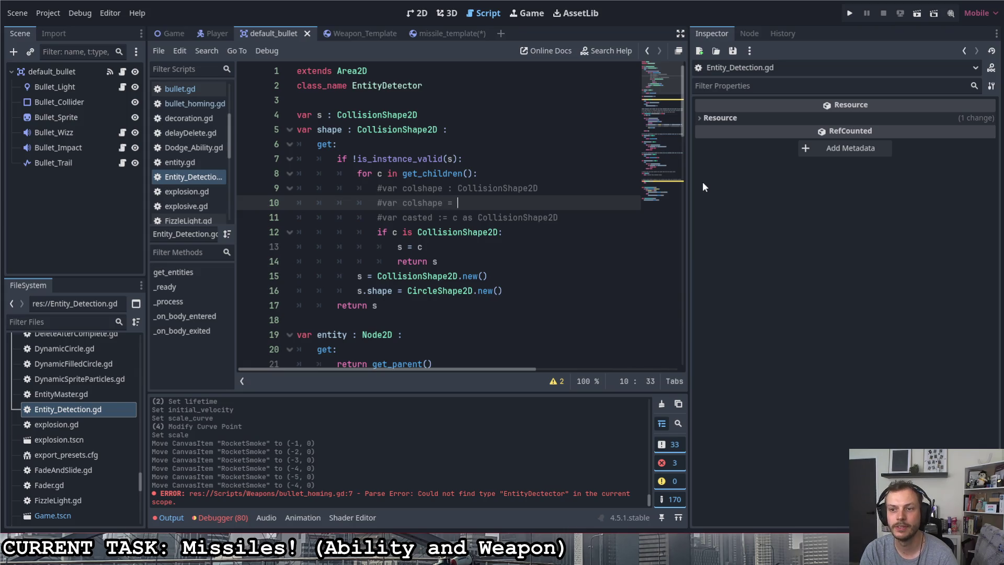
text(c as Coll)
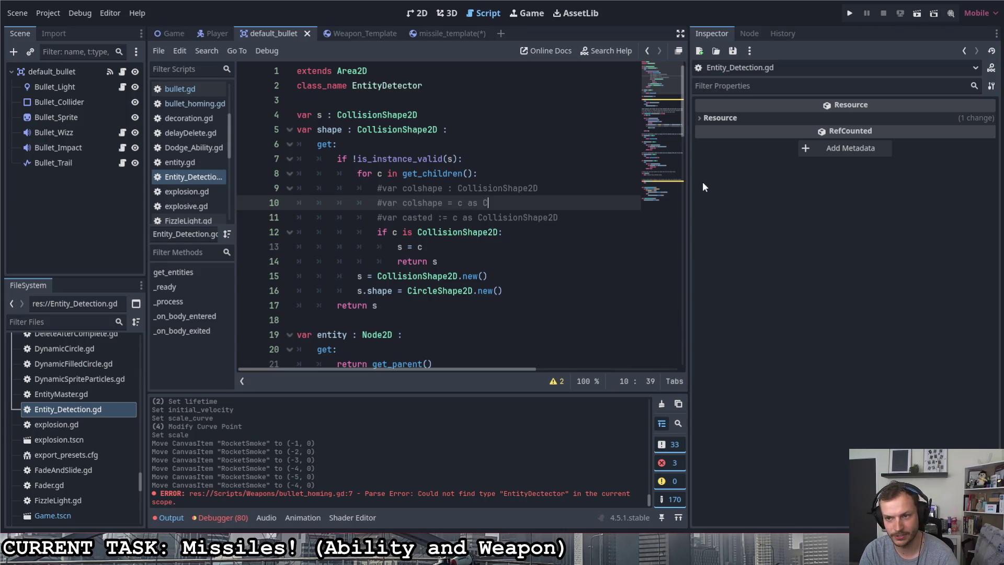
text(isionShape2D)
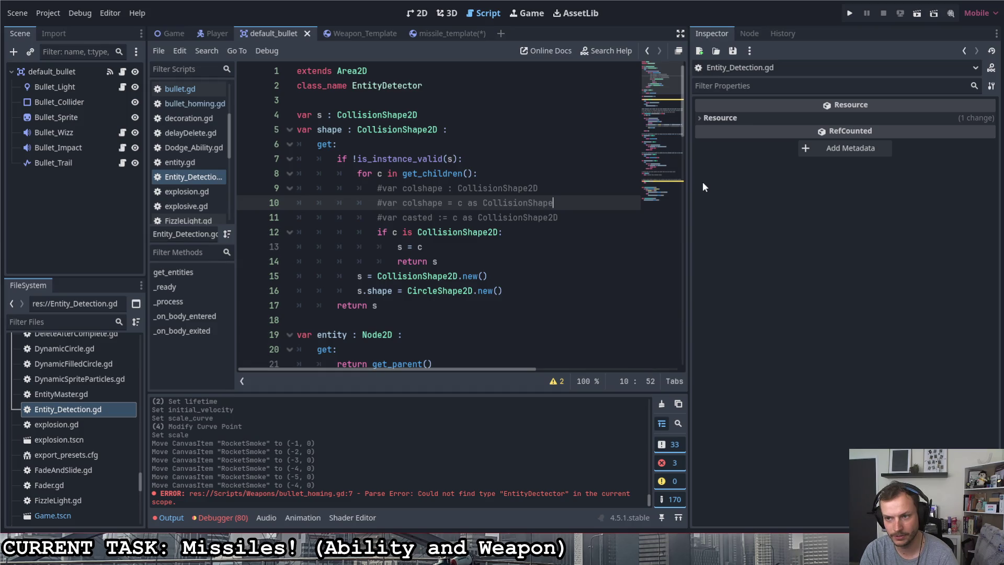
- Look over the new colshape lines, then open a blank line after the for-loop line
double_click(409, 189)
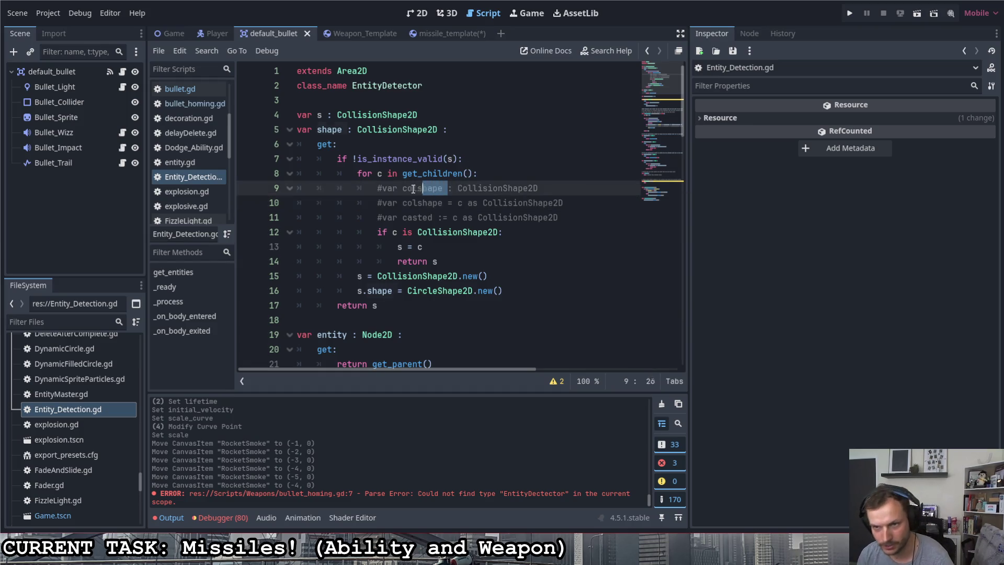
click(444, 188)
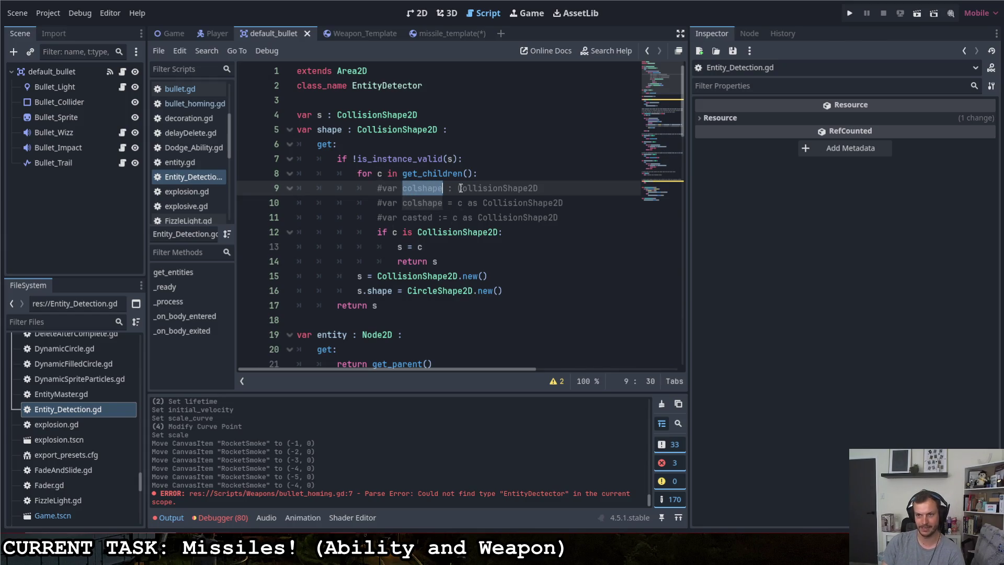
drag(458, 188, 541, 188)
click(442, 203)
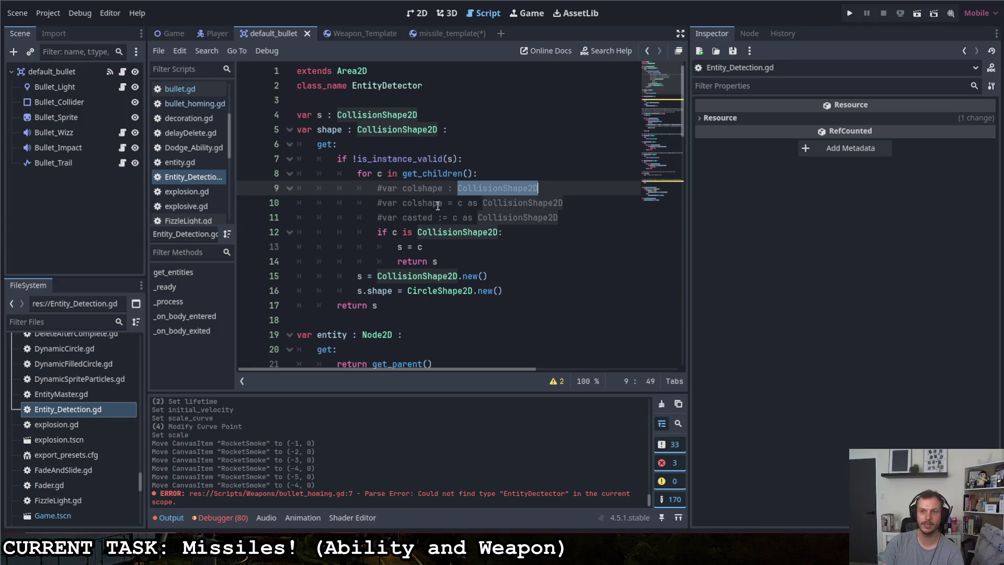
drag(384, 204, 593, 206)
click(592, 205)
key(Up)
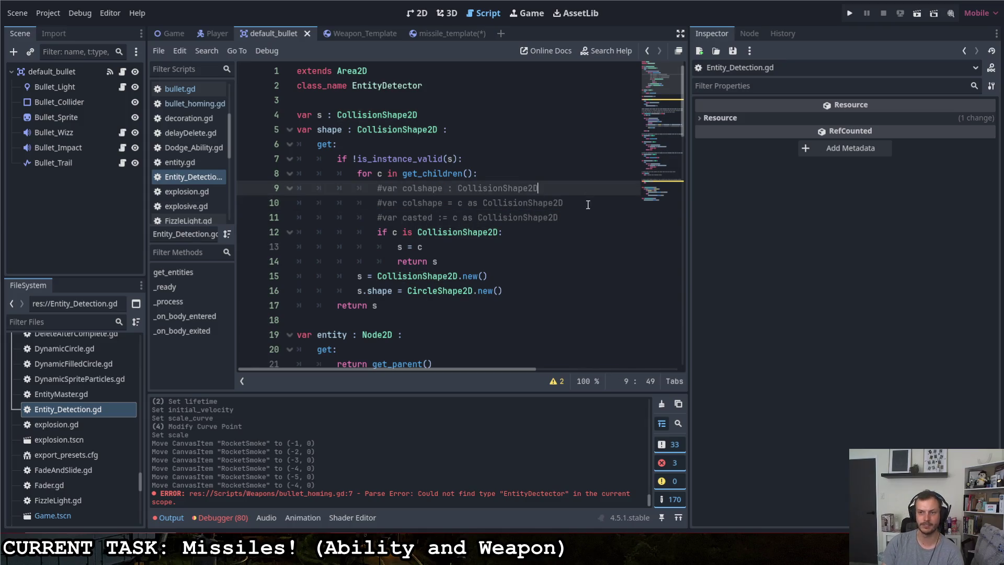
double_click(460, 203)
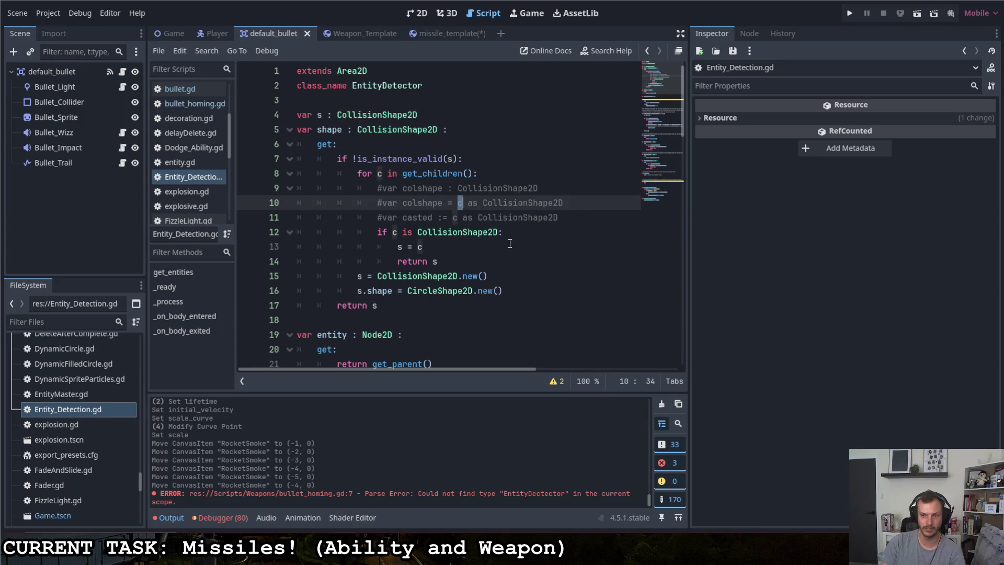
click(566, 203)
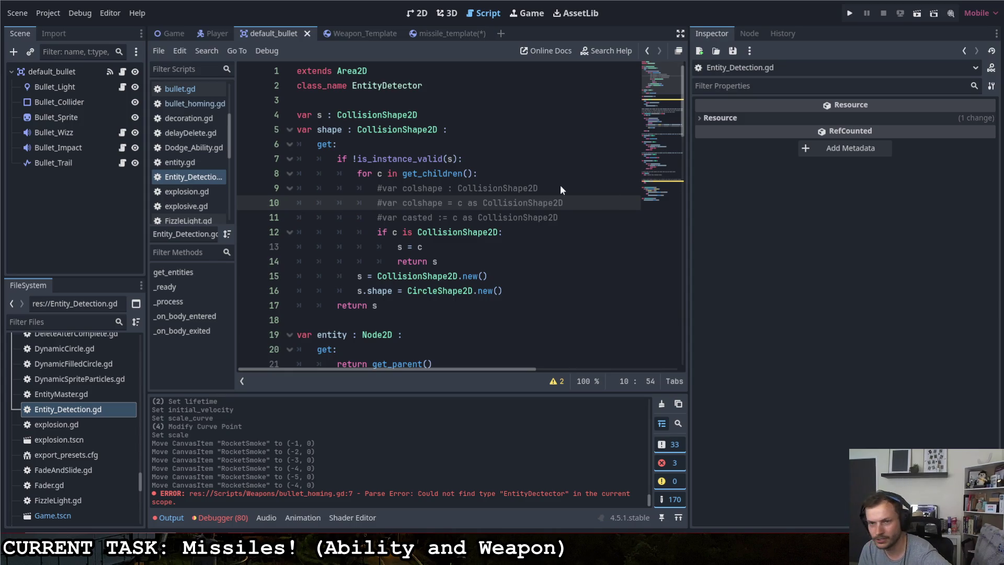
click(511, 178)
key(Return)
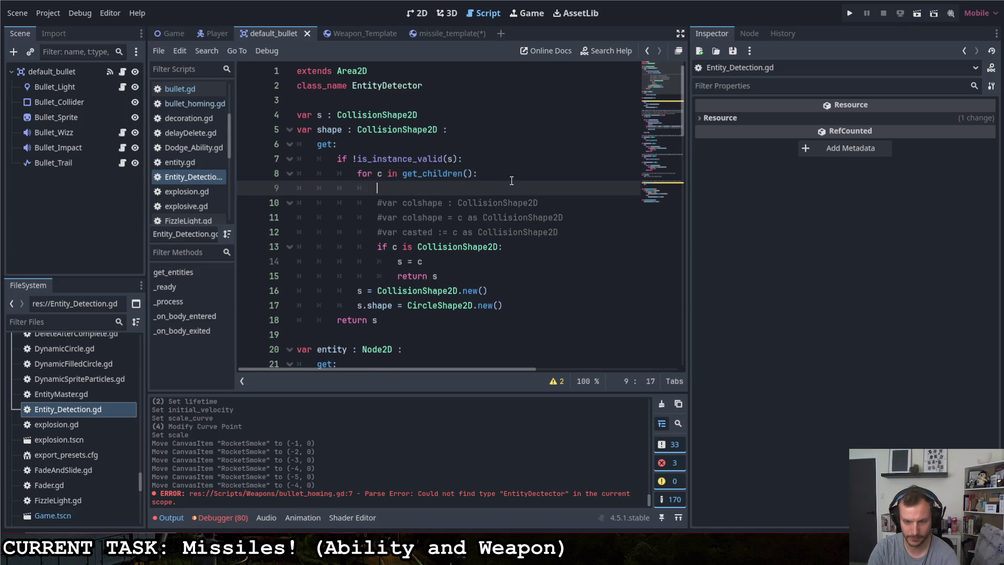
text(geo)
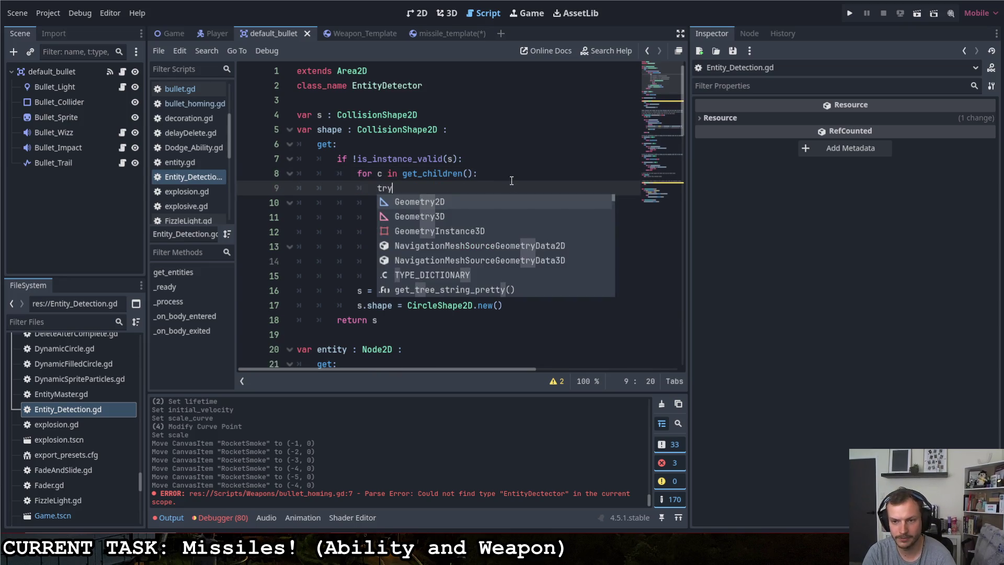
key(BackSpace)
key(BackSpace)
key(BackSpace)
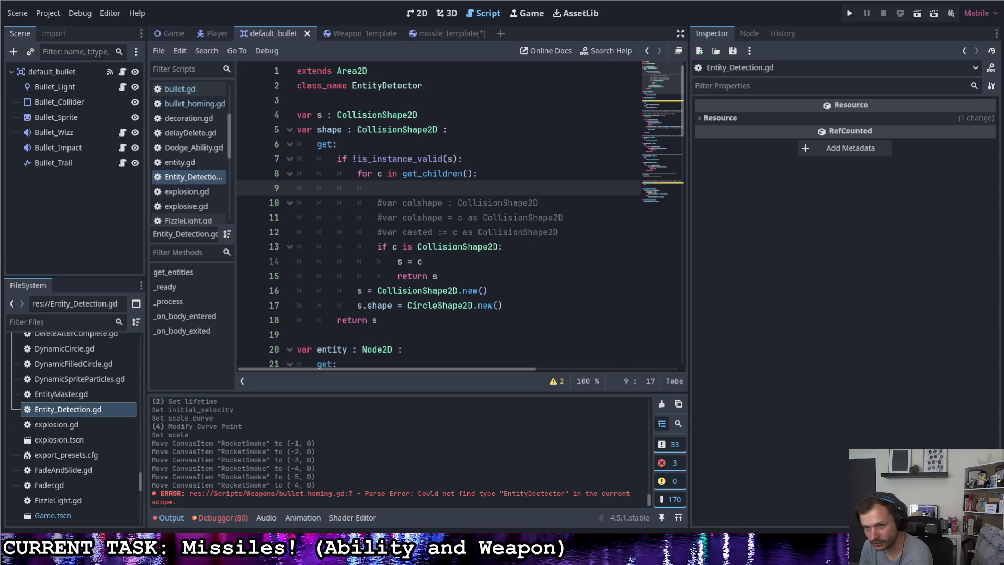
drag(443, 217, 478, 232)
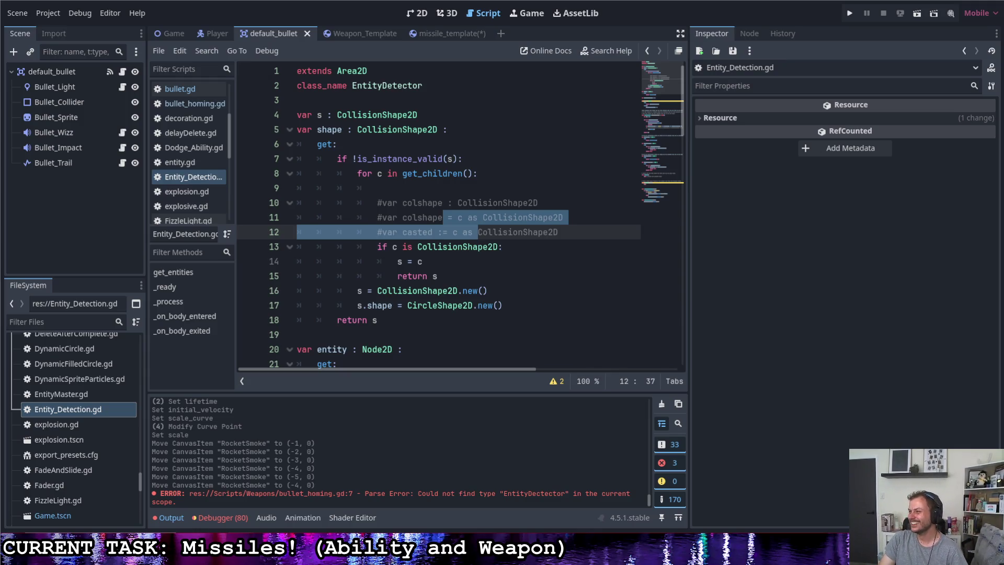
key(alt+Tab)
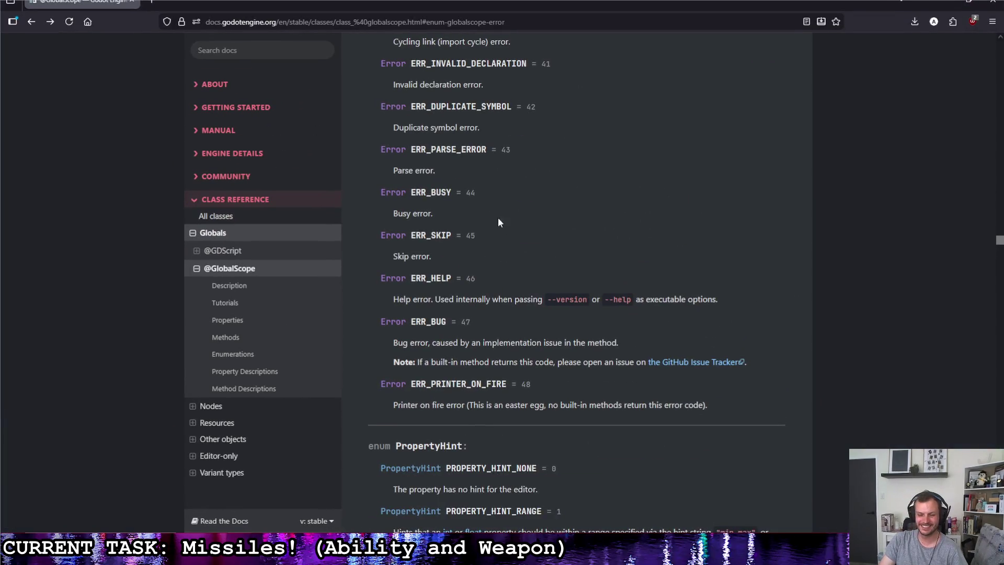
- Compare the ERR_PRINTER_ON_FIRE entry in the Error enum docs with the editor
mouse_move(425, 384)
mouse_down()
mouse_move(560, 388)
mouse_move(375, 385)
mouse_up()
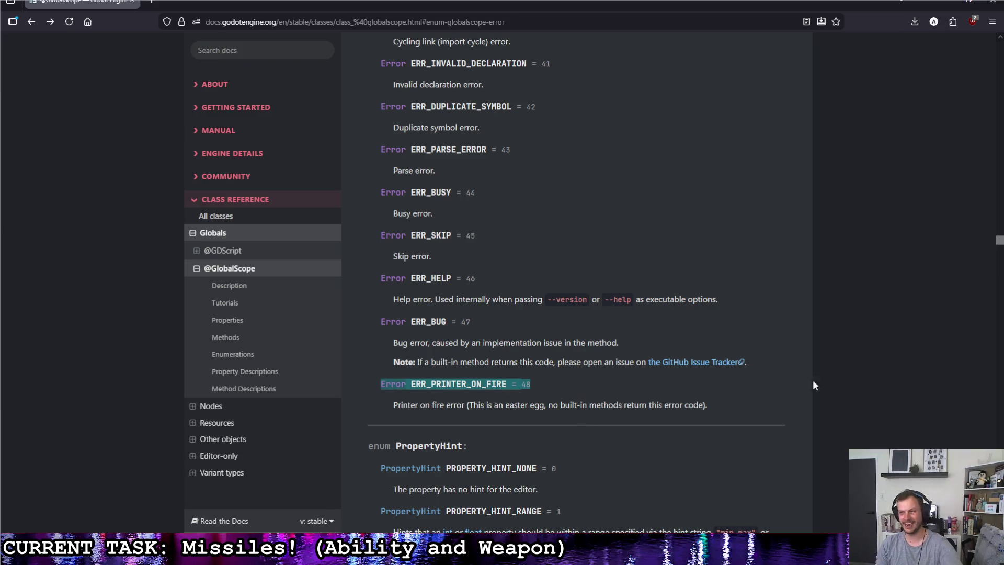
key(alt+Tab)
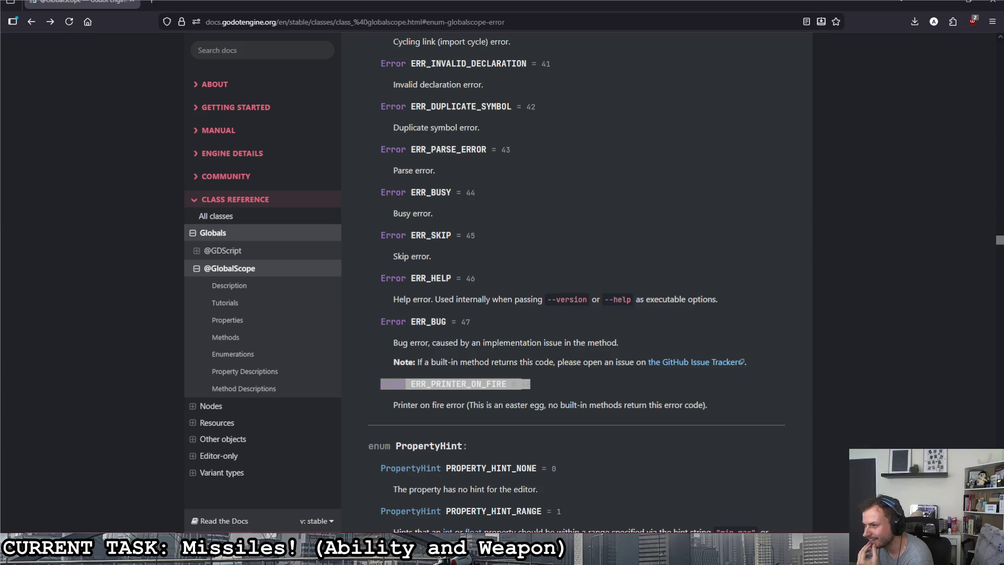
drag(431, 385, 466, 385)
key(alt+Tab)
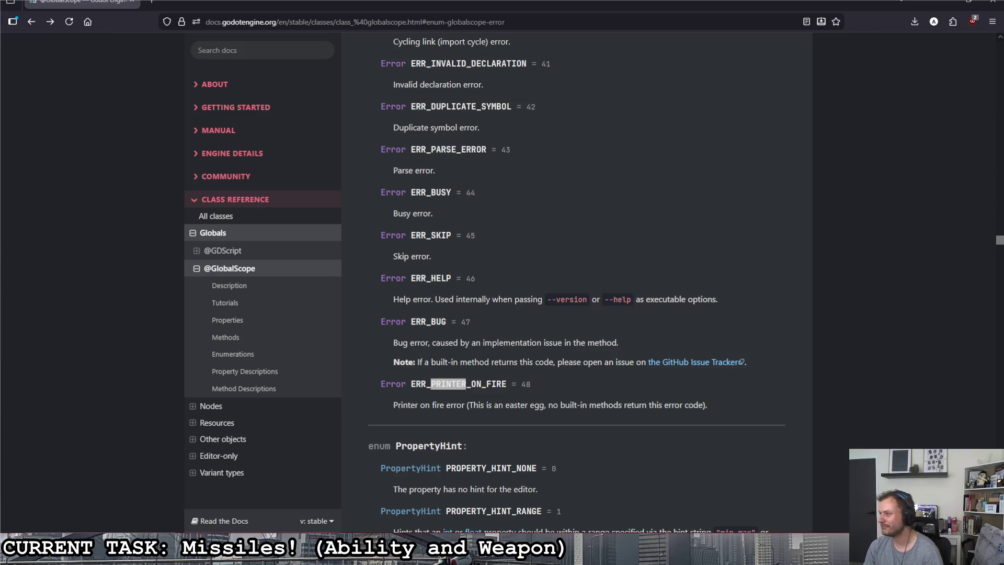
- Scroll up to Error OK and its example code, then move the browser aside
click(719, 353)
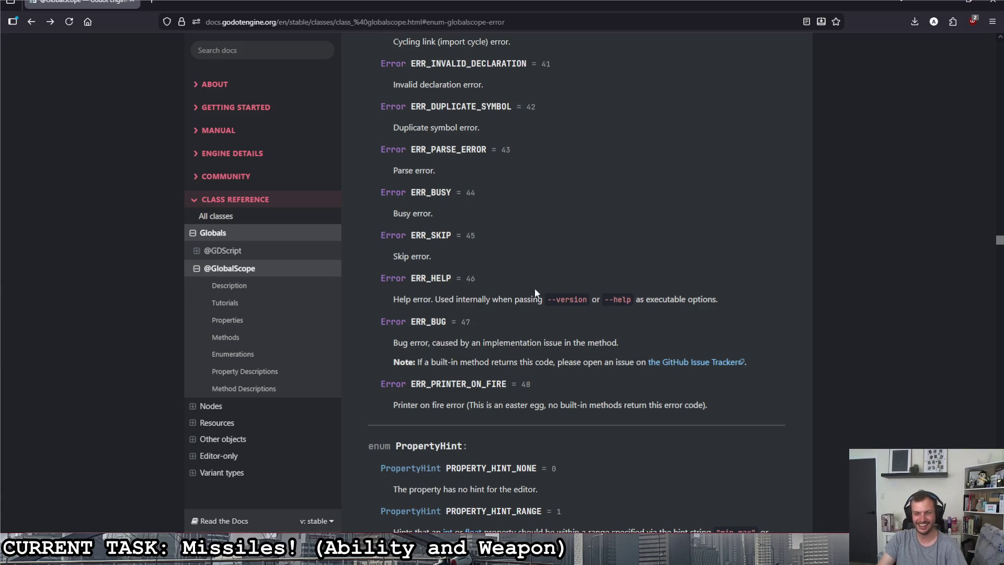
scroll(535, 289, up, 20)
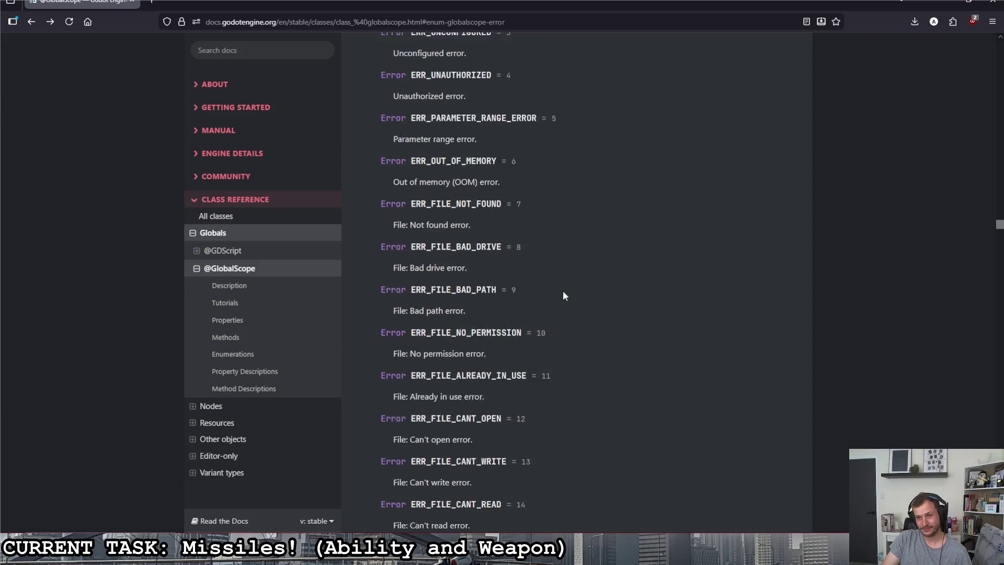
scroll(564, 293, up, 8)
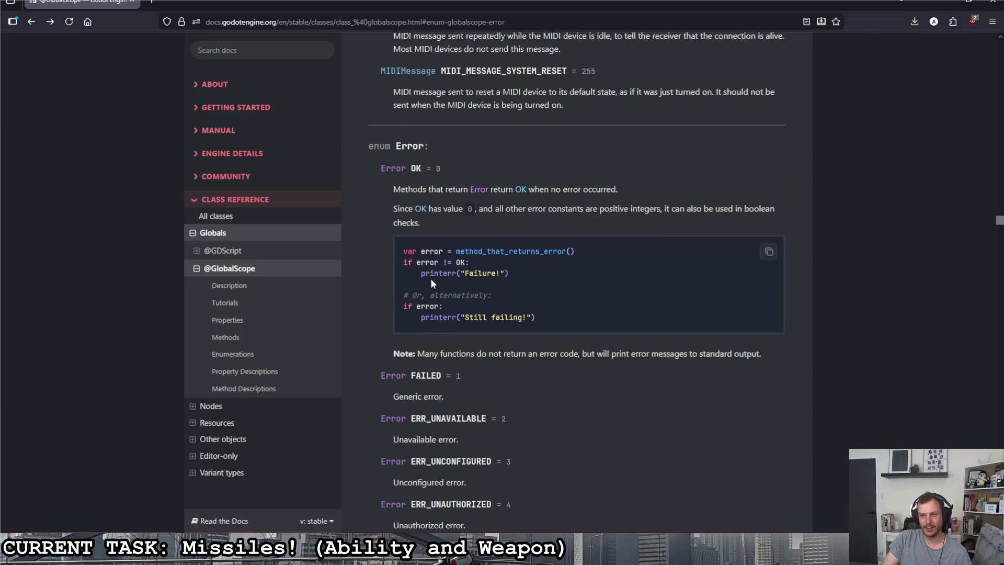
double_click(460, 263)
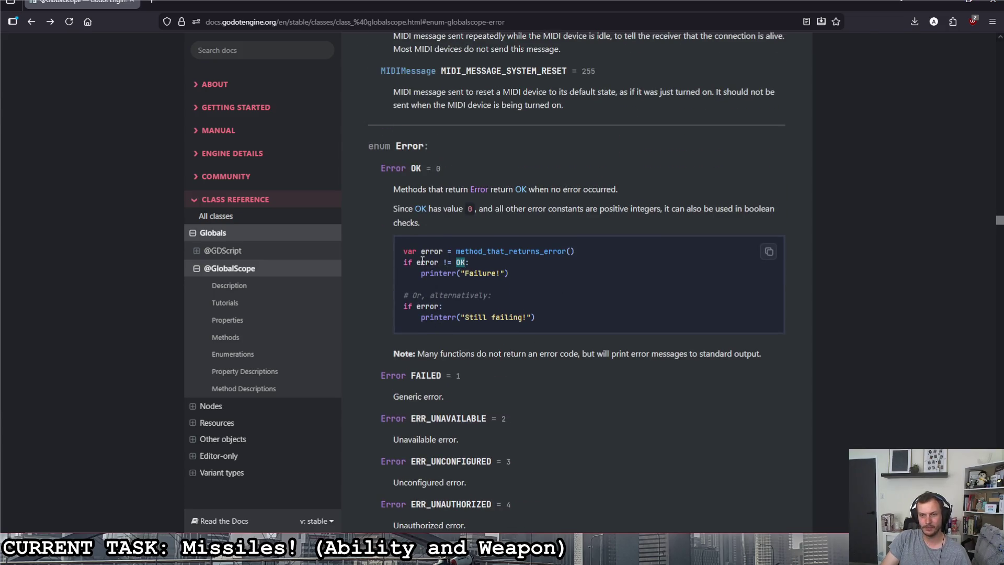
drag(456, 252, 576, 252)
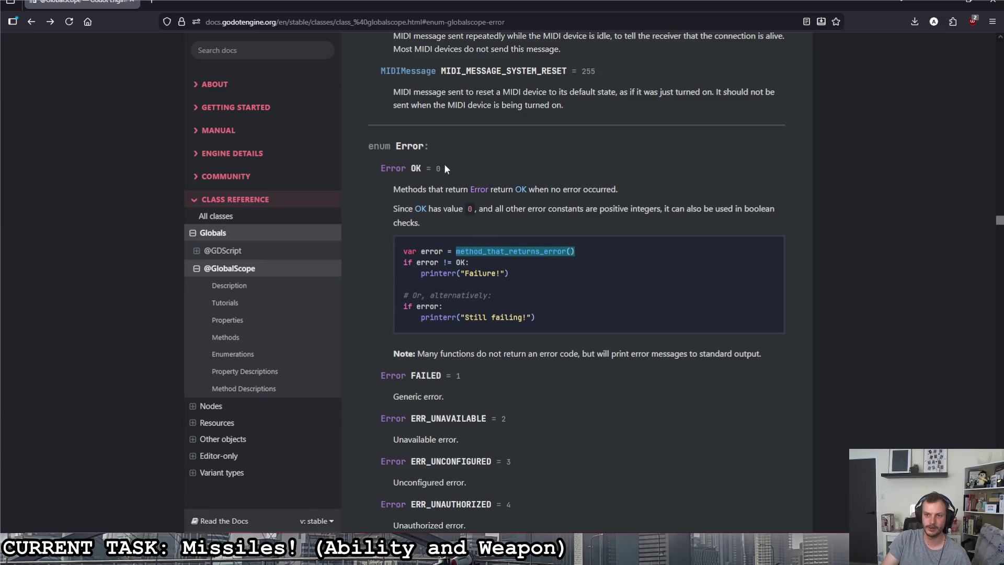
drag(396, 147, 425, 148)
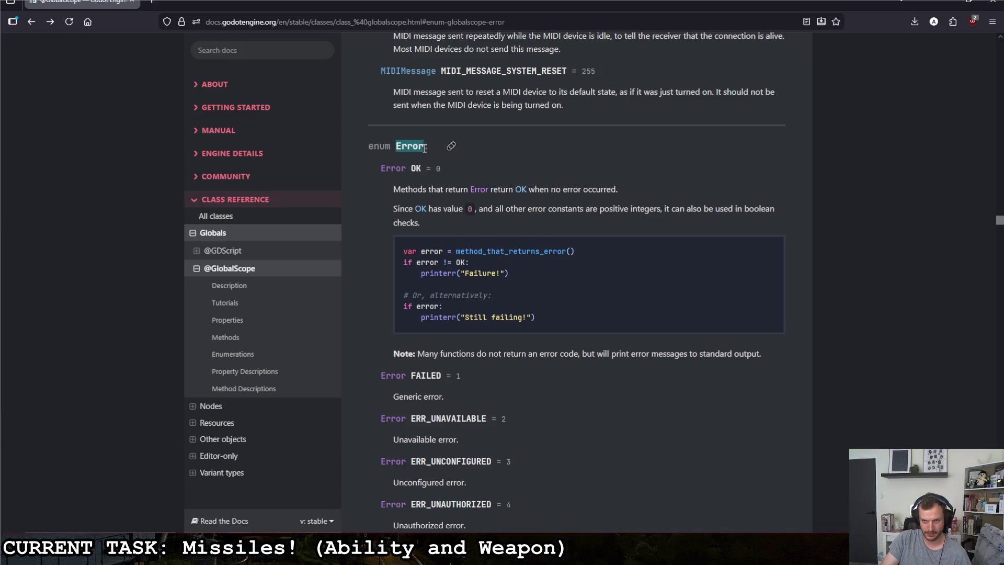
mouse_move(411, 2)
mouse_down()
mouse_move(784, 348)
mouse_move(901, 1)
mouse_up()
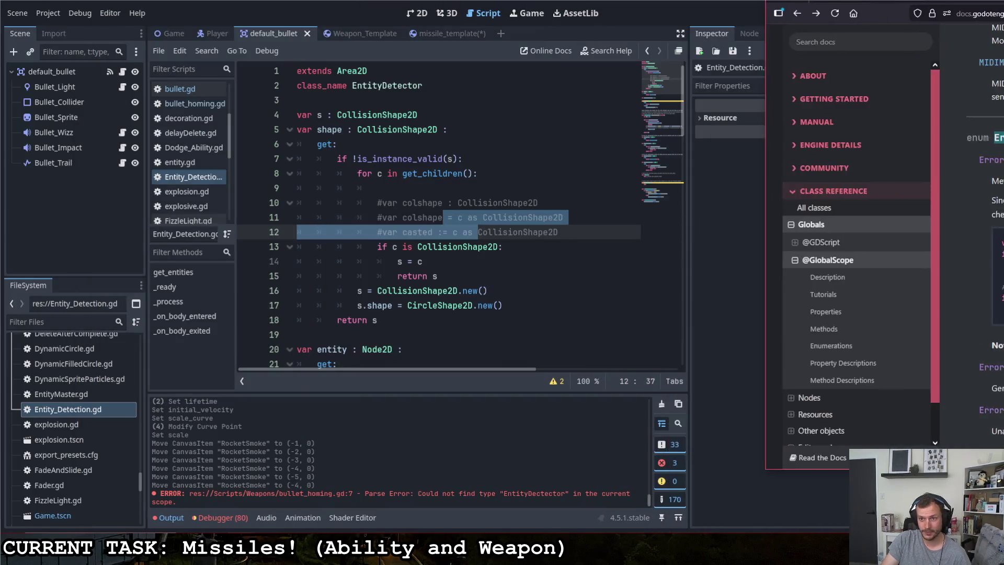
key(alt+Tab)
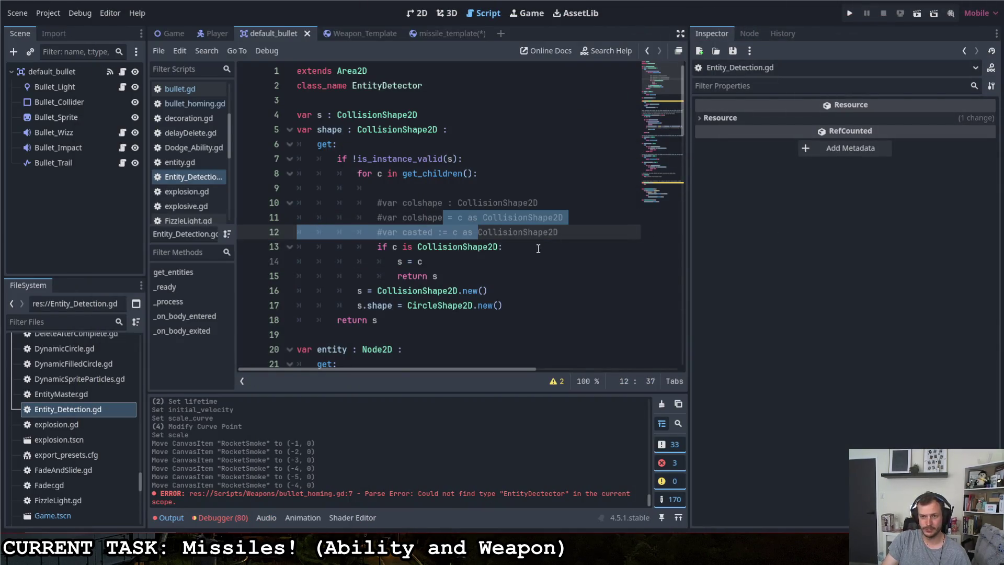
click(538, 248)
drag(380, 204, 559, 232)
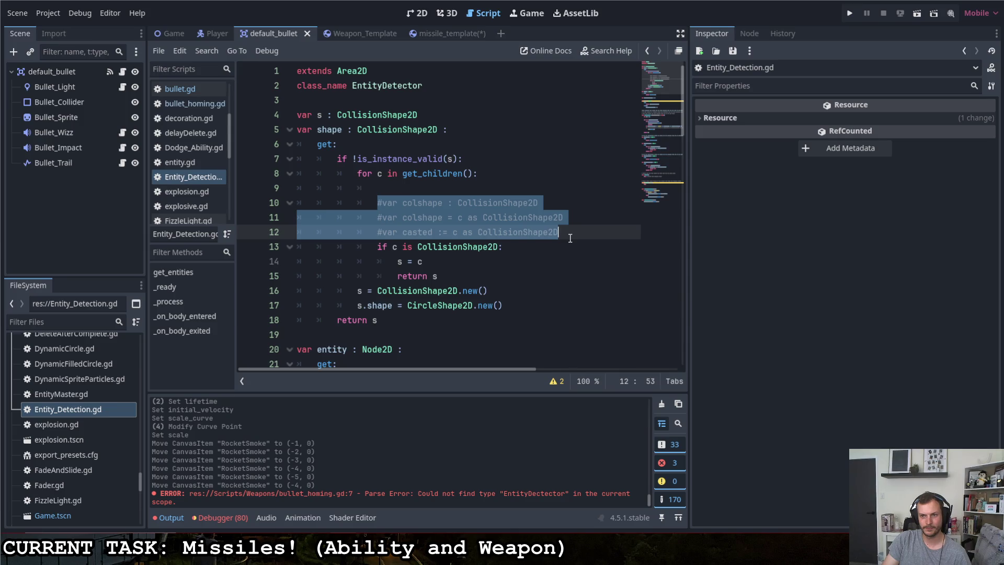
drag(563, 217, 458, 217)
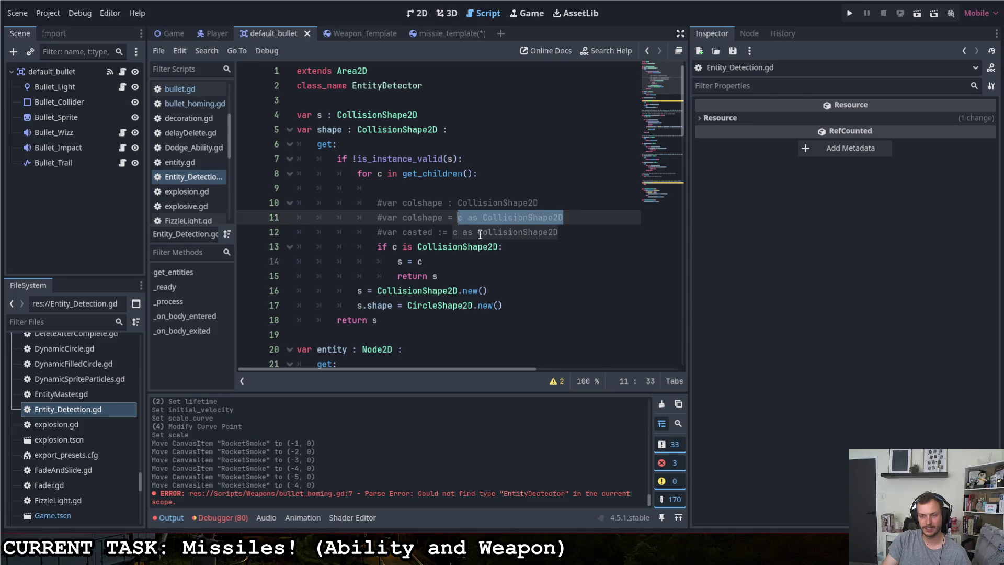
click(565, 232)
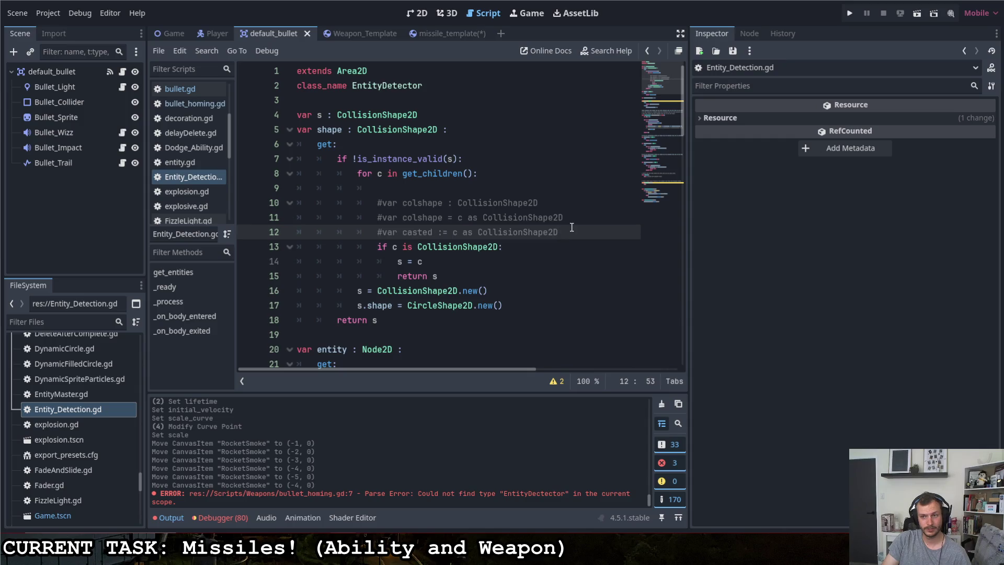
drag(558, 232, 523, 232)
drag(427, 224, 382, 217)
click(385, 188)
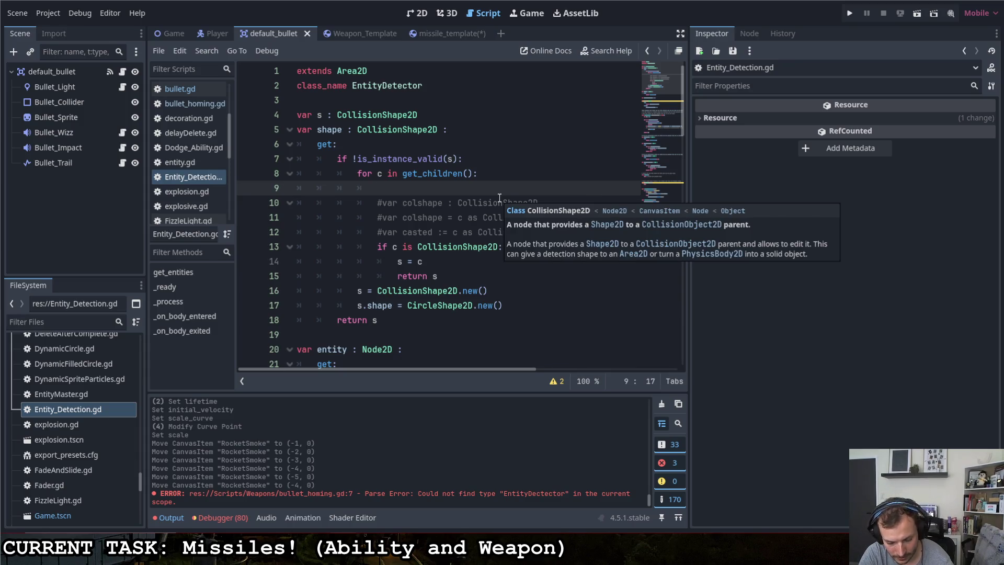
text(Error.ok)
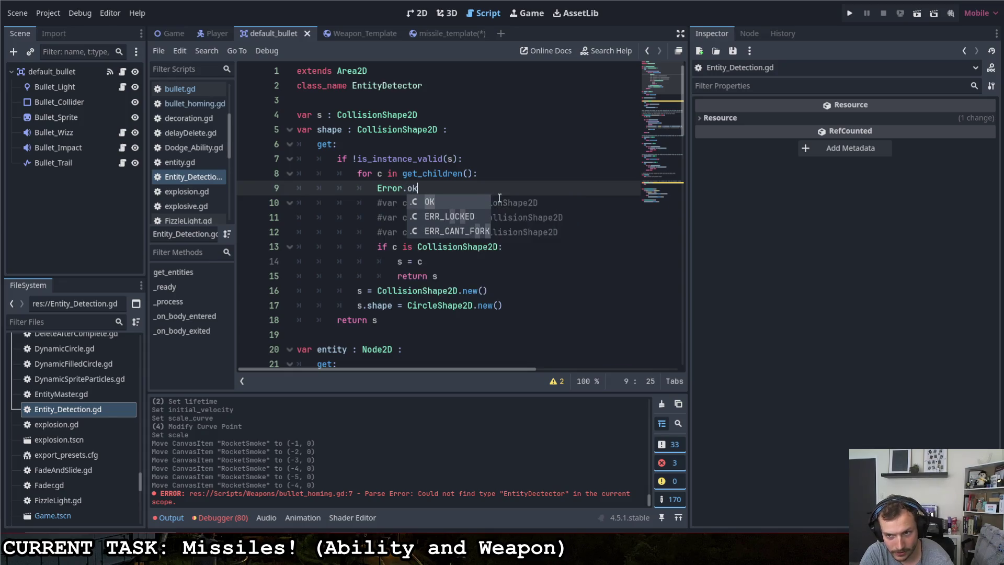
key(BackSpace)
key(BackSpace)
key(BackSpace)
text(OK)
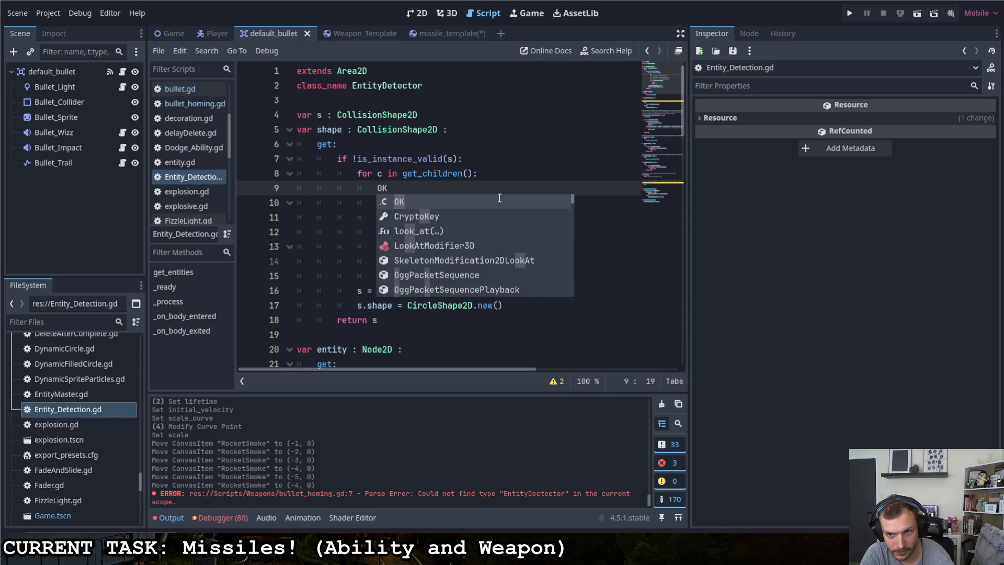
key(BackSpace)
key(BackSpace)
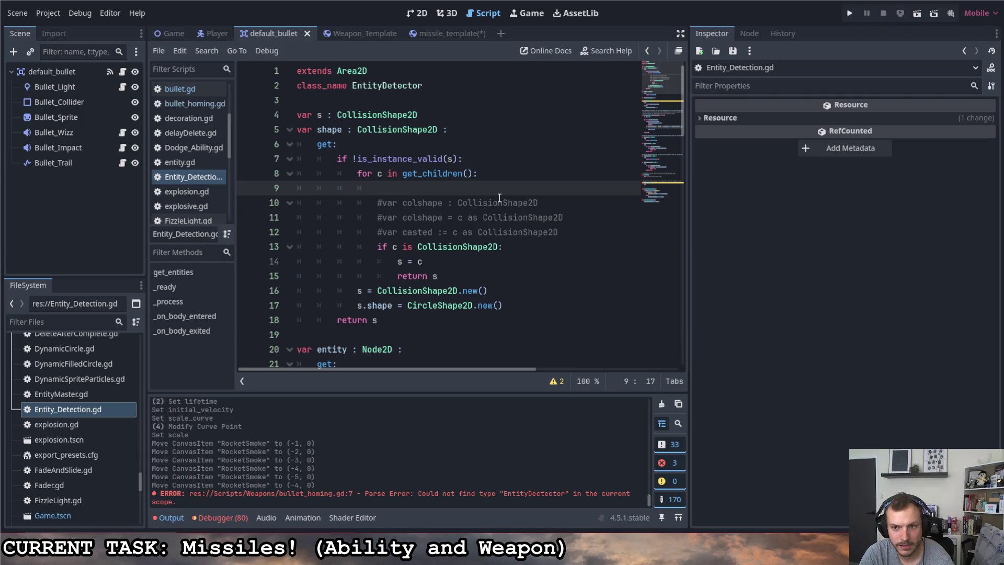
text(if)
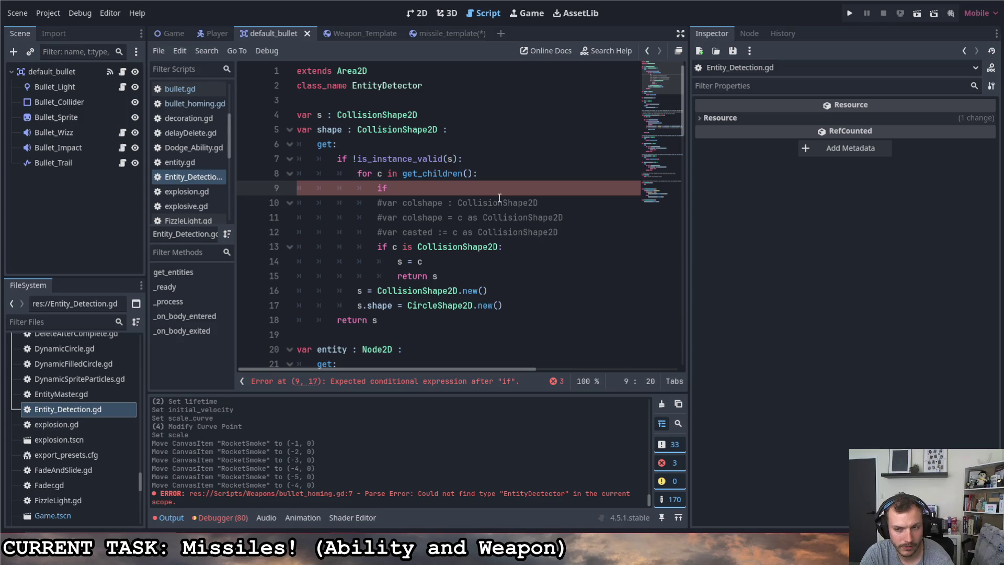
key(BackSpace)
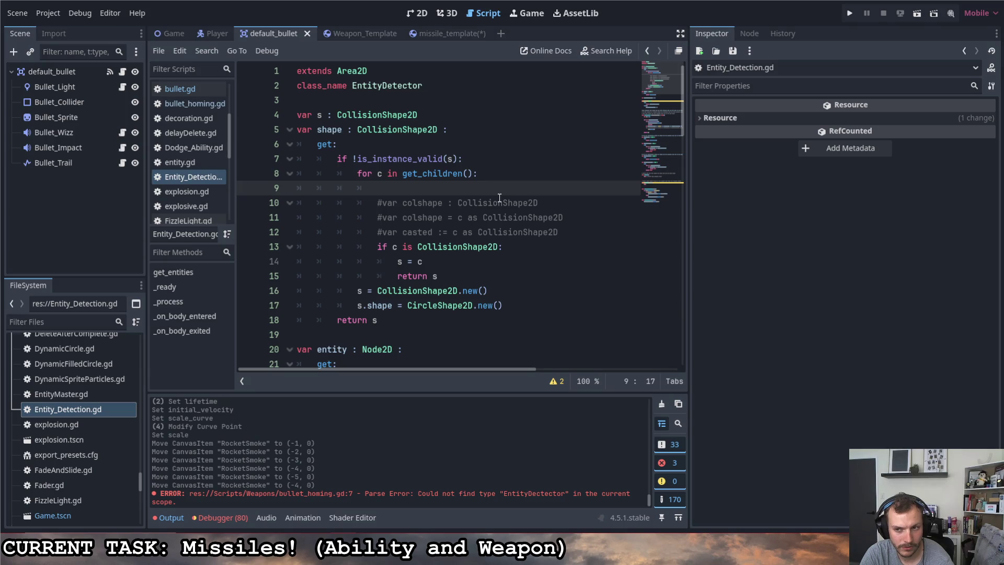
mouse_move(559, 233)
mouse_down()
mouse_move(471, 231)
mouse_move(375, 204)
mouse_up()
mouse_move(587, 220)
mouse_down()
mouse_move(370, 212)
mouse_move(379, 199)
mouse_up()
click(448, 193)
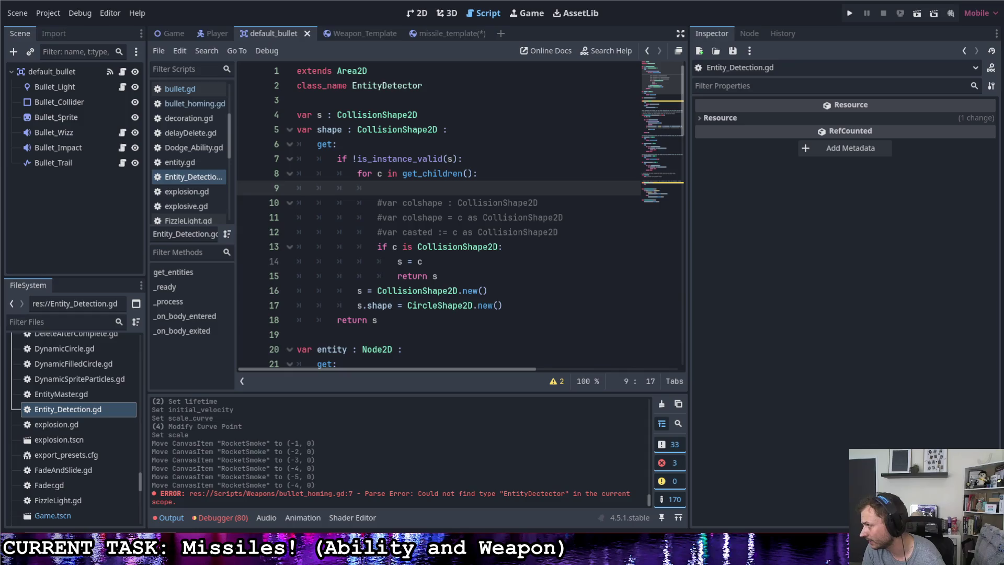
- Select the three '#var' cast comments on lines 10–12 and delete them
drag(562, 231, 473, 232)
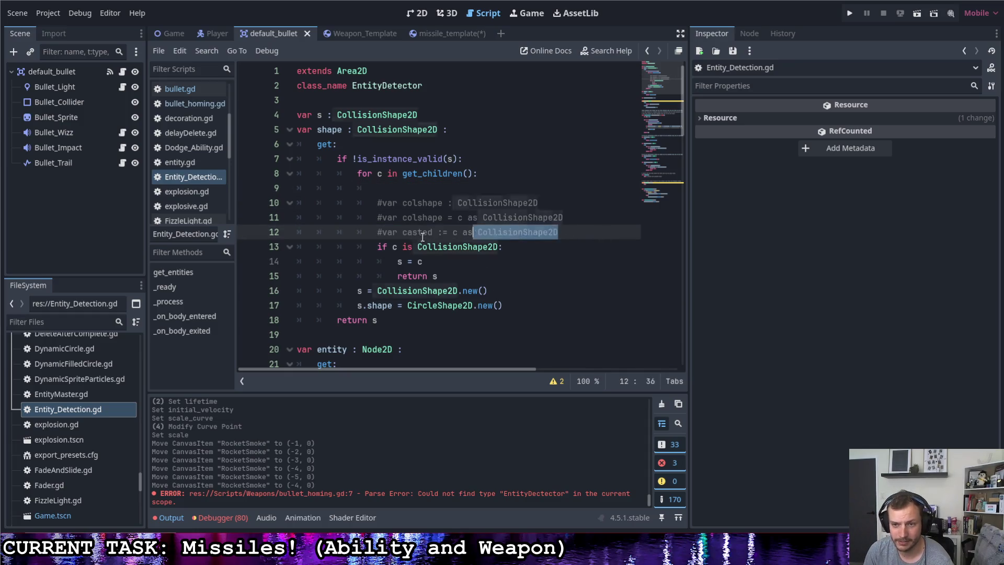
click(572, 217)
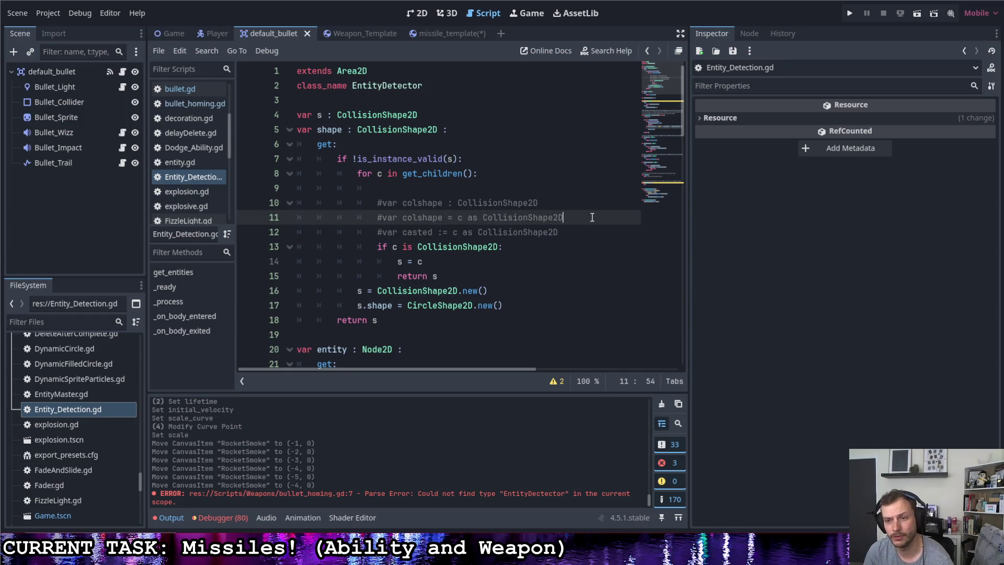
triple_click(593, 218)
click(597, 241)
click(595, 230)
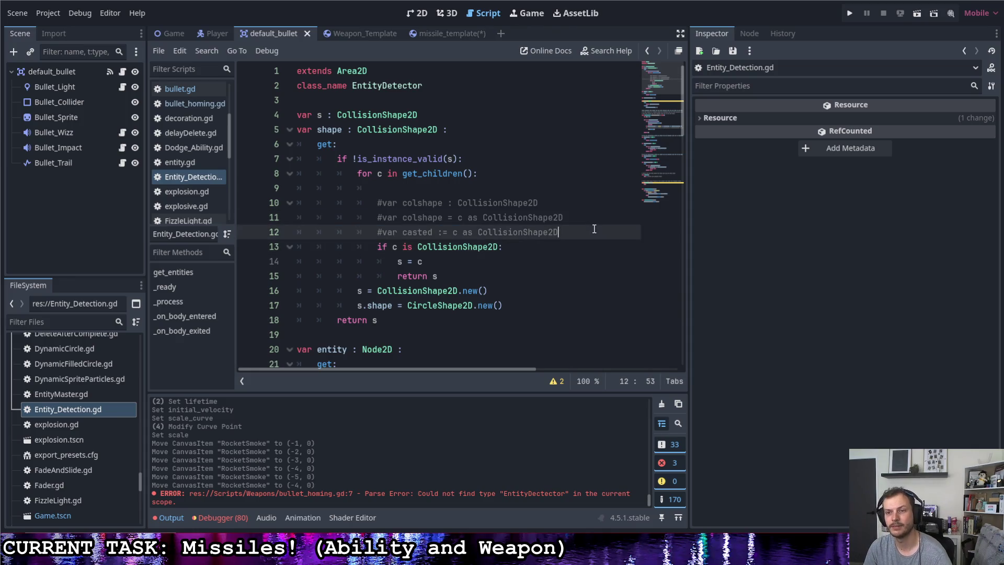
key(Down)
key(Left)
key(ctrl+shift+Left)
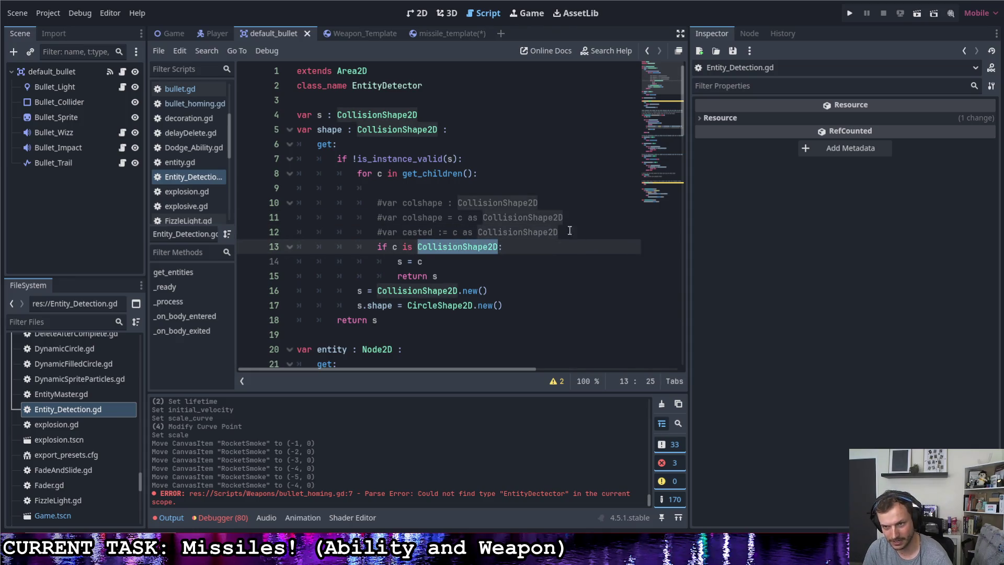
mouse_move(570, 231)
mouse_down()
mouse_move(314, 220)
mouse_move(280, 199)
mouse_up()
key(BackSpace)
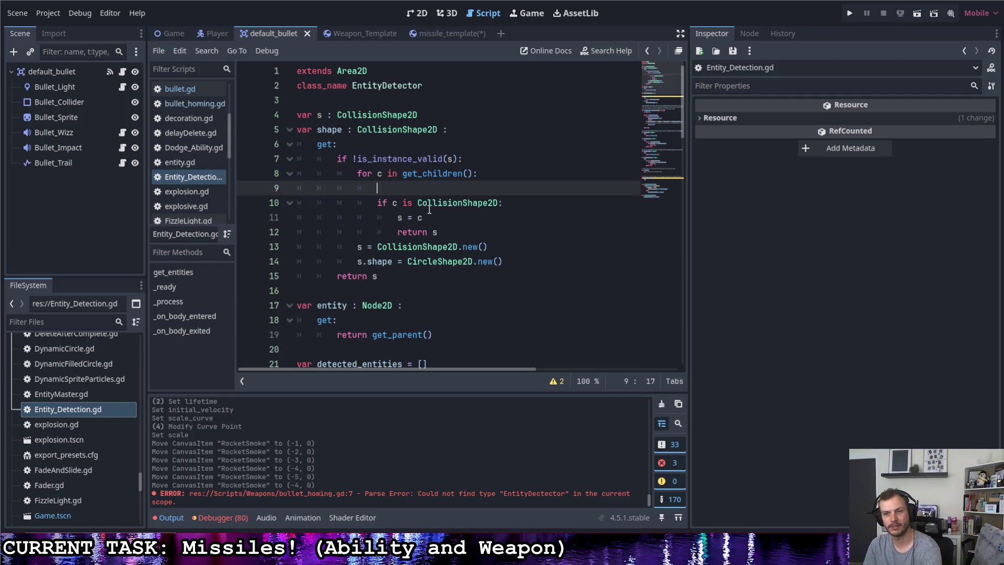
- Delete the empty line 9 above the CollisionShape2D check
key(BackSpace)
key(BackSpace)
key(BackSpace)
click(496, 188)
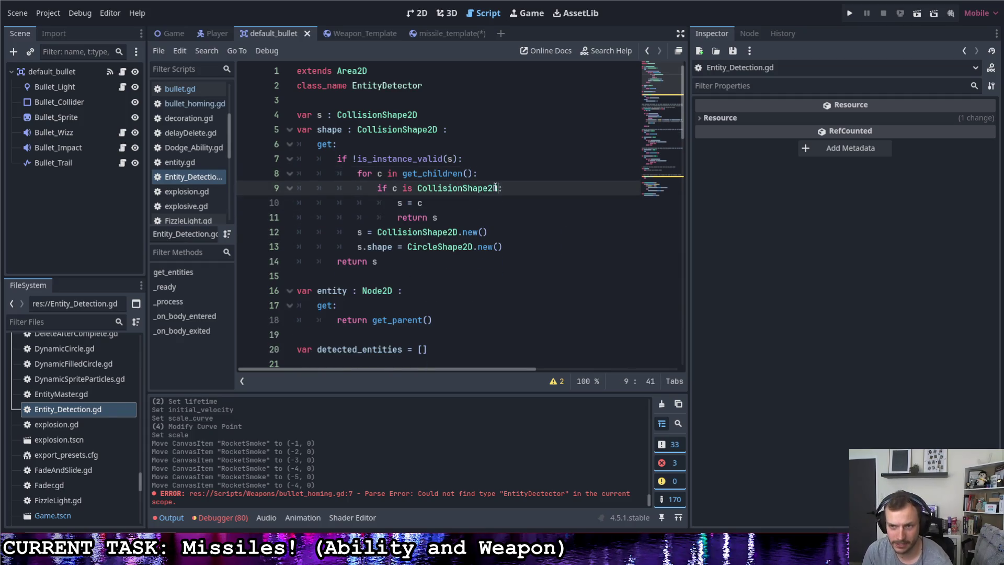
double_click(496, 188)
click(421, 204)
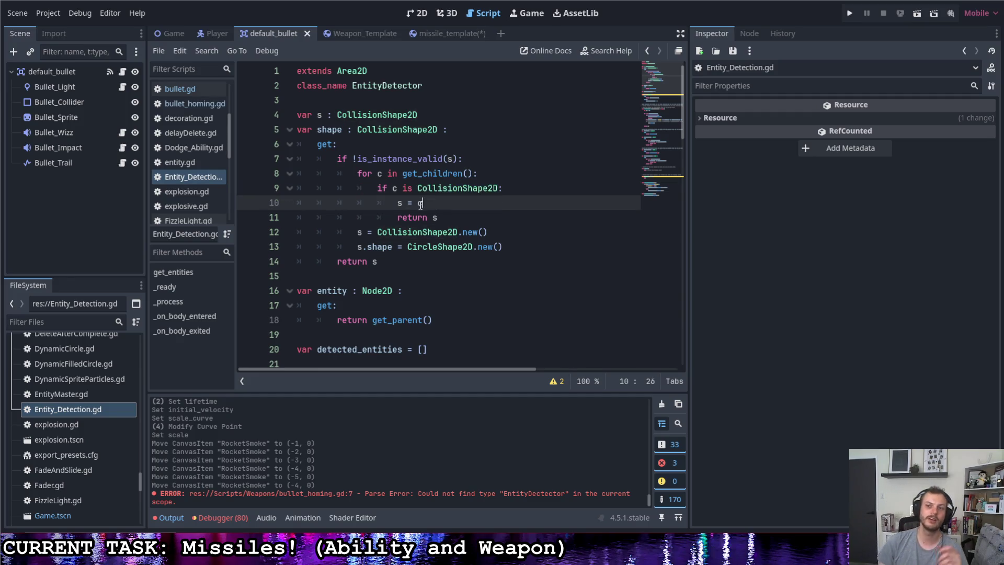
drag(418, 188, 494, 189)
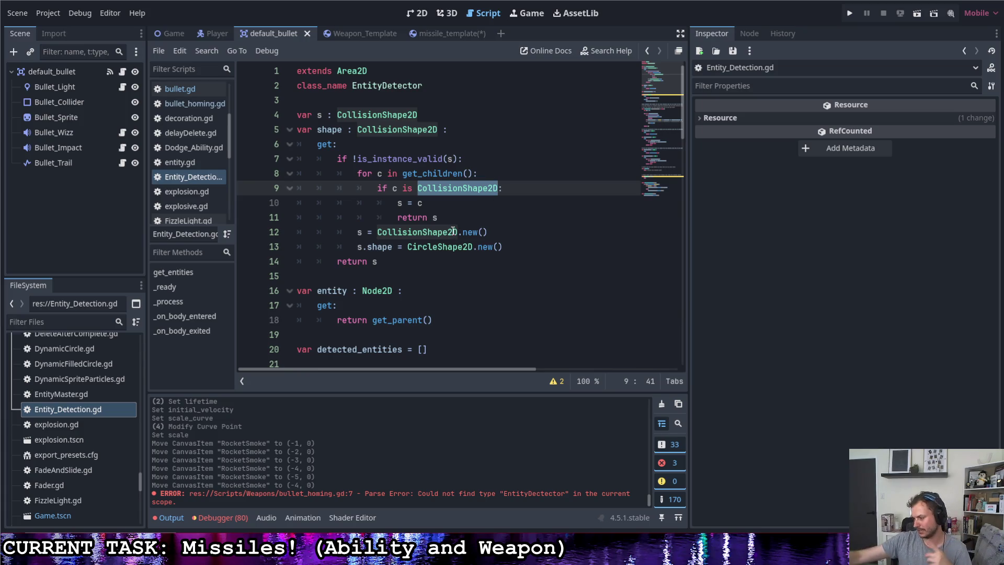
- Review the getter's is_instance_valid, CollisionShape2D.new and CircleShape2D.new lines, then switch to missile_template
mouse_move(453, 230)
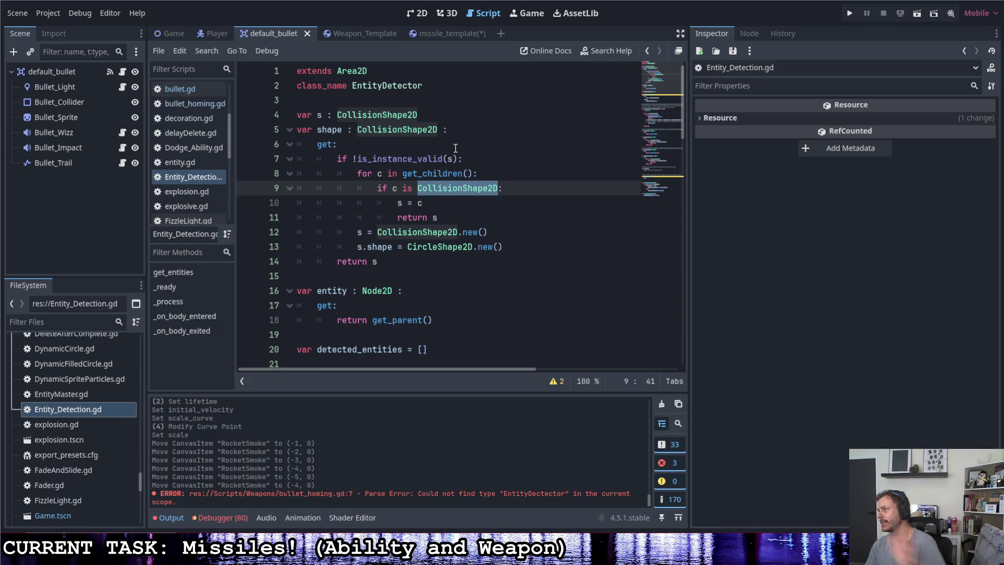
drag(476, 215, 476, 199)
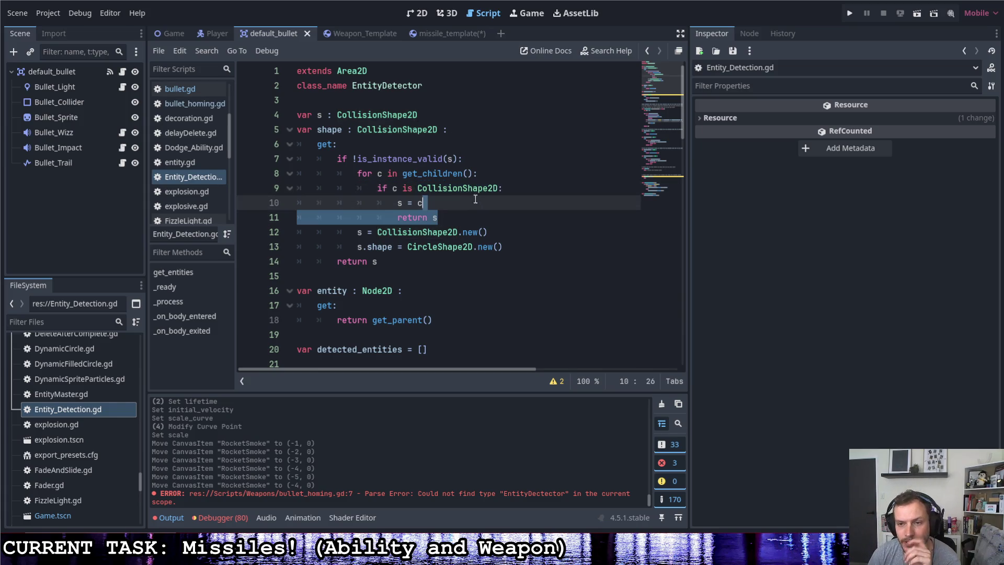
click(449, 222)
click(450, 158)
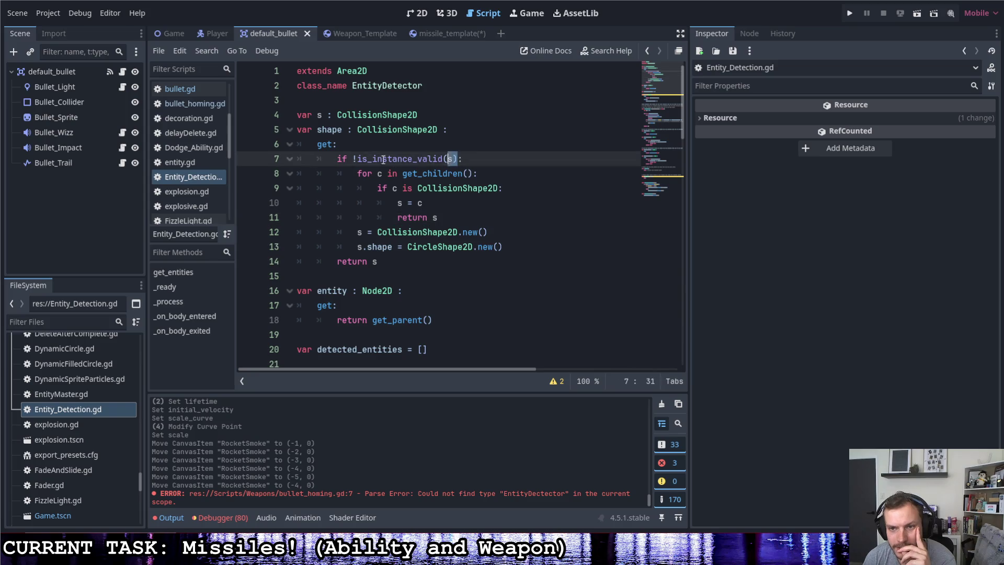
double_click(383, 160)
drag(373, 231, 489, 235)
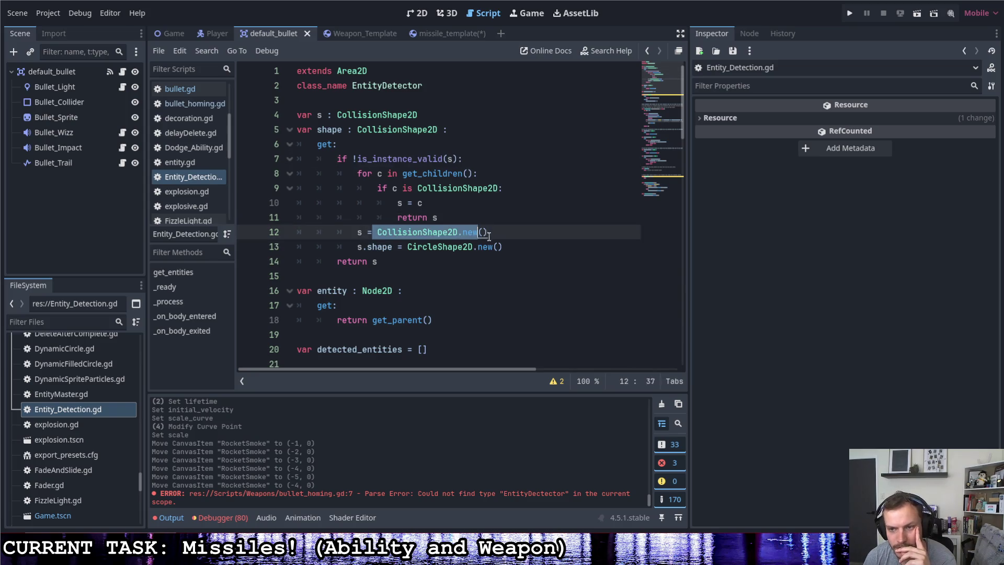
click(507, 250)
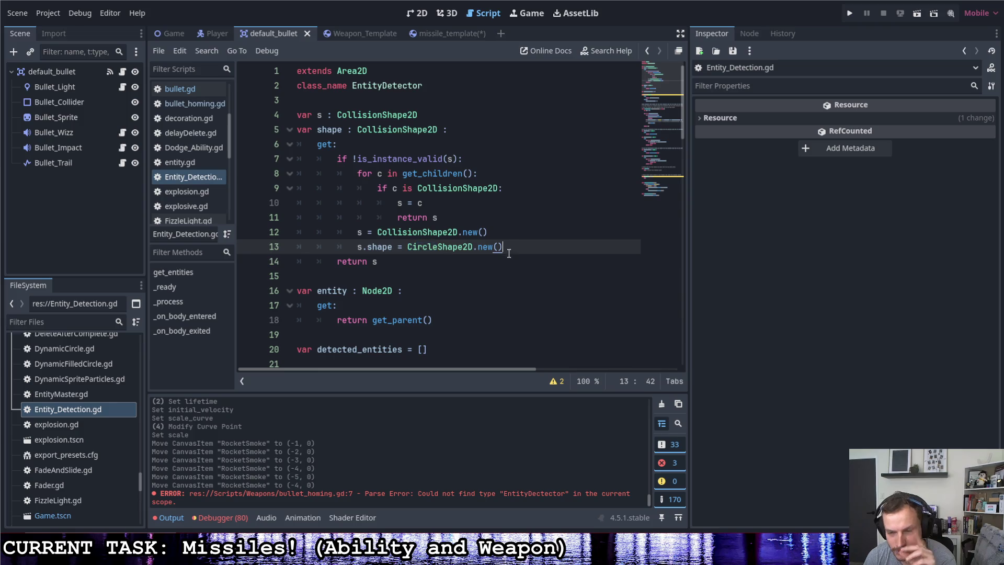
drag(504, 247, 408, 246)
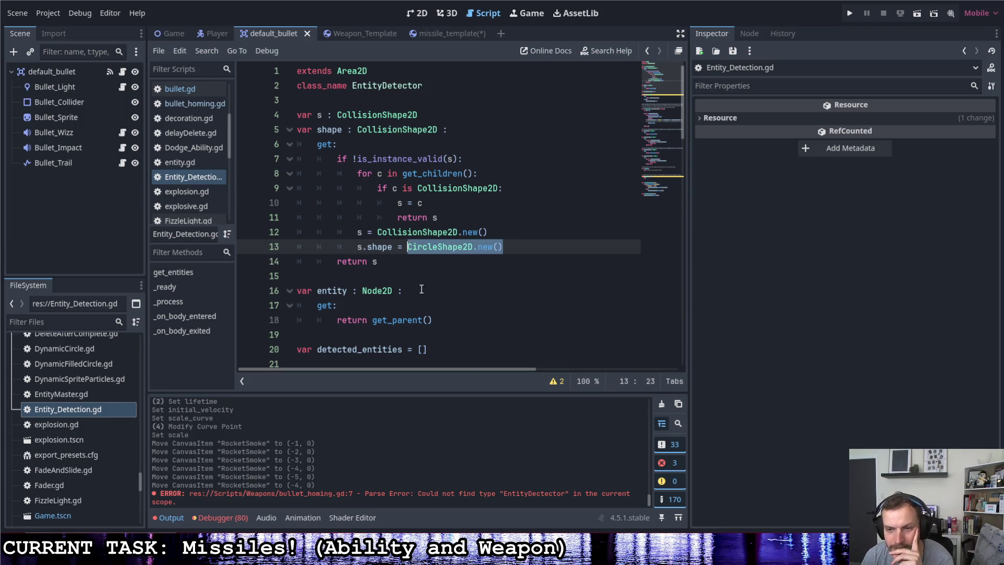
scroll(416, 277, down, 2)
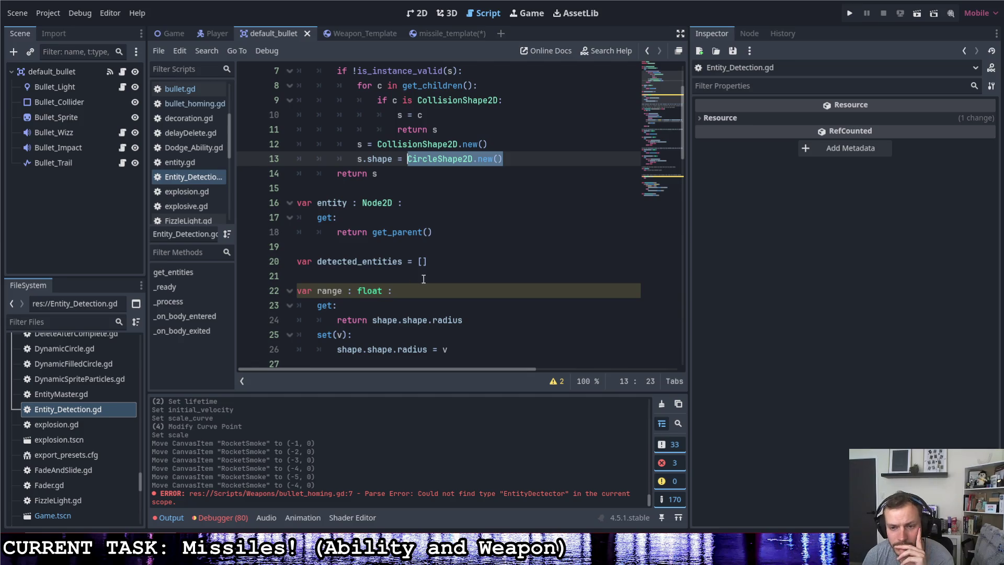
scroll(422, 278, up, 2)
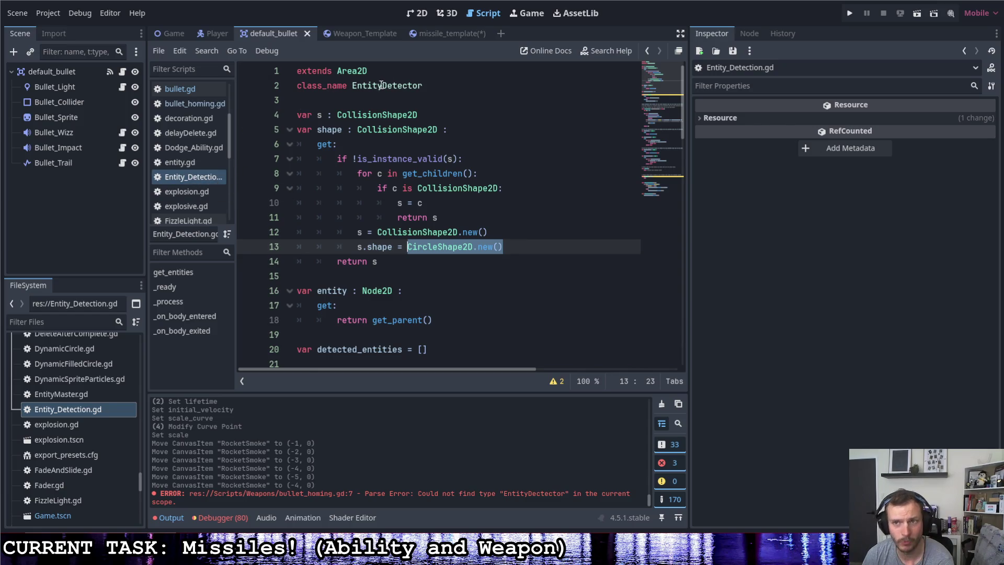
click(437, 34)
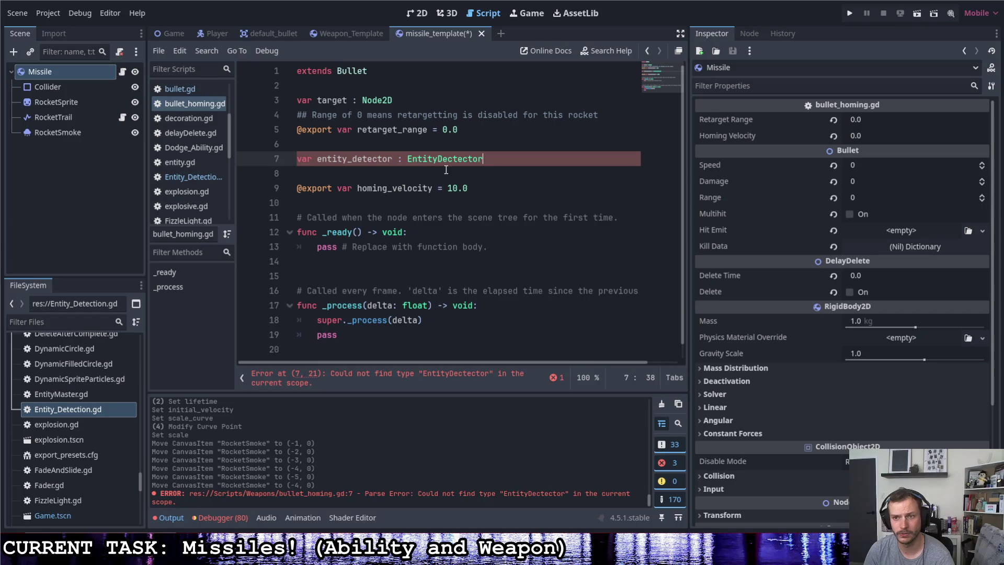
- Save the missile template scene and select the misspelled 'EntityDectector' type
key(ctrl+s)
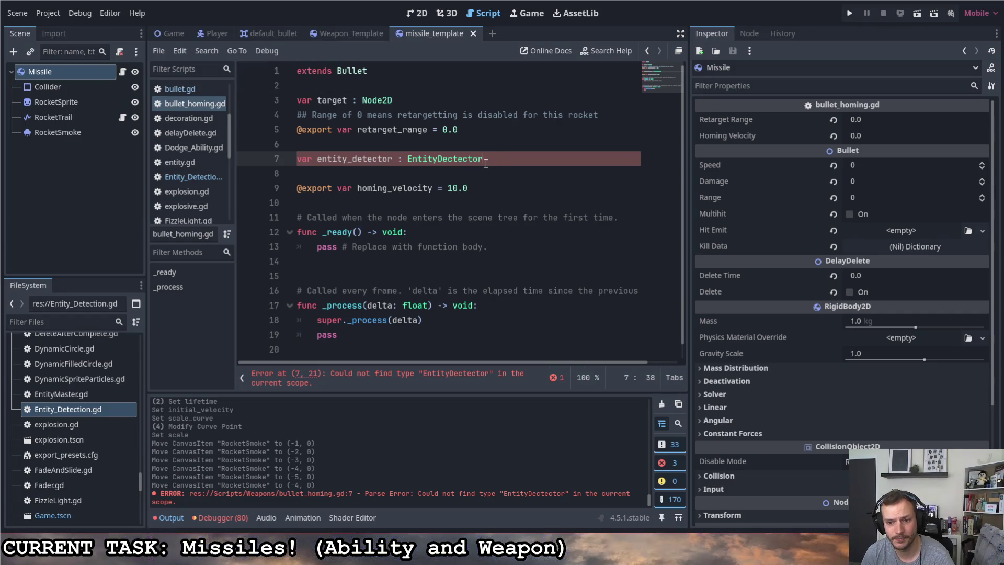
key(BackSpace)
text(R)
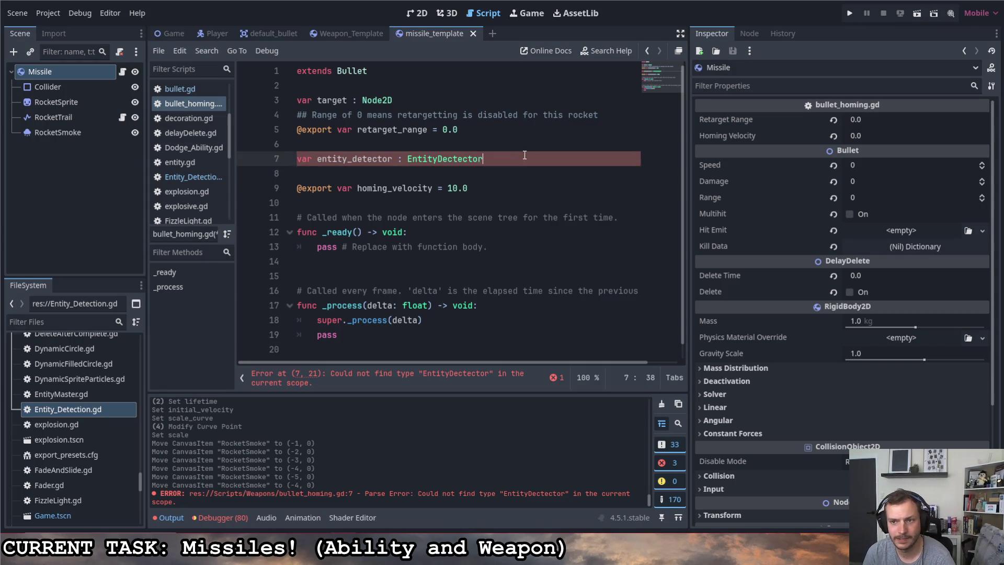
drag(488, 161, 408, 159)
key(ctrl+c)
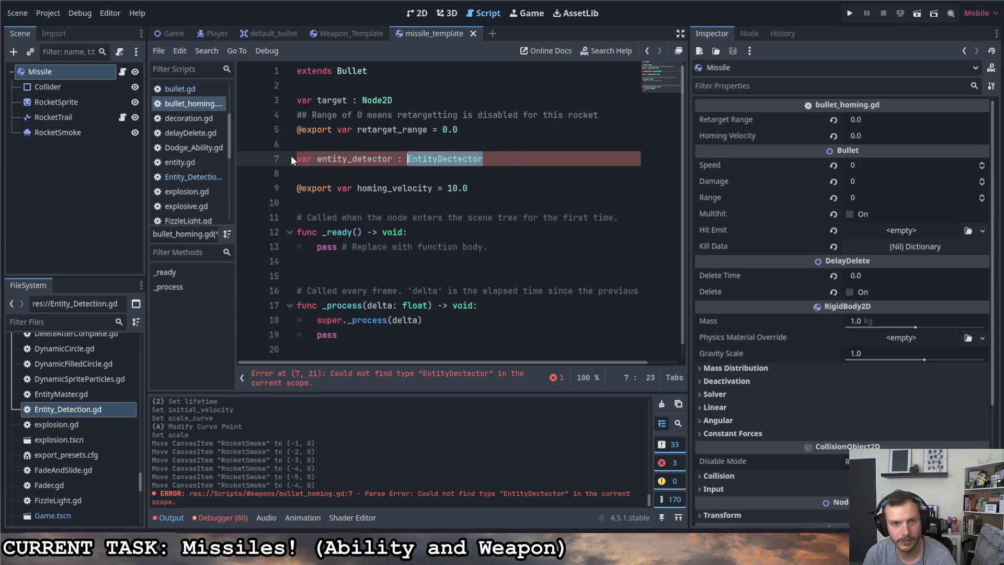
- Check Entity_Detection.gd's class_name, leaving it correctly spelled as EntityDetector
click(193, 118)
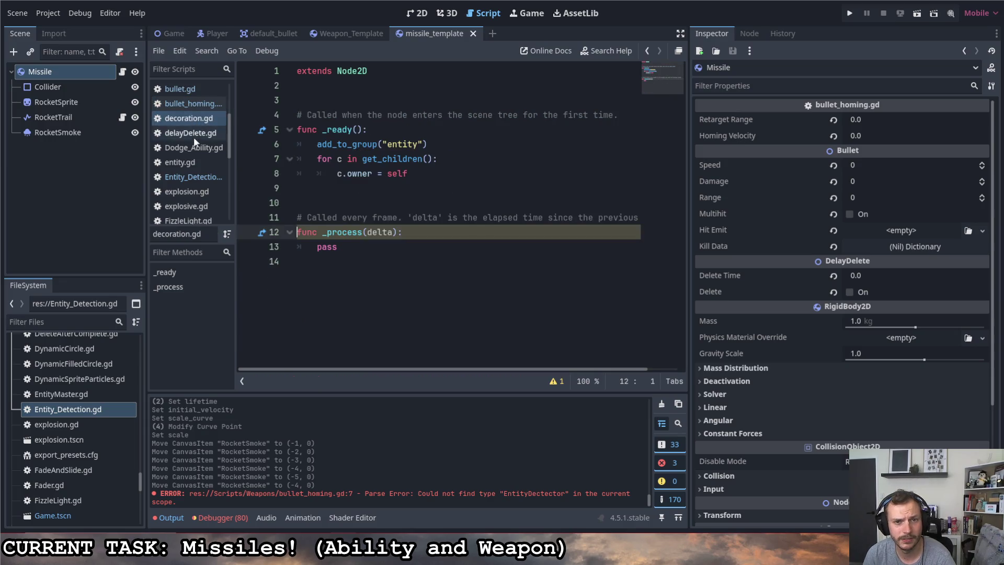
click(193, 177)
drag(422, 86, 352, 85)
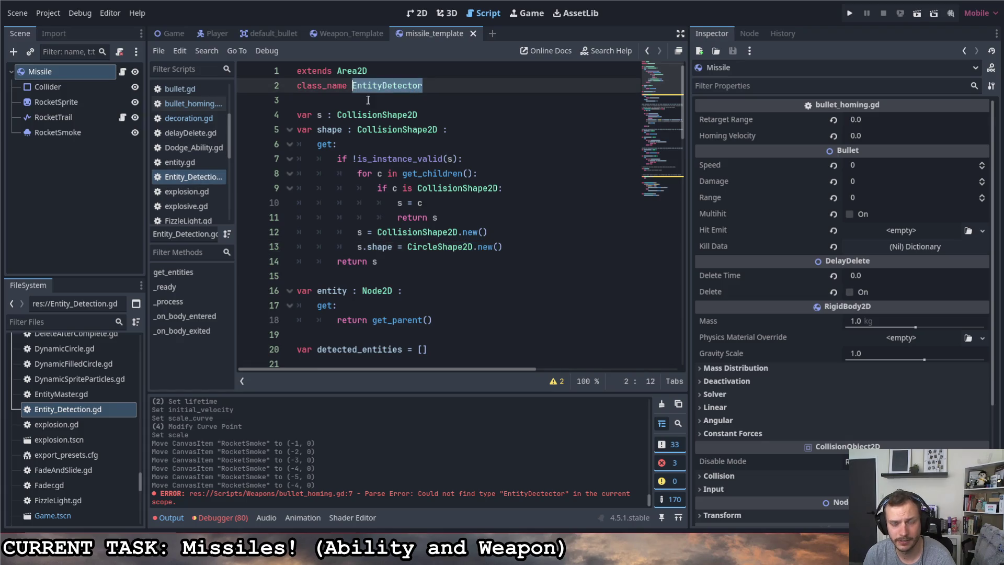
key(ctrl+v)
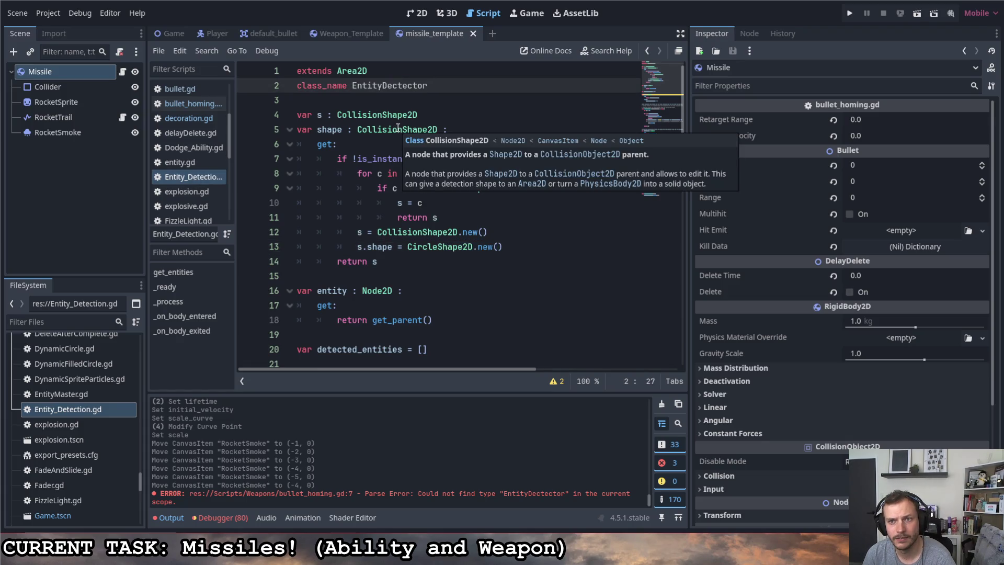
click(397, 85)
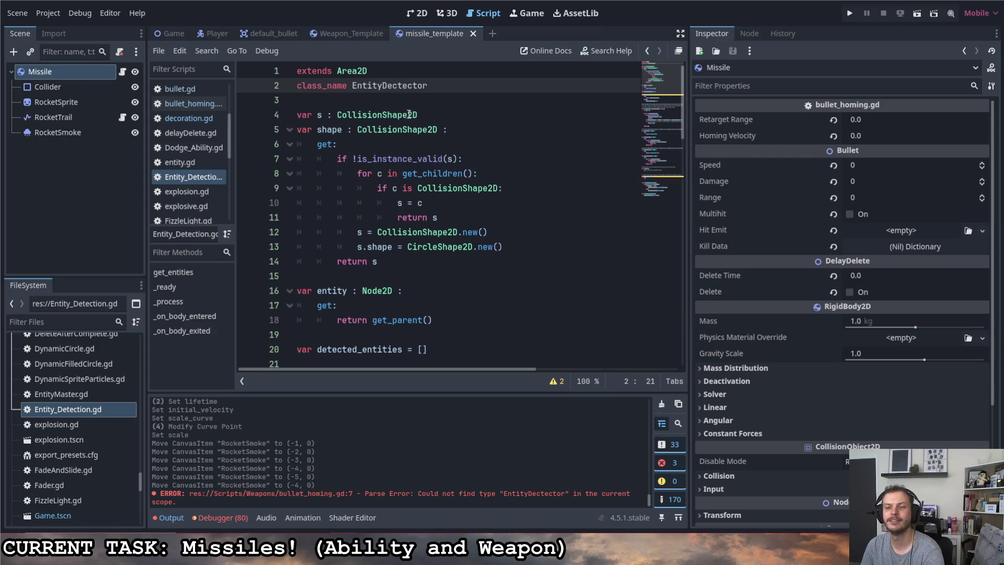
key(BackSpace)
click(431, 89)
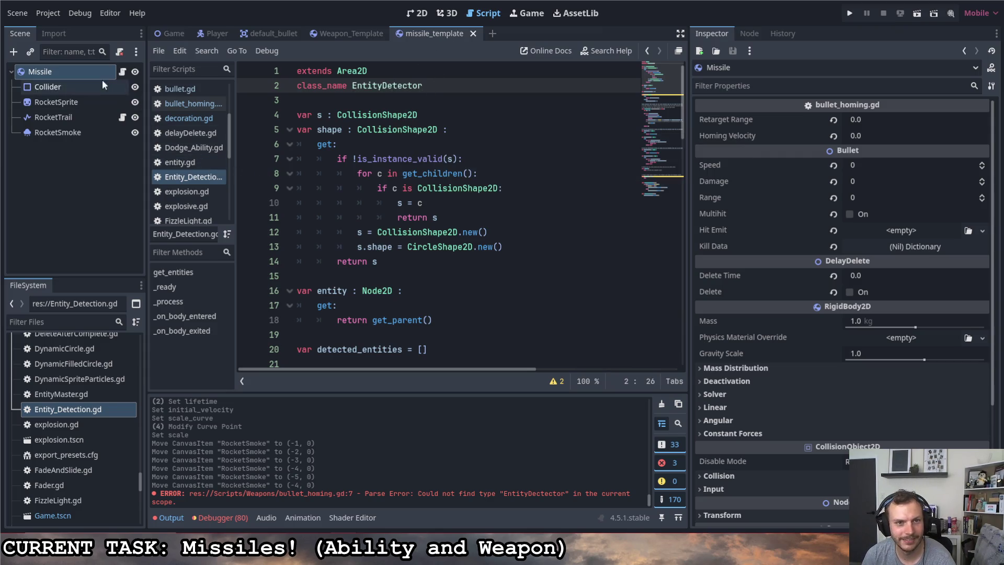
- Retype the type as EntityDetector in bullet_homing.gd, save, and remove the blank line above it
double_click(330, 495)
click(182, 104)
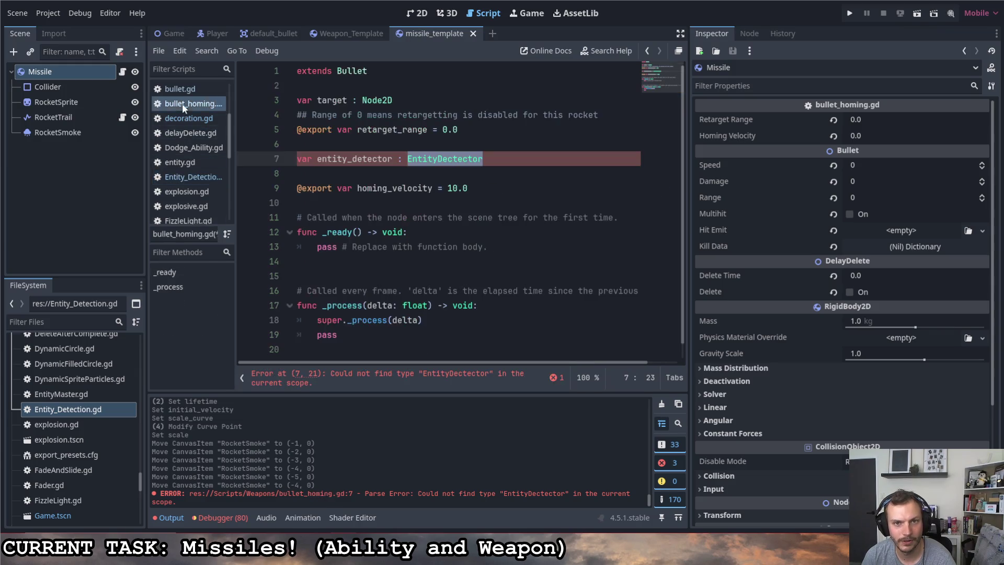
text(EntityDetector)
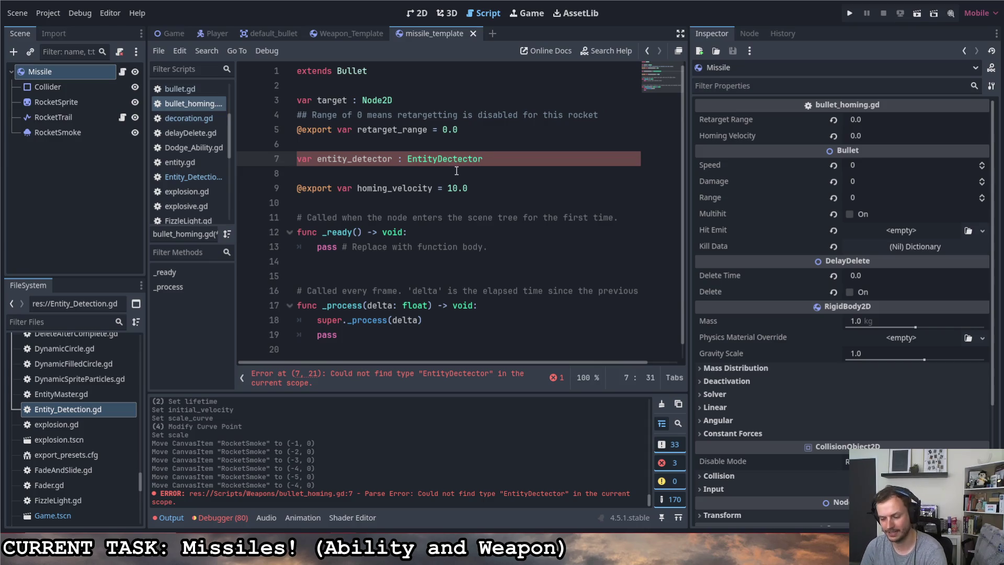
key(ctrl+s)
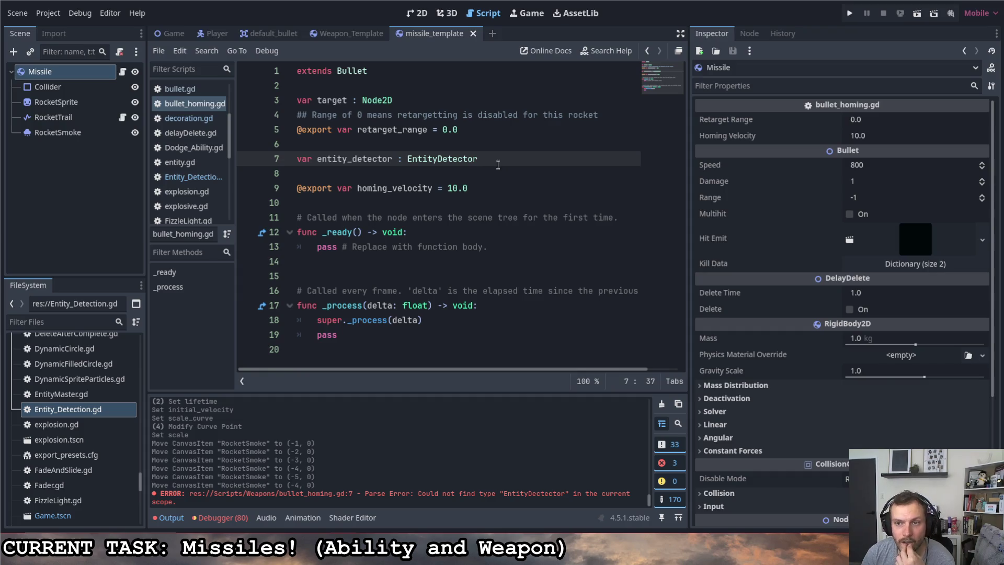
click(491, 145)
key(BackSpace)
click(499, 149)
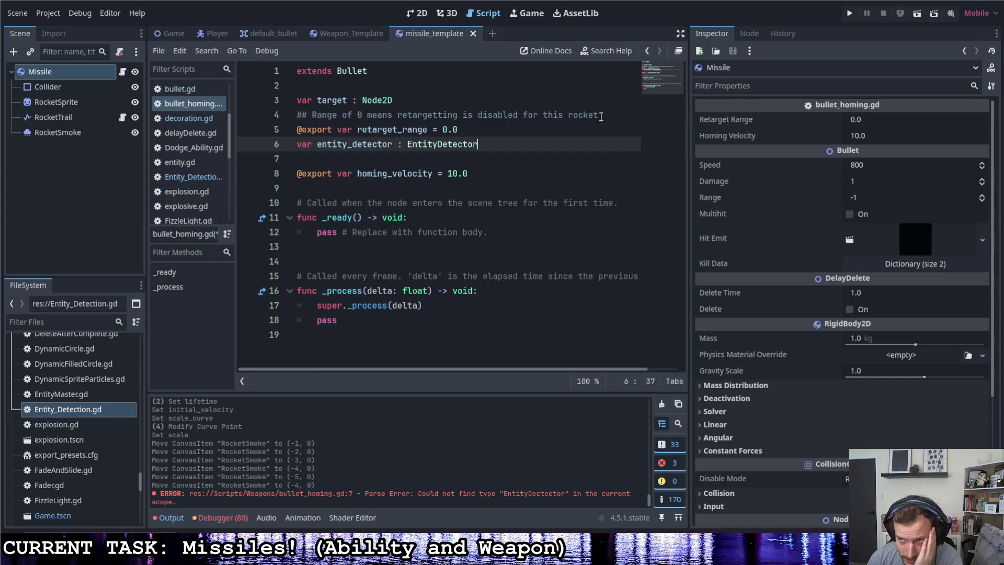
- Insert a blank line after 'var target : Node2D' in bullet_homing.gd
click(470, 115)
click(469, 102)
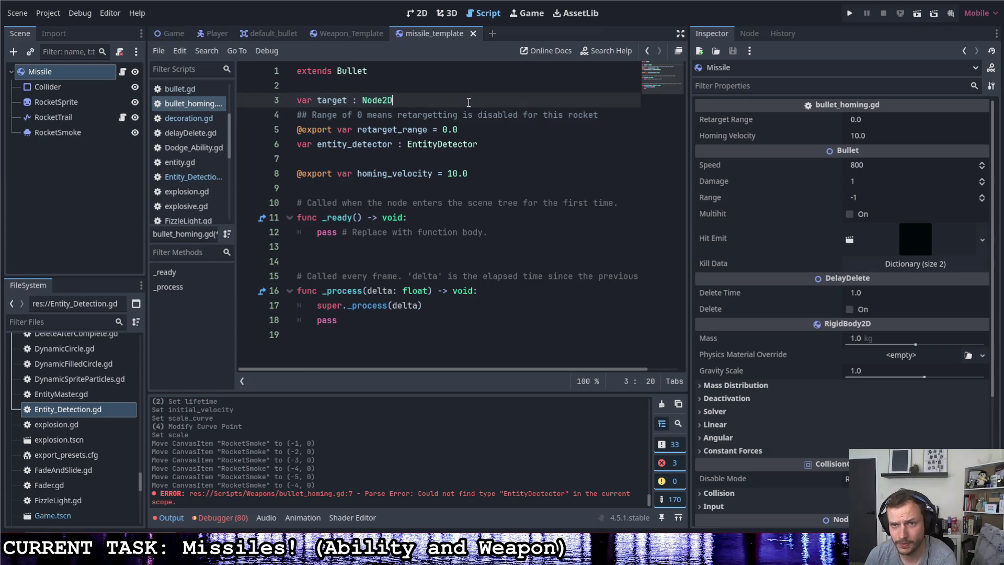
key(Return)
click(504, 160)
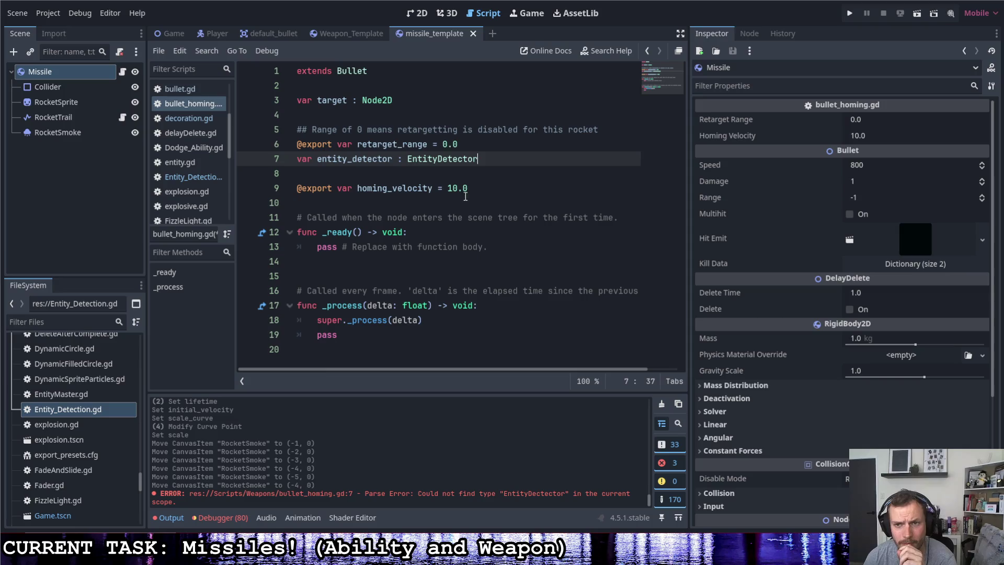
click(413, 95)
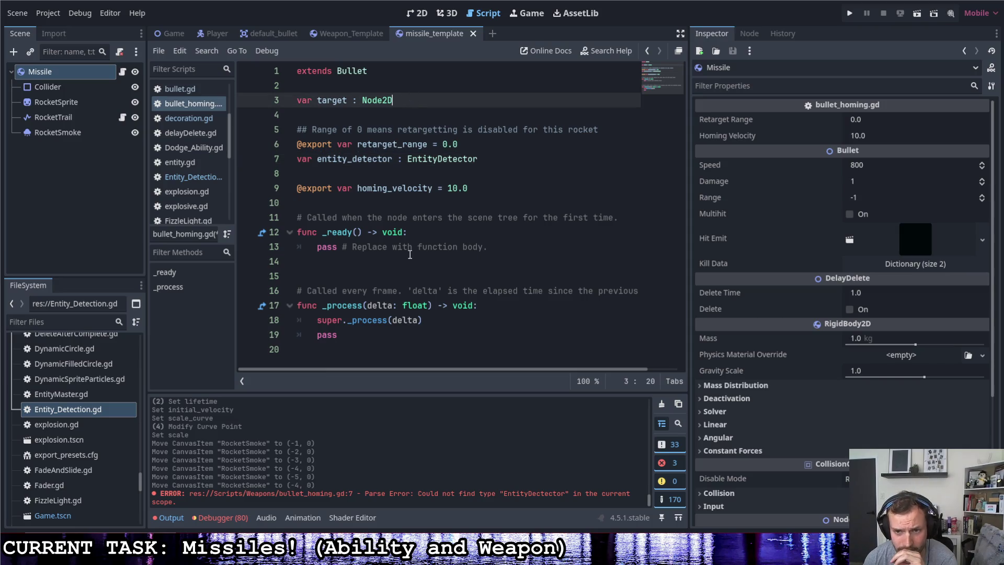
- Start a new function below _process with 'func turn_towards_tarket(delta):'
click(431, 321)
click(394, 349)
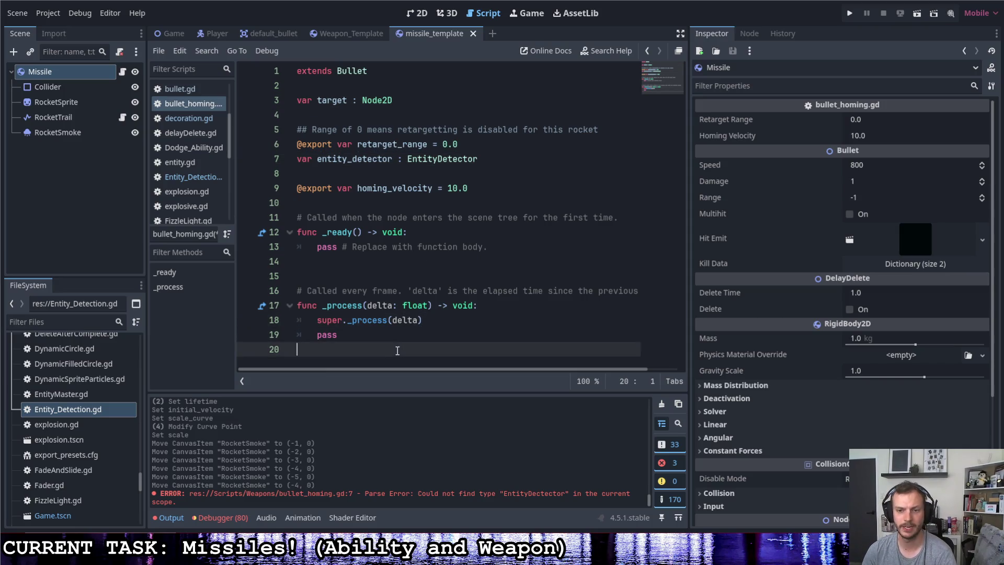
key(Return)
text(func turn_towa)
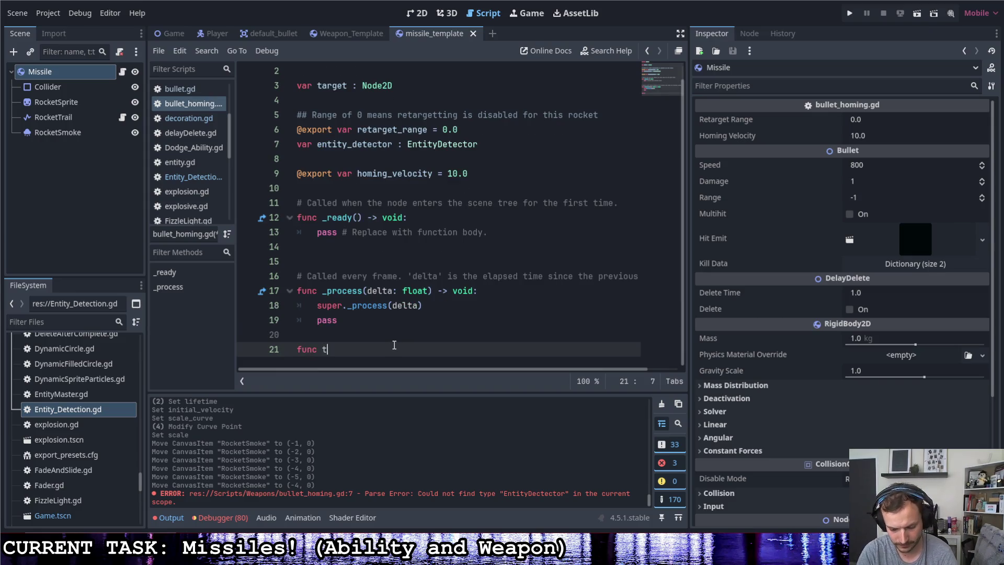
text(rds_tark)
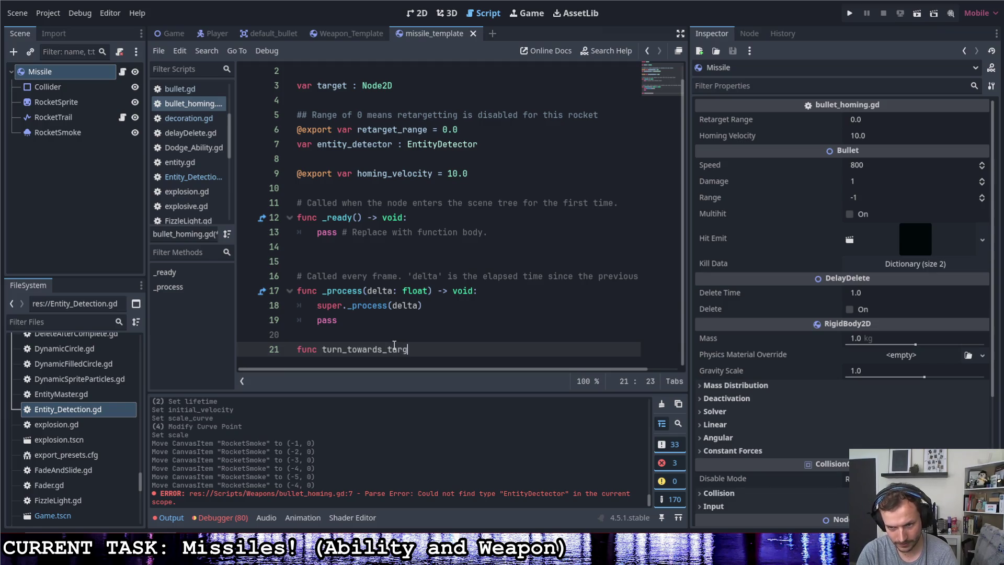
text(et()
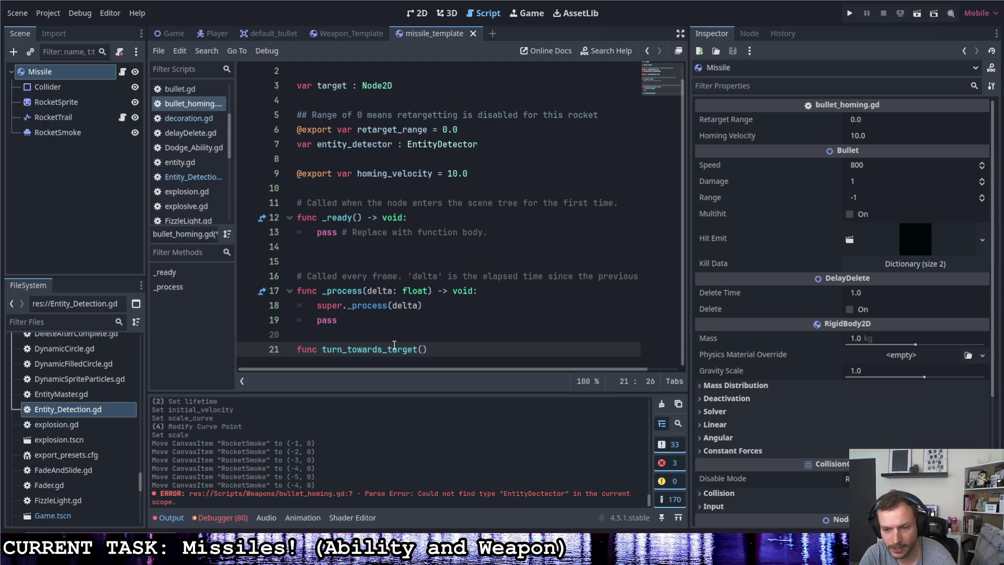
text(delta):)
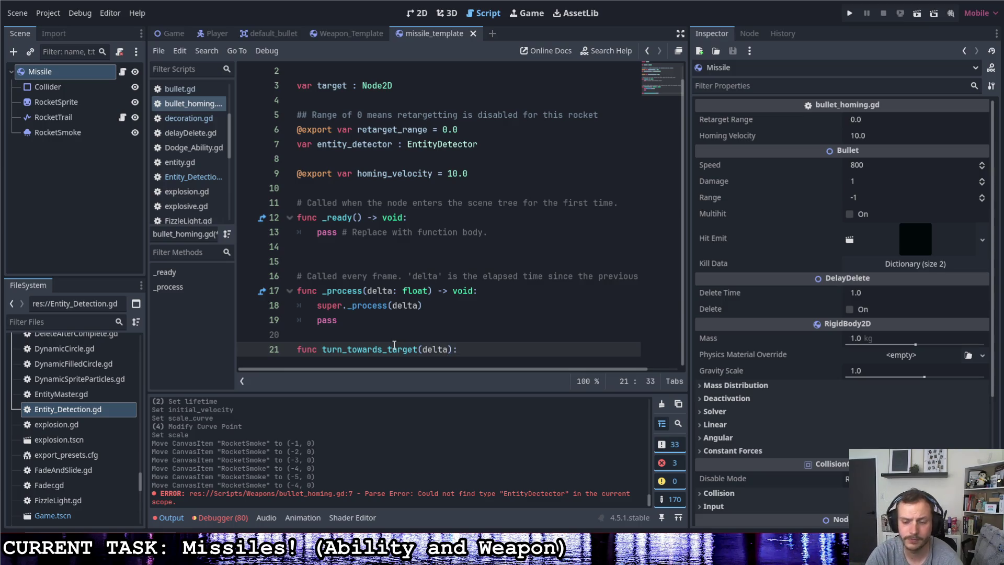
- Replace pass in _process with a call to turn_towards_target(delta)
key(Return)
click(445, 290)
key(Return)
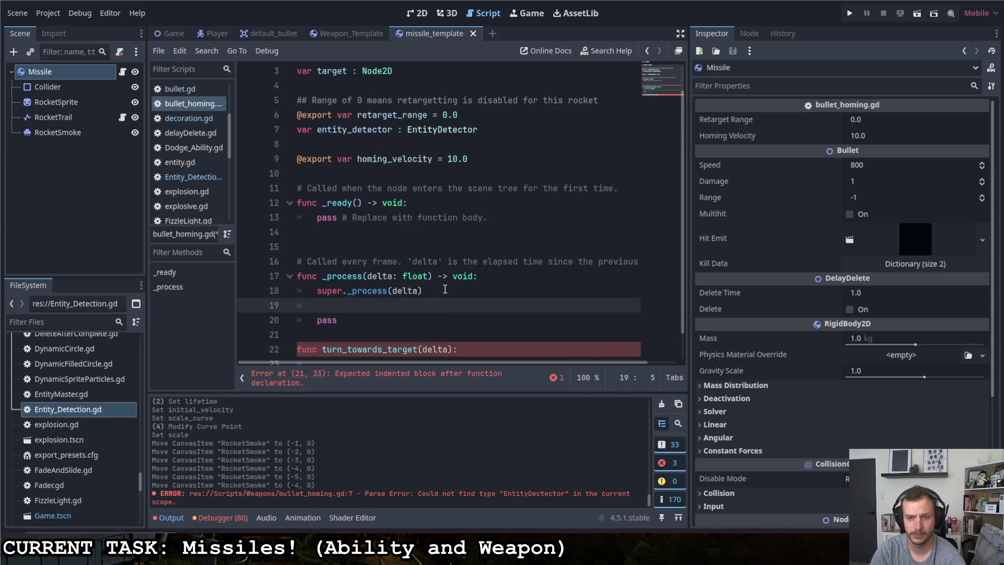
text(turn)
key(Return)
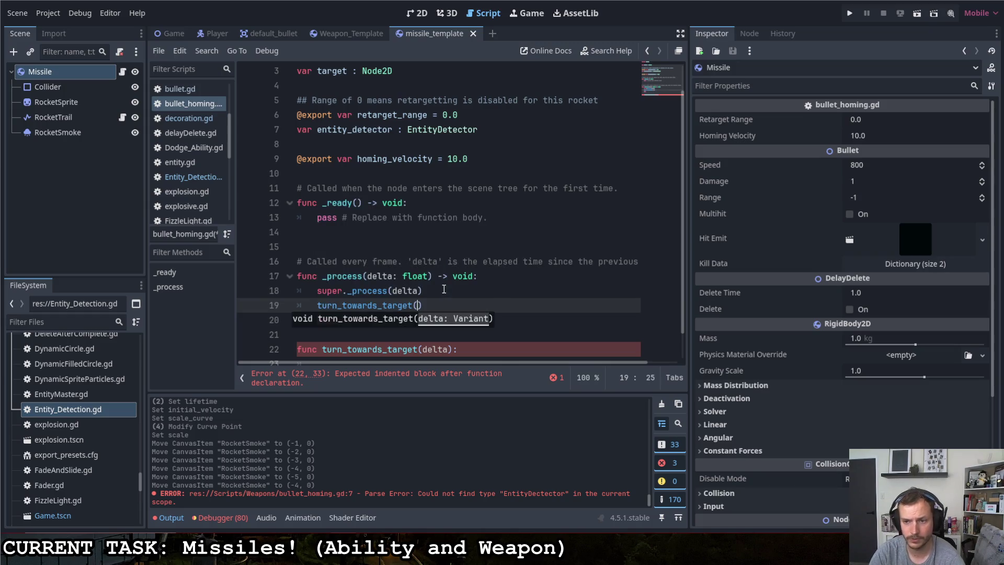
text(delta)
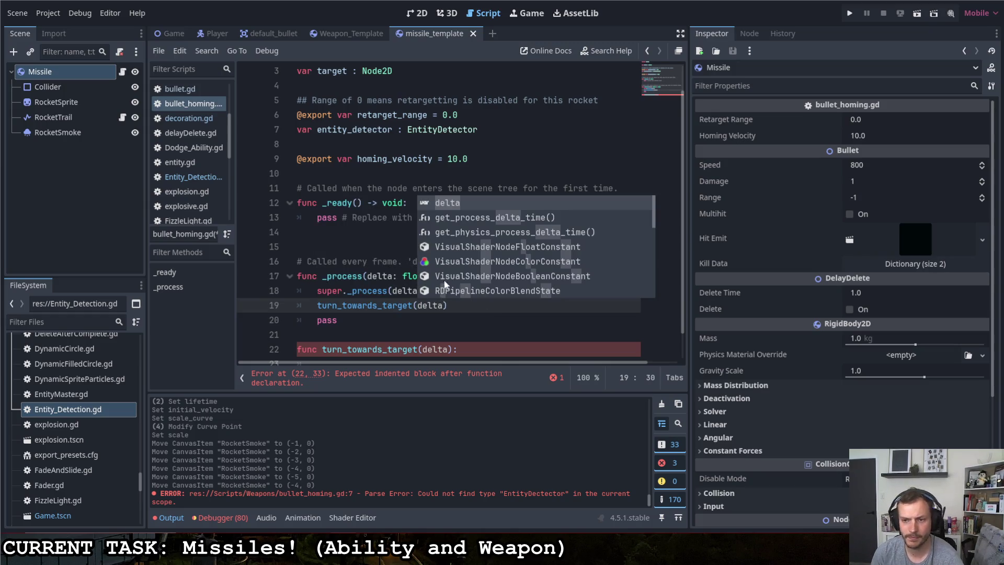
click(368, 267)
scroll(381, 295, down, 1)
drag(339, 288, 251, 288)
key(BackSpace)
key(BackSpace)
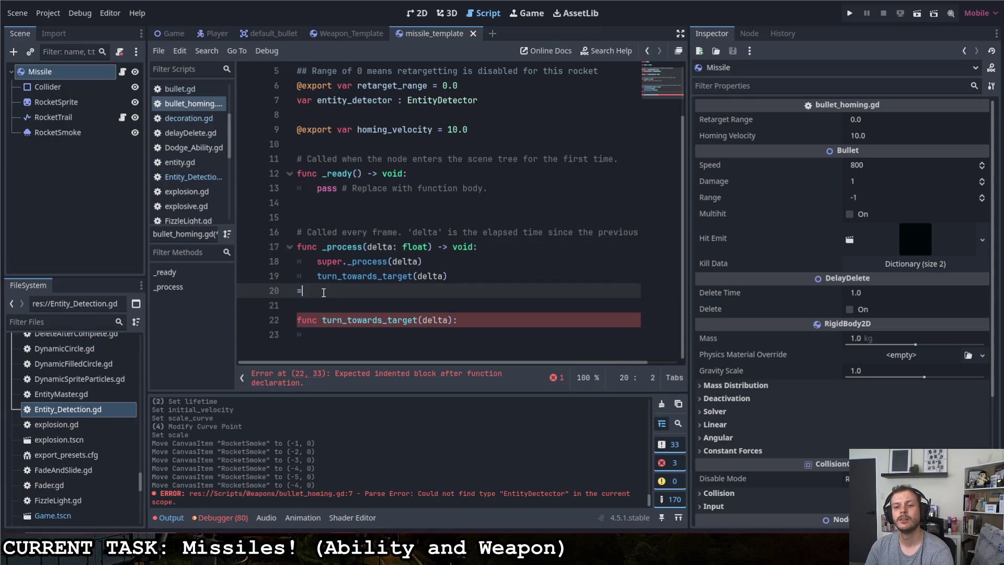
- Add an 'if !is_instance_valid(target): return' guard to the function and begin 'var p = glob'
click(472, 305)
click(517, 322)
text(if )
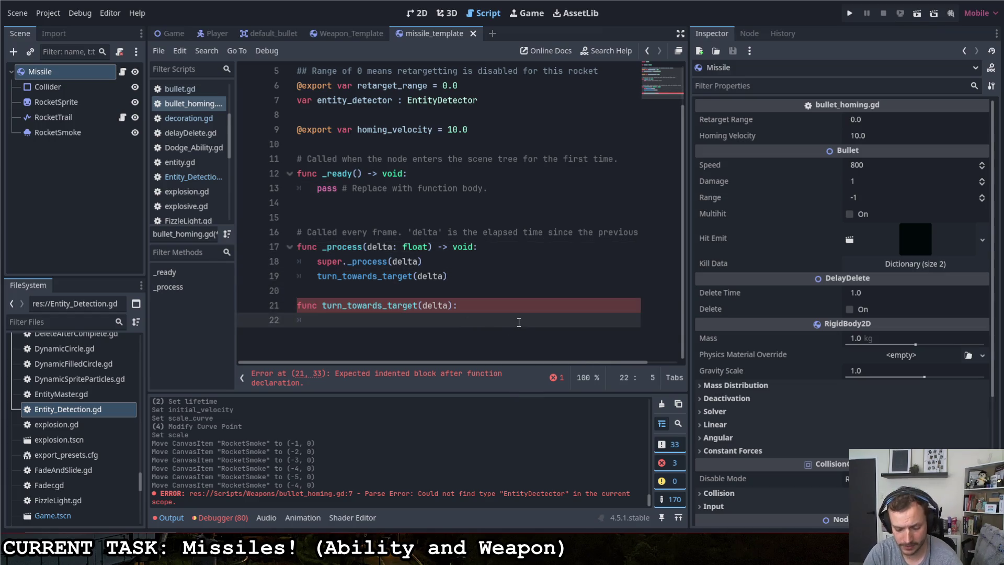
text(target)
scroll(518, 322, up, 1)
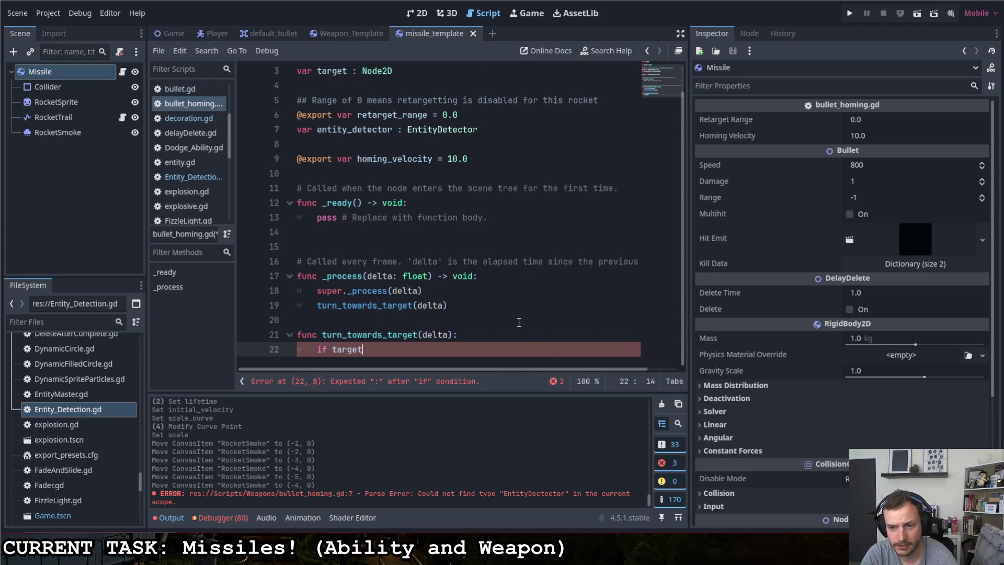
key(Left)
key(Left)
key(Left)
text(!is-)
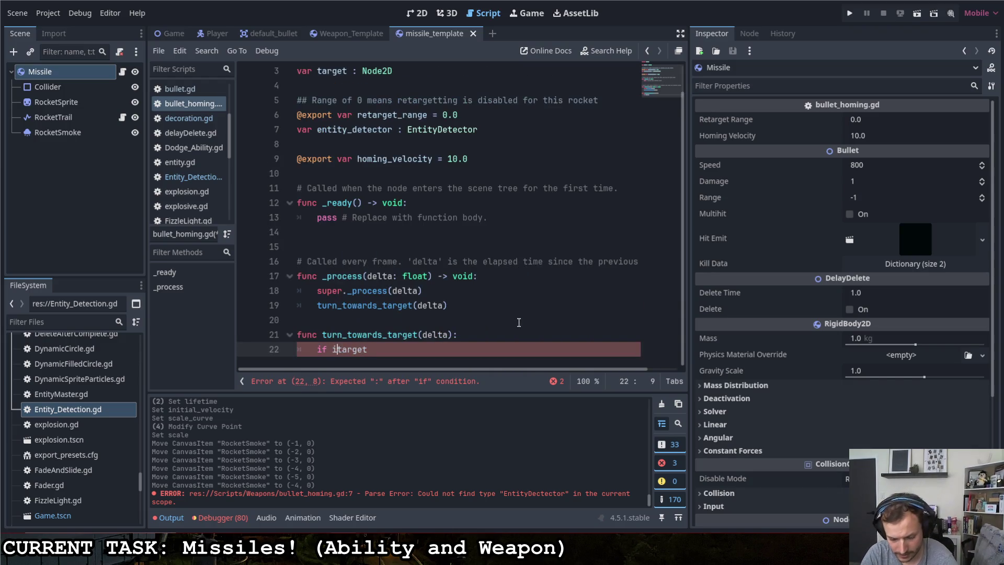
key(BackSpace)
text(_instance)
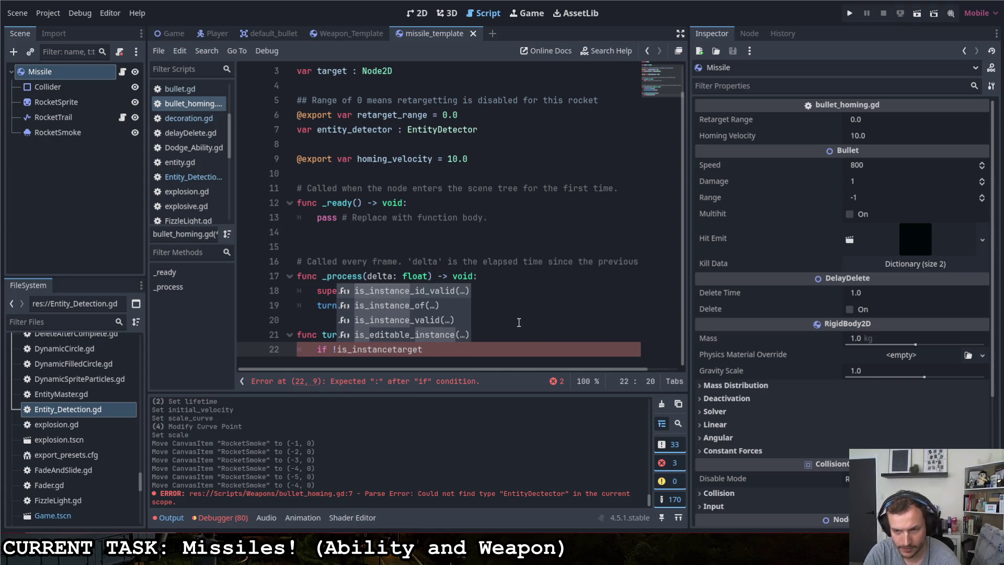
key(Down)
key(Down)
key(Return)
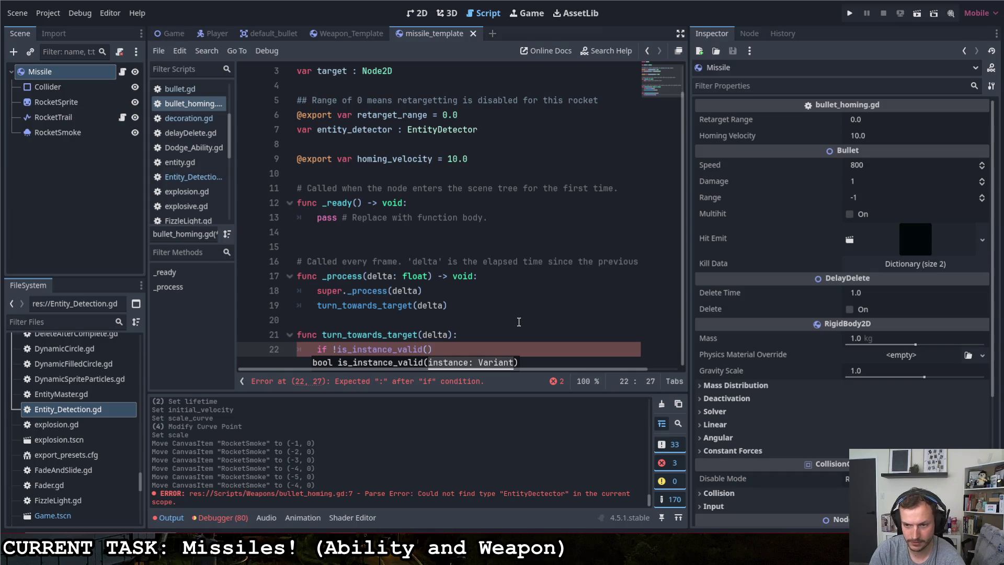
text(target))
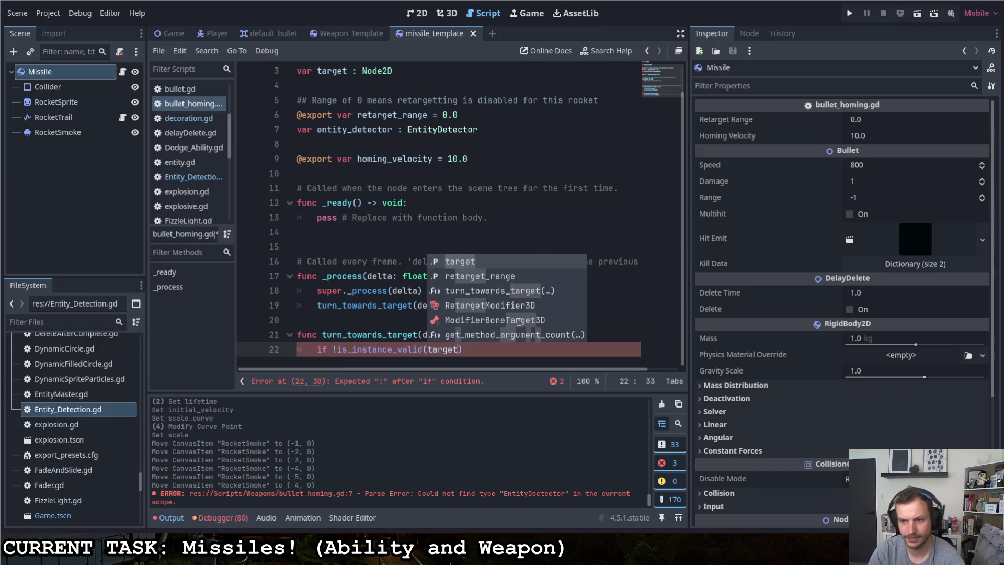
text(L::)
key(Return)
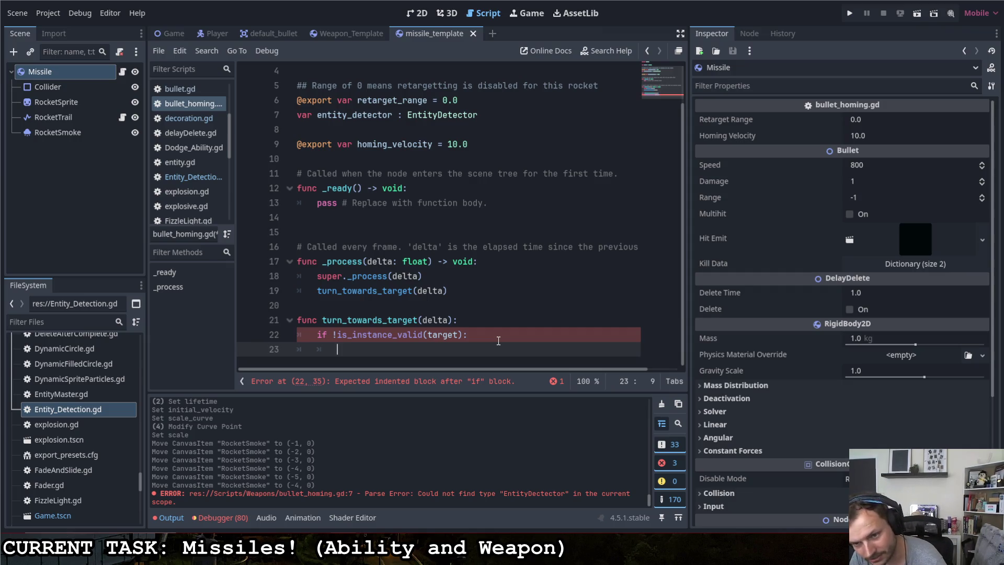
text(return)
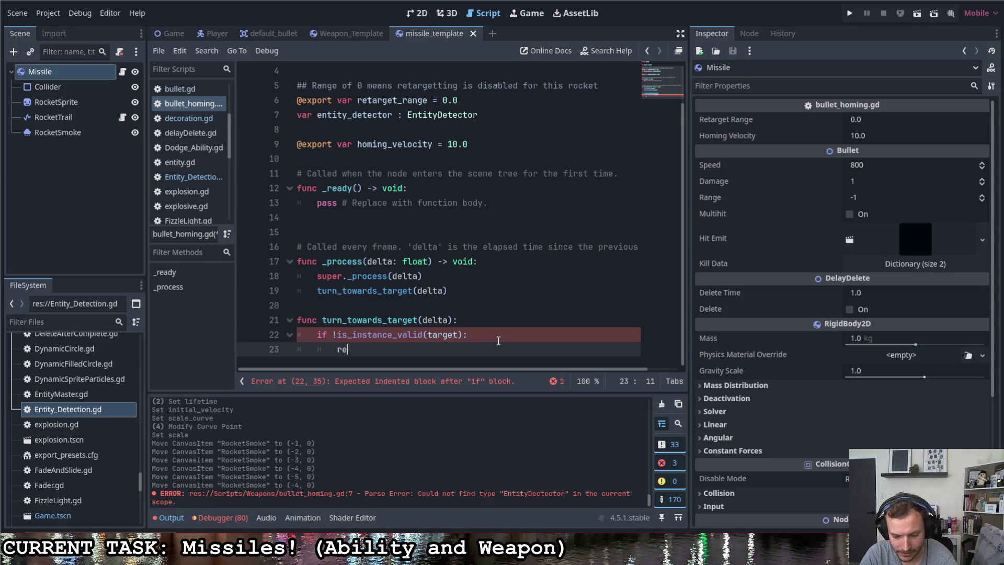
key(Return)
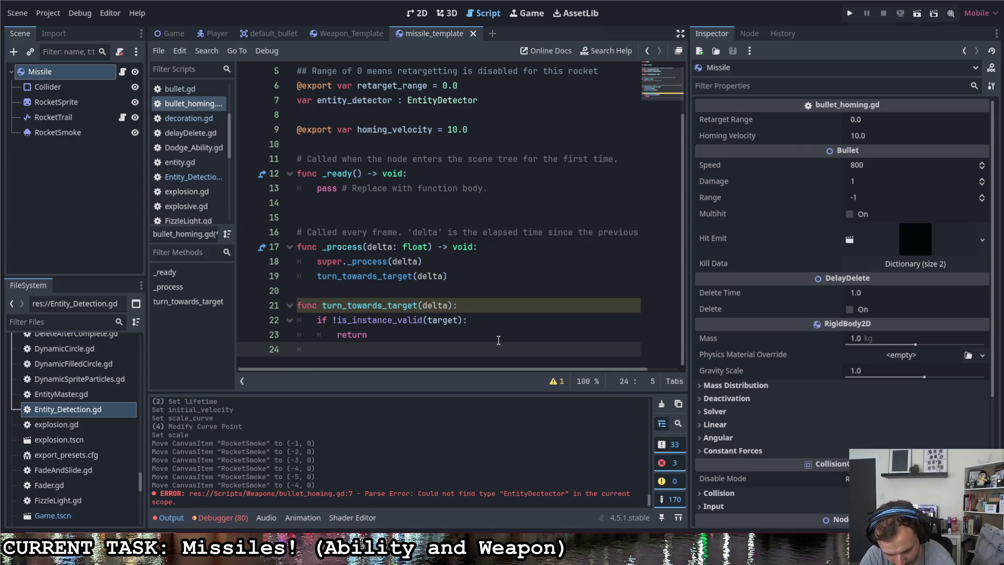
text(var p = )
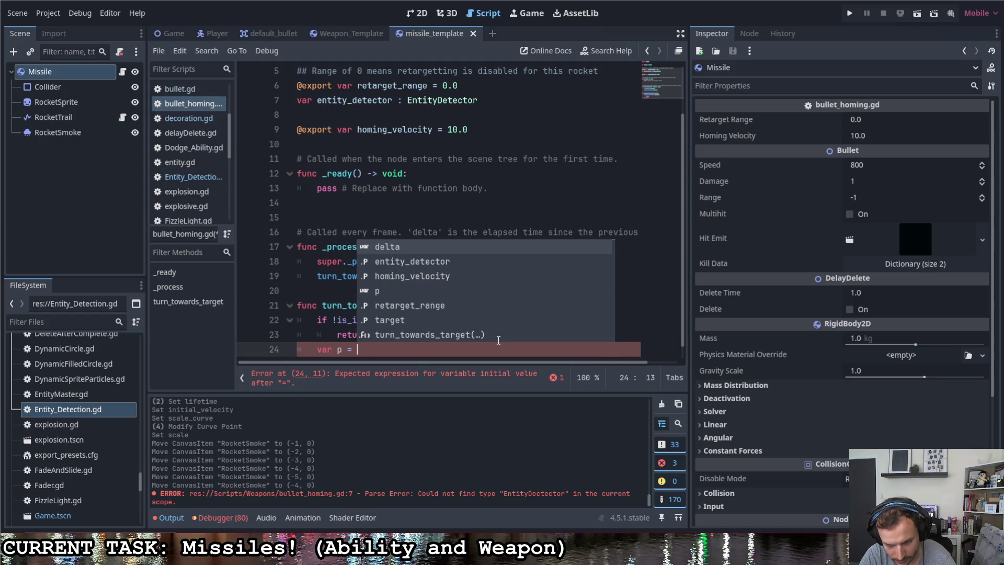
text(glob)
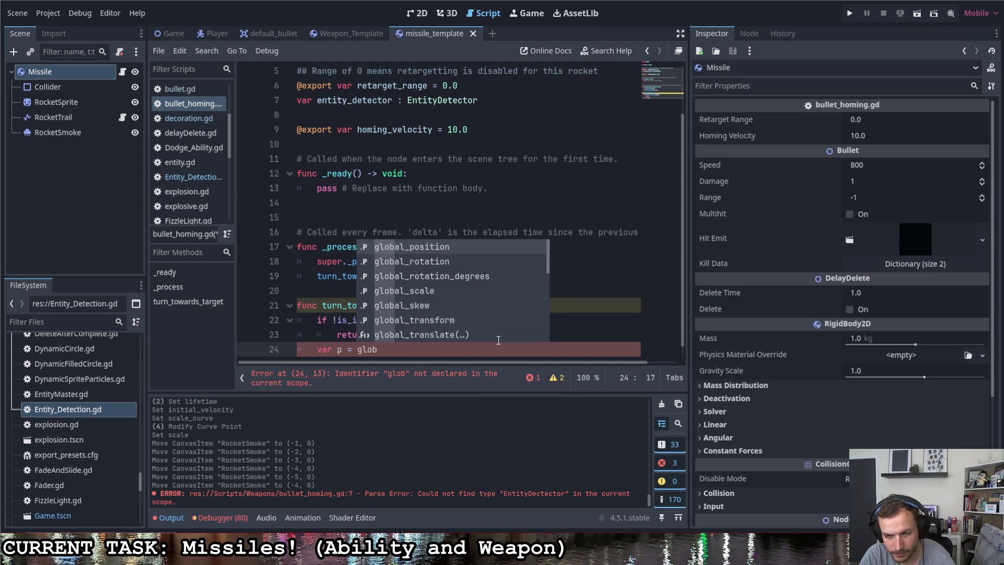
- Draft line 24 as an offset built from -global_position and target.position
key(Return)
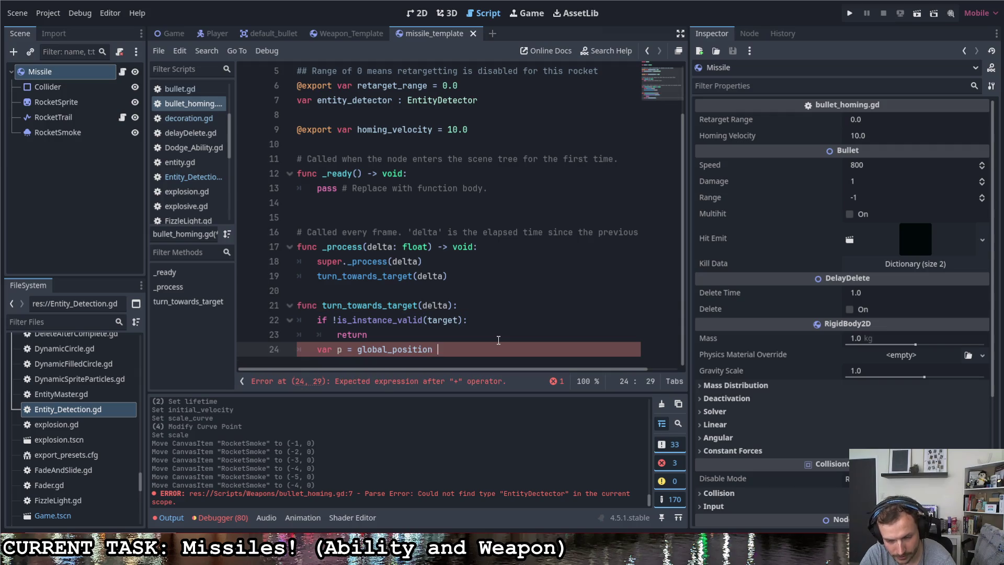
click(359, 349)
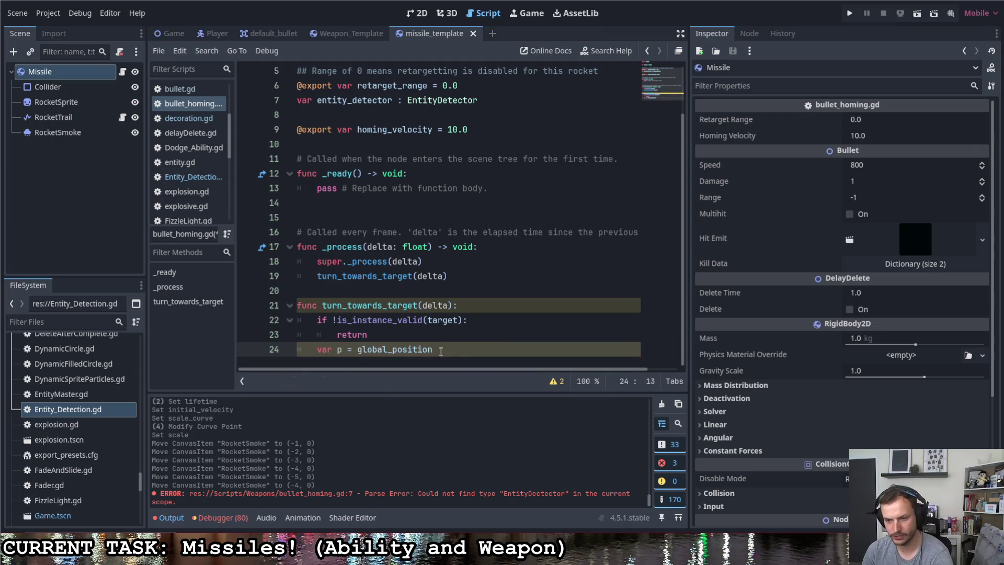
text(-)
click(462, 348)
text(target.)
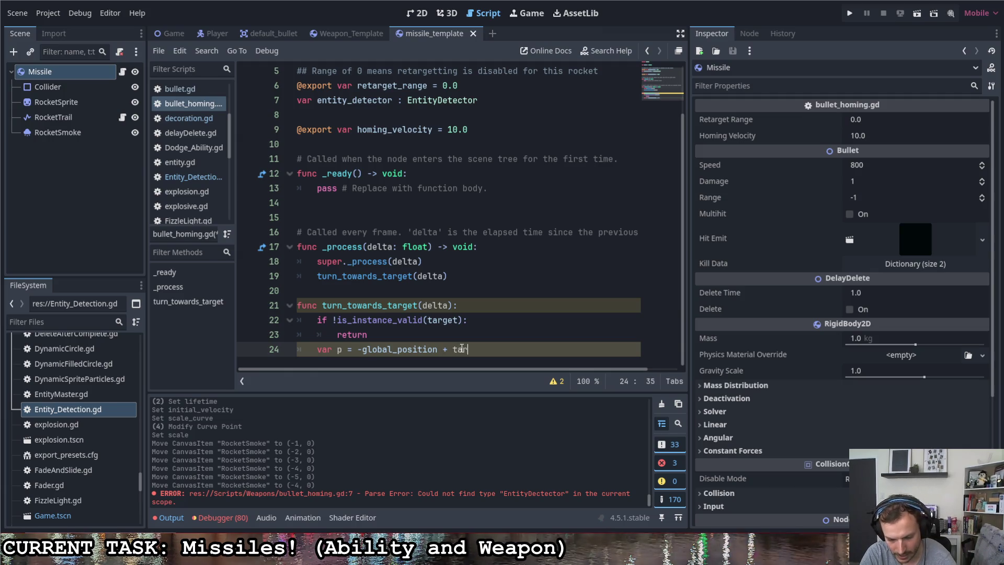
text(position)
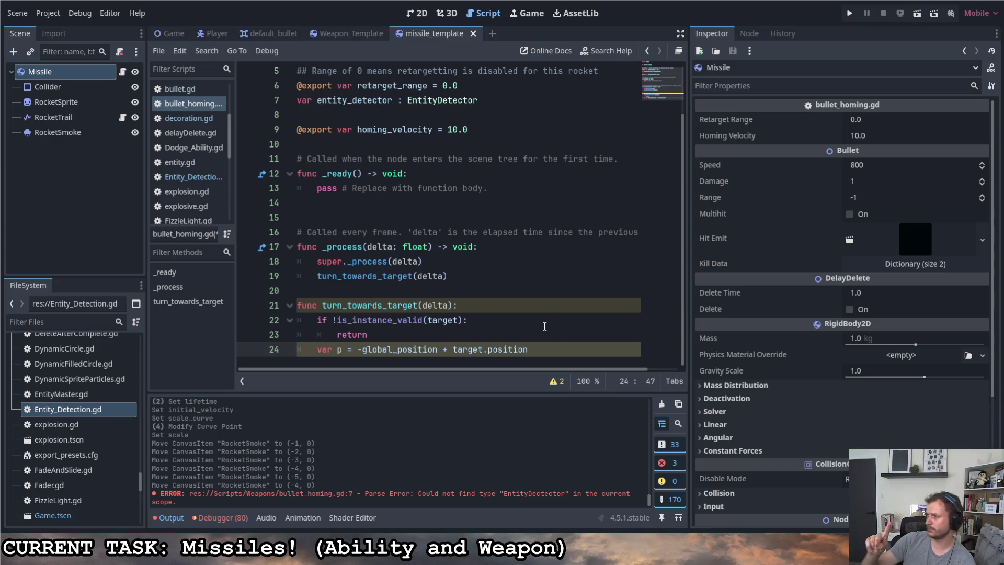
click(514, 333)
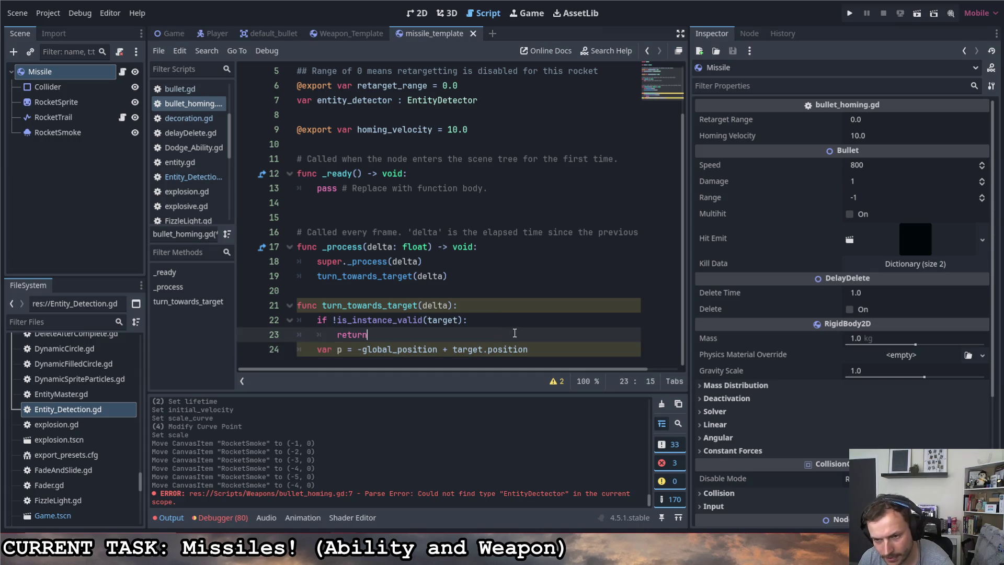
click(543, 348)
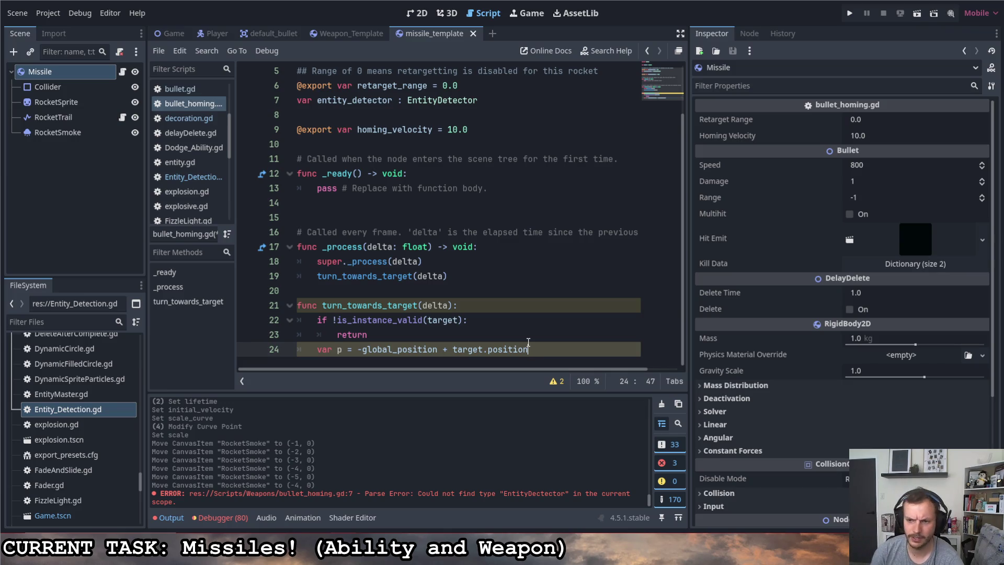
- Replace line 24's expression with a rotate_toward() call
mouse_move(528, 349)
mouse_down()
mouse_move(298, 349)
mouse_move(317, 349)
mouse_up()
text(r)
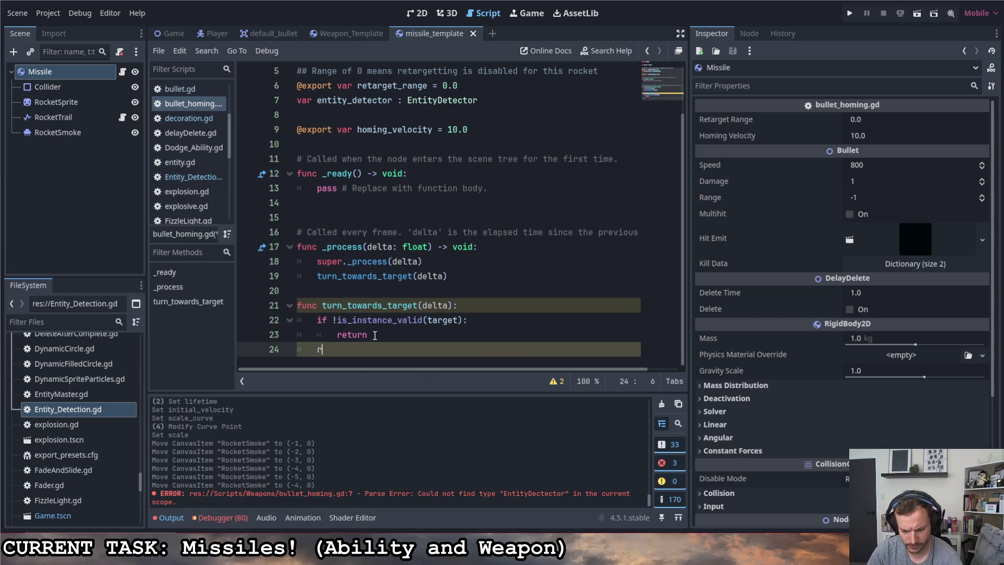
text(otate_)
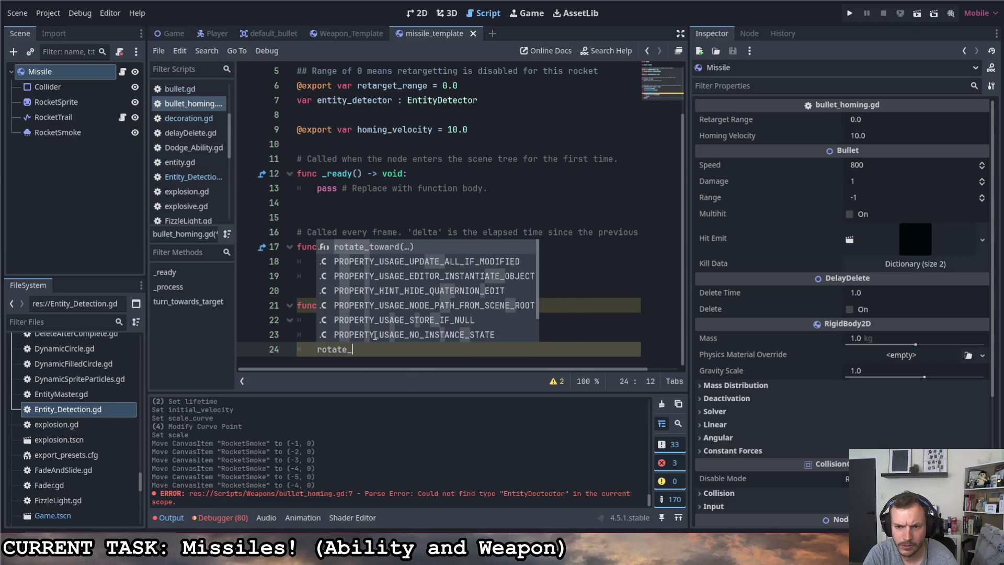
key(Return)
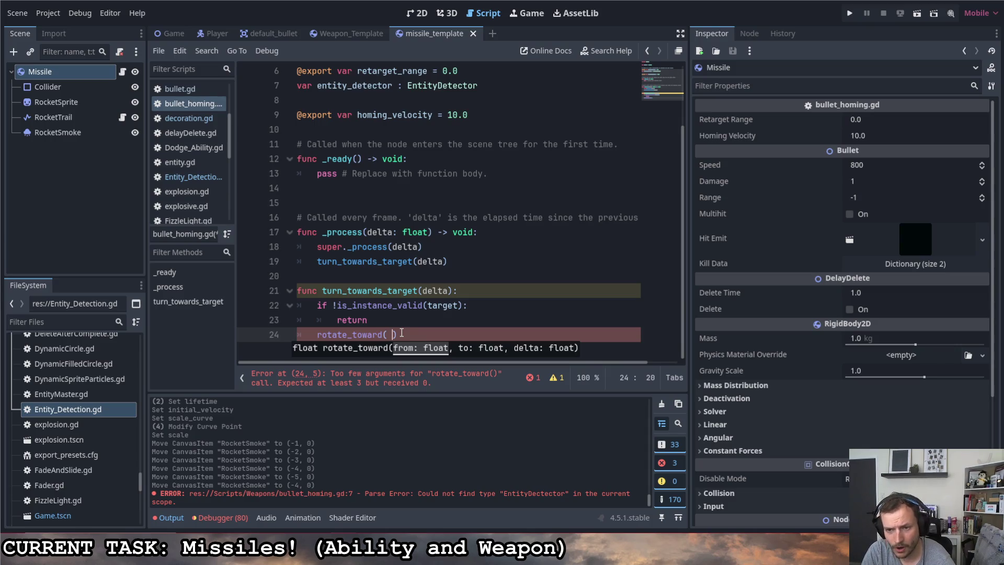
key(BackSpace)
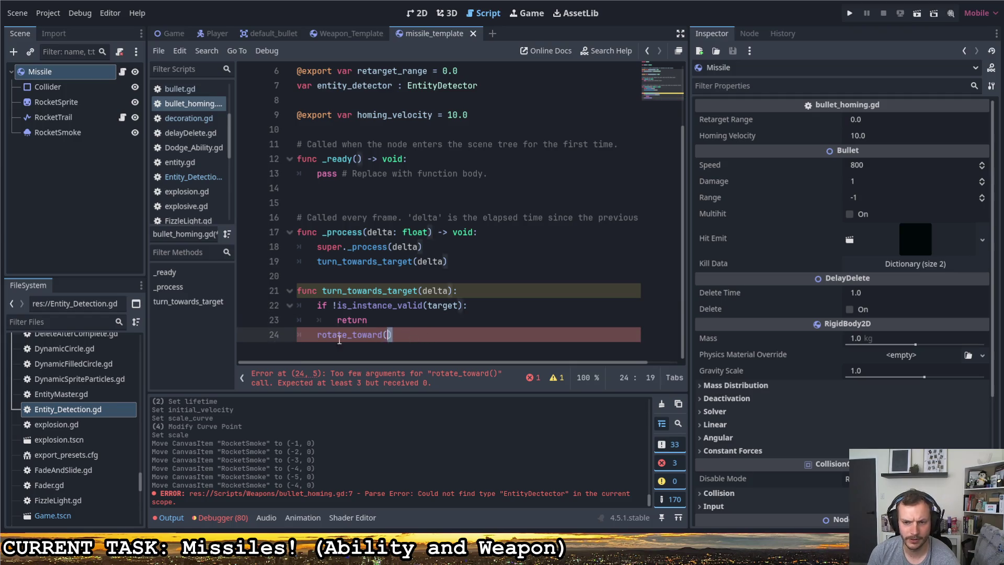
- Rewrite line 24 as 'var p = -global_position + target.global_position' and add a new line
key(shift+Home)
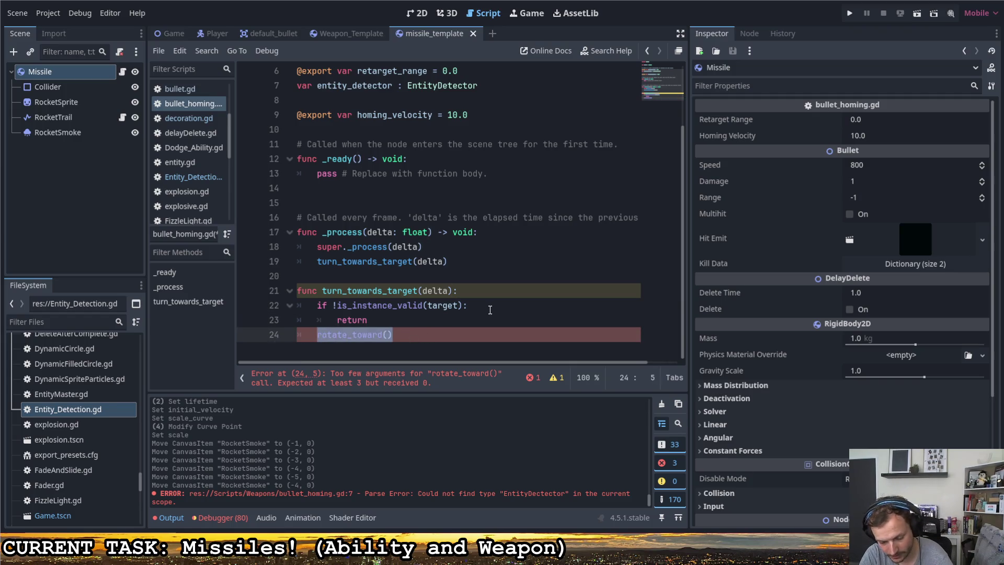
text(var p =)
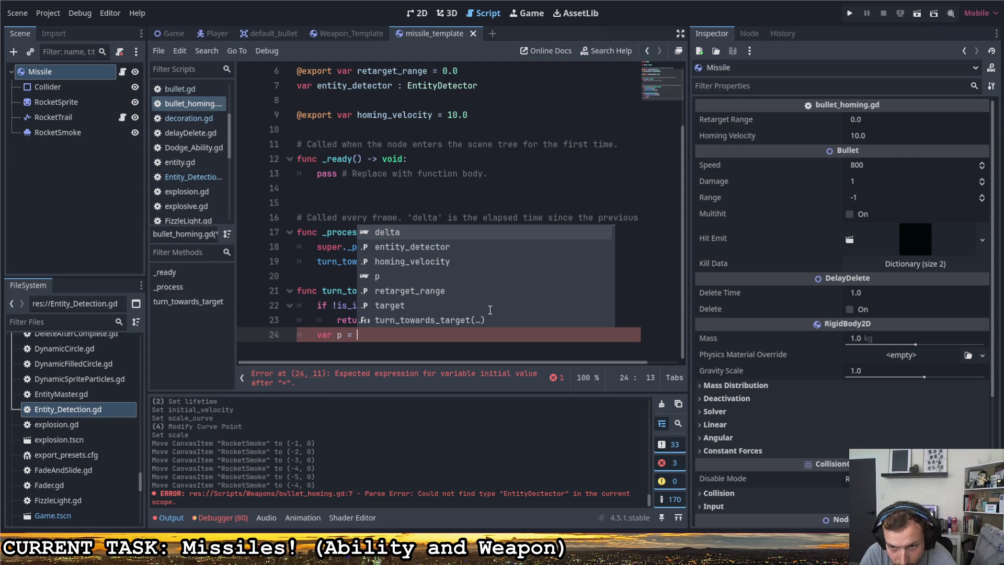
text(global_position)
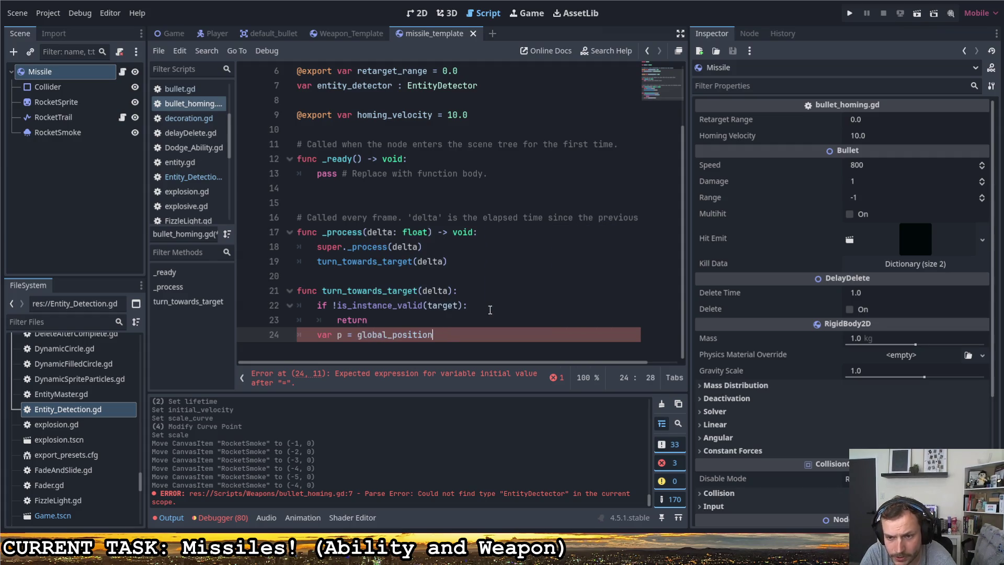
click(357, 349)
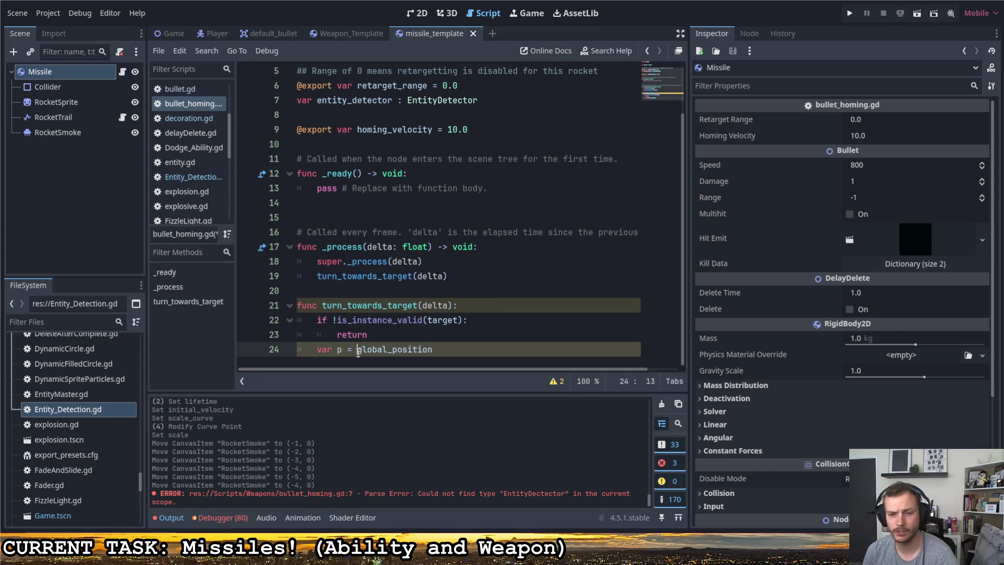
text(-)
key(End)
text(+ target)
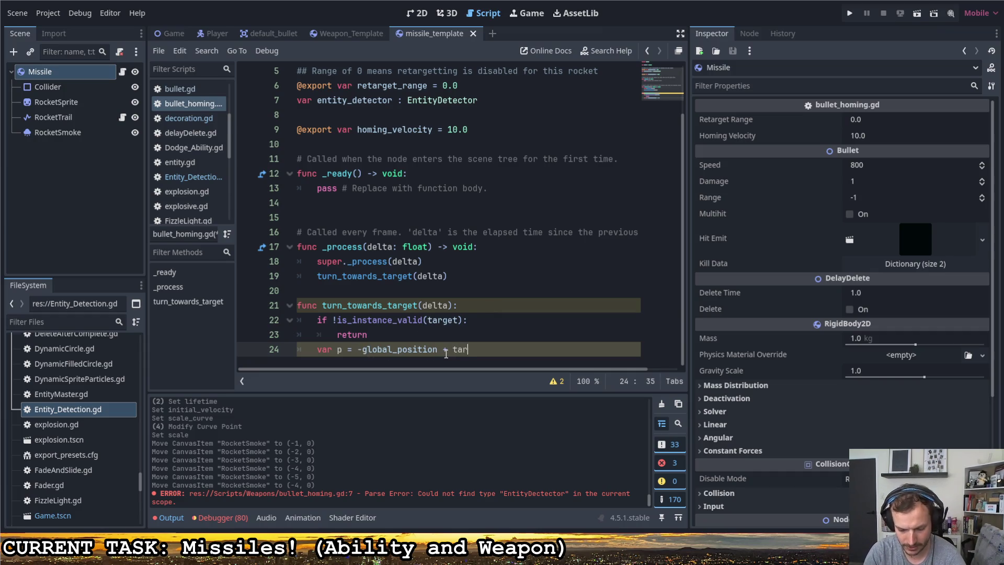
text(.p)
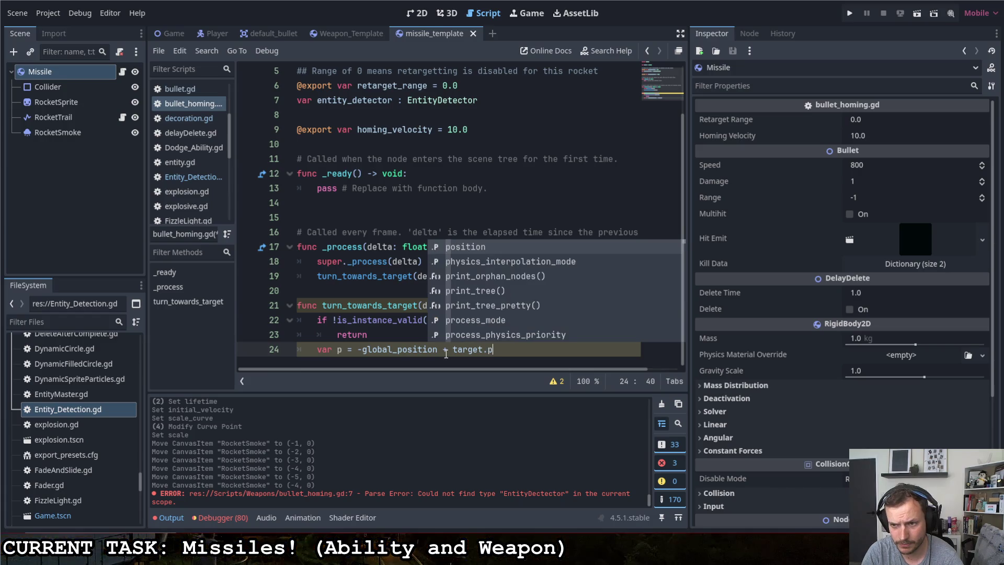
key(BackSpace)
text(gl)
key(Return)
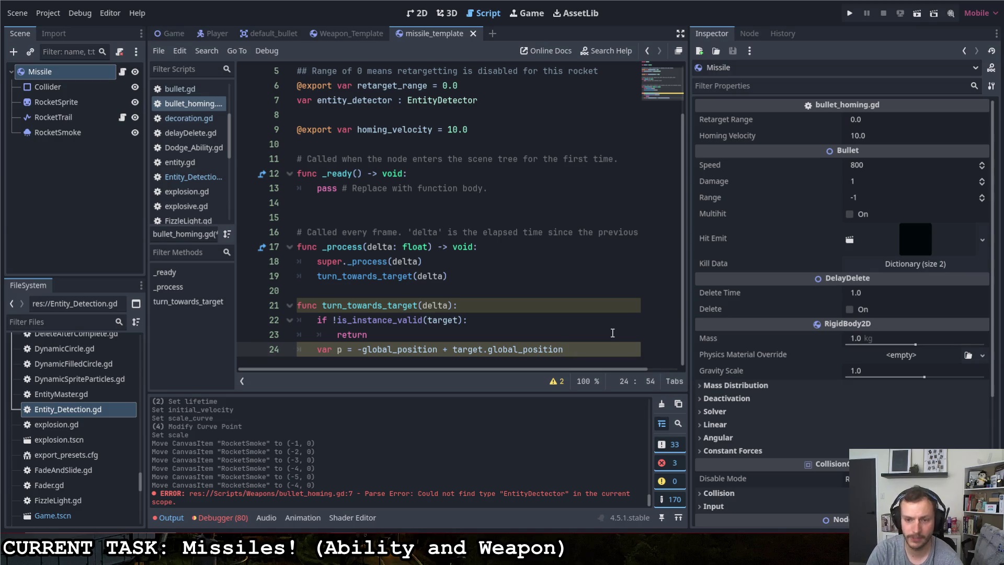
key(Return)
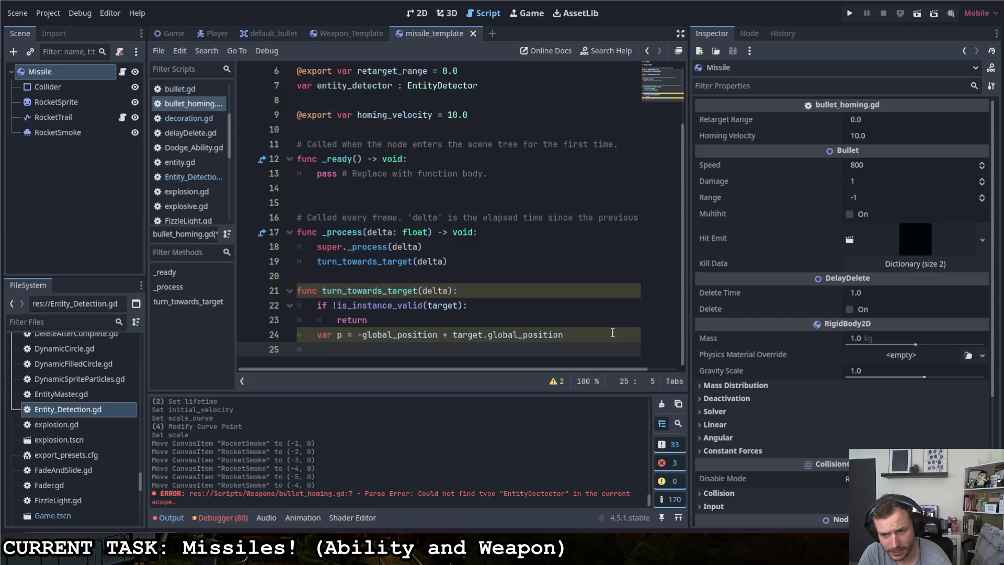
- Rename p to r and make it '(-global_position + target.global_position).angle()'
double_click(339, 334)
text(r)
click(356, 335)
text(()
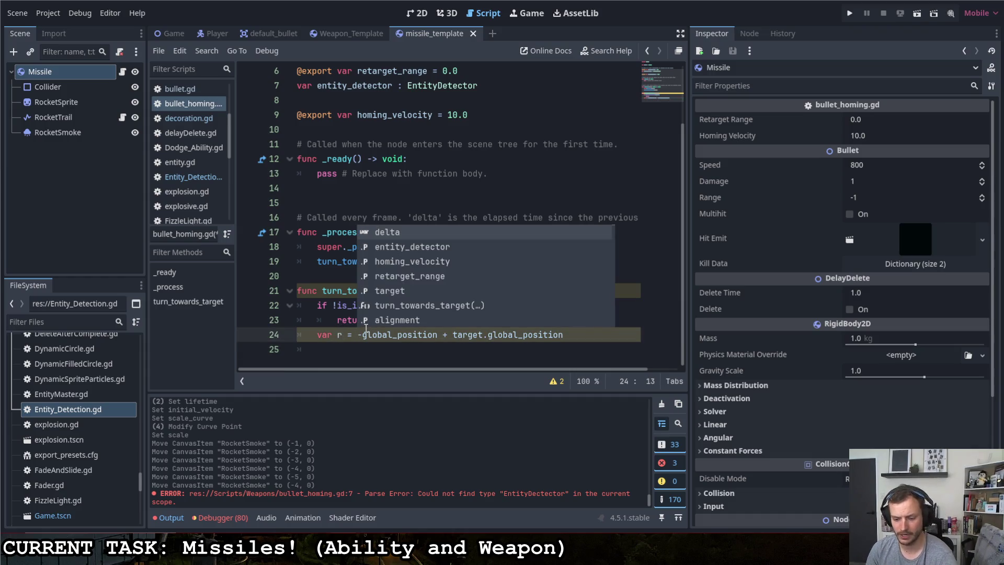
key(Escape)
key(Delete)
click(622, 331)
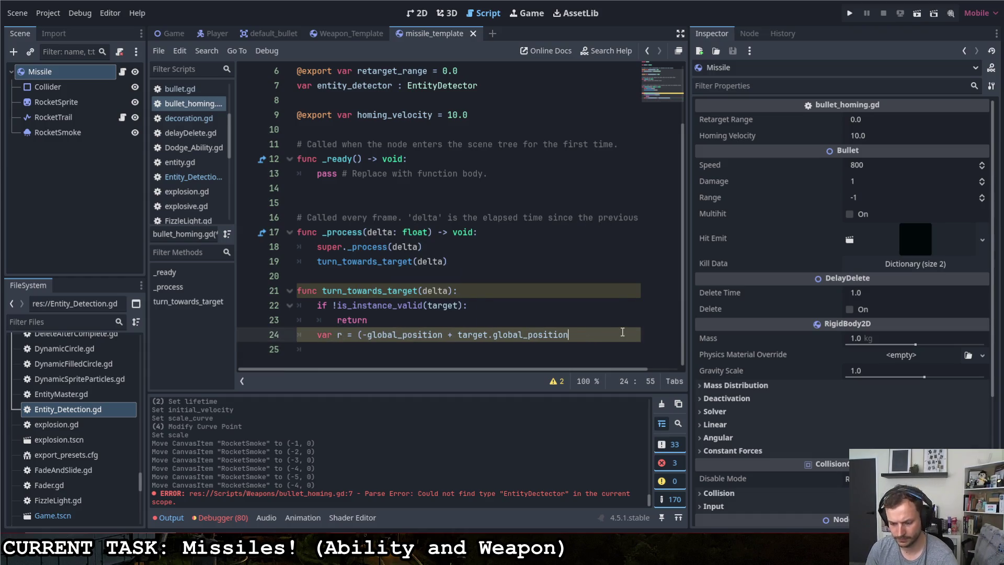
text().rotation)
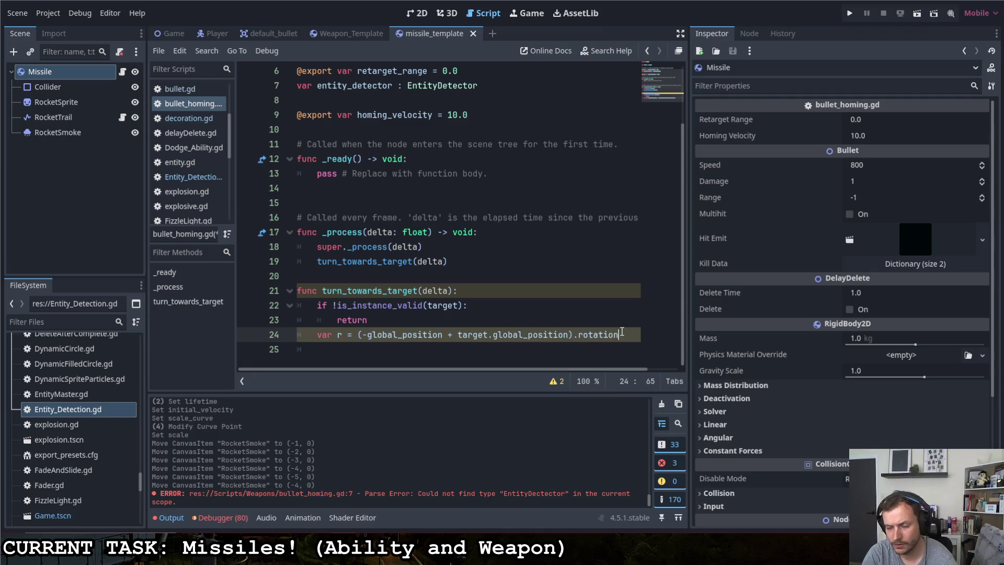
key(BackSpace)
key(BackSpace)
key(BackSpace)
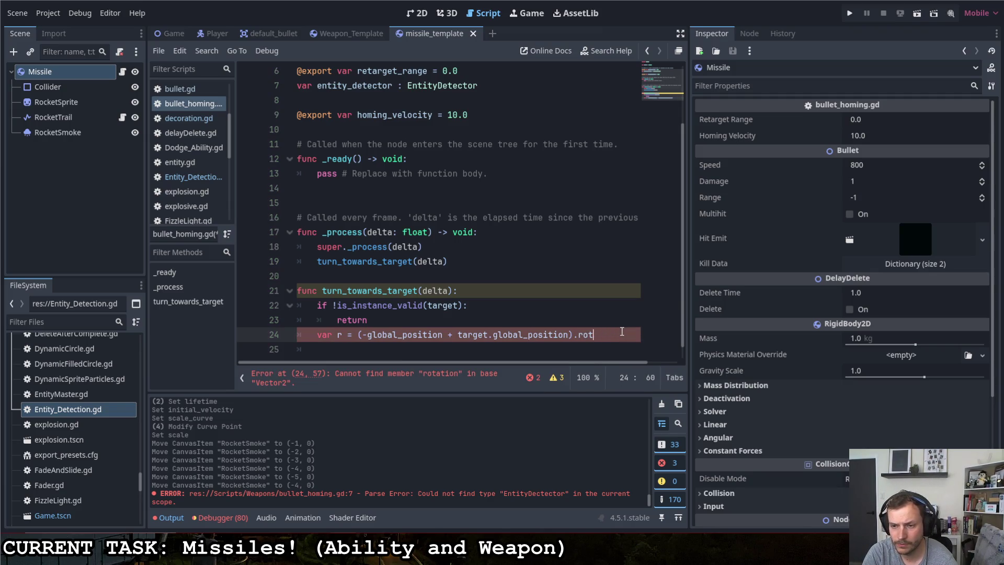
text(.angle)
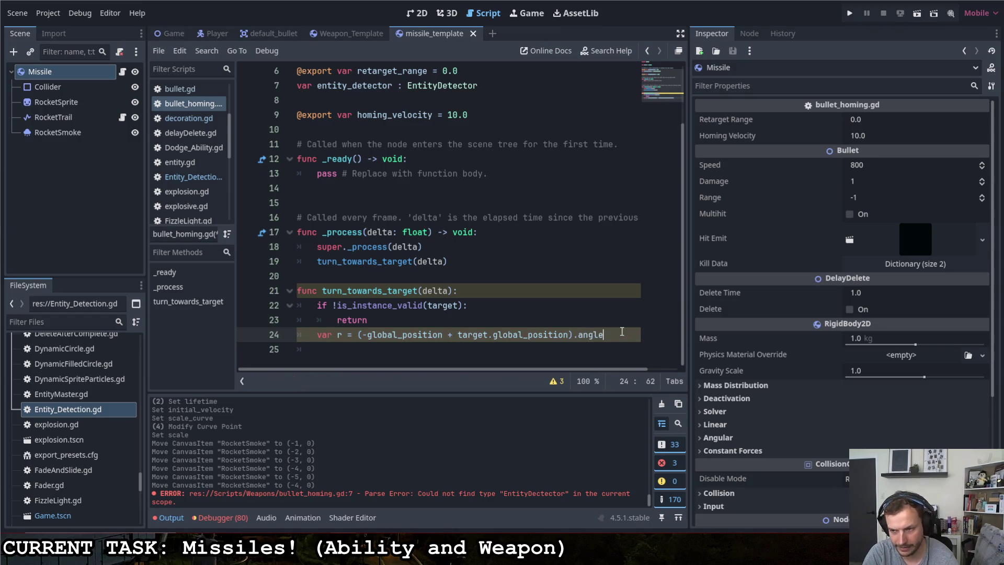
key(Return)
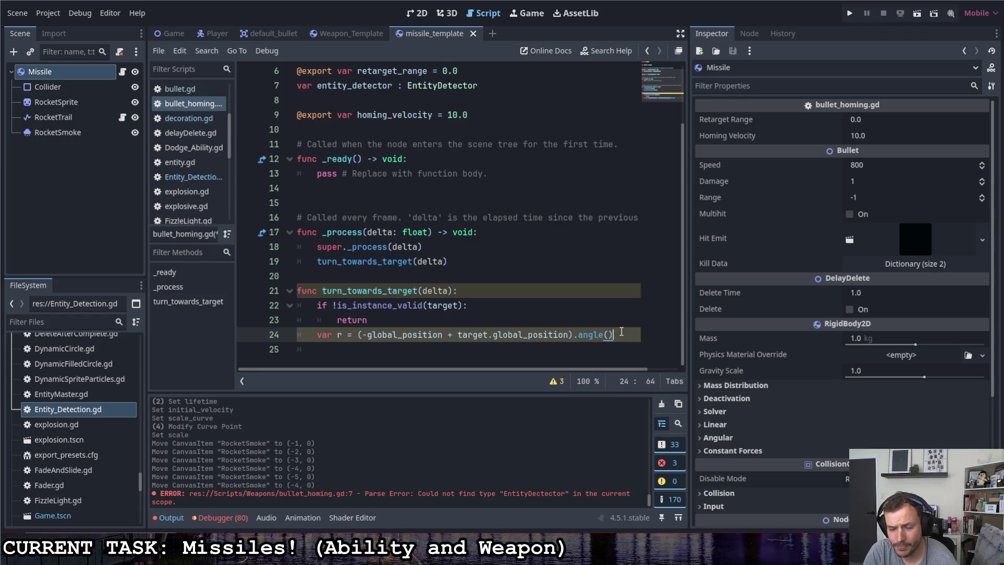
key(Return)
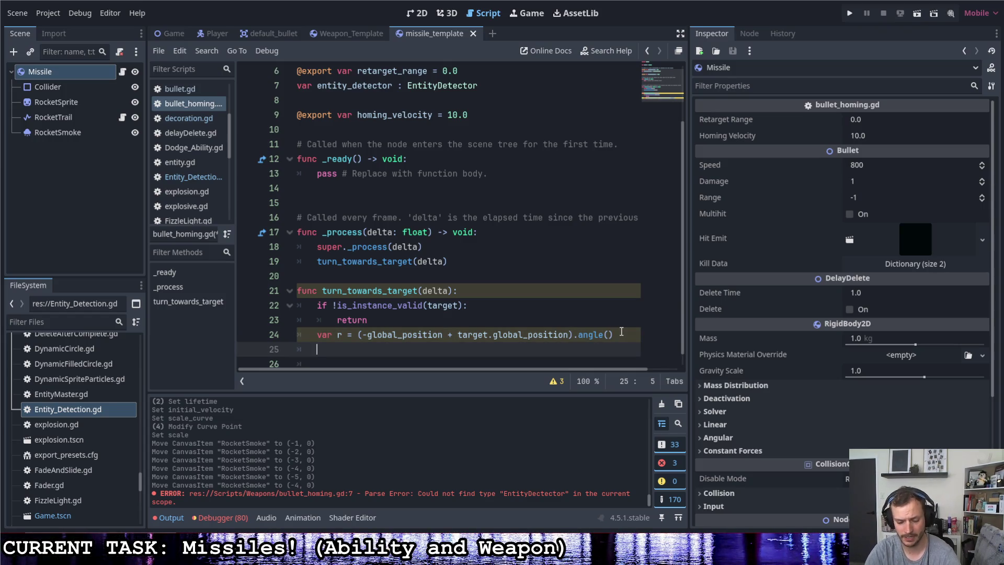
- Add the condition 'if abs(r) > homing_velocity:' on line 25
text(if r >?)
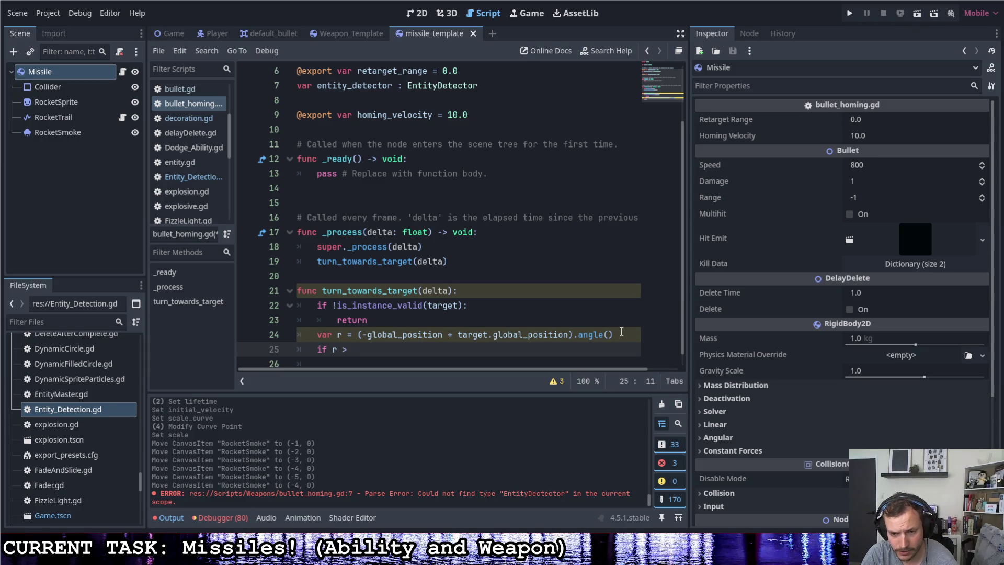
key(BackSpace)
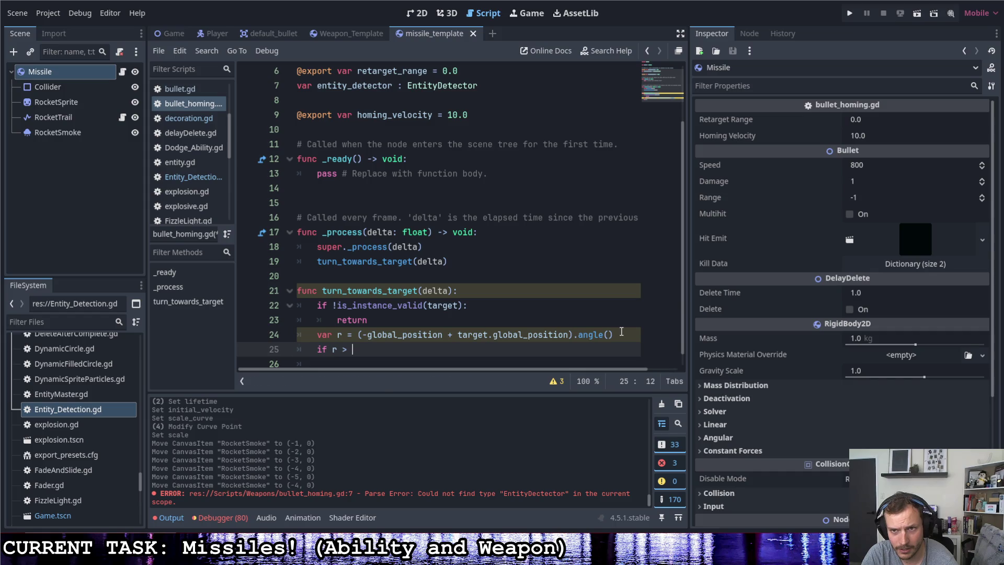
text(ho)
key(Return)
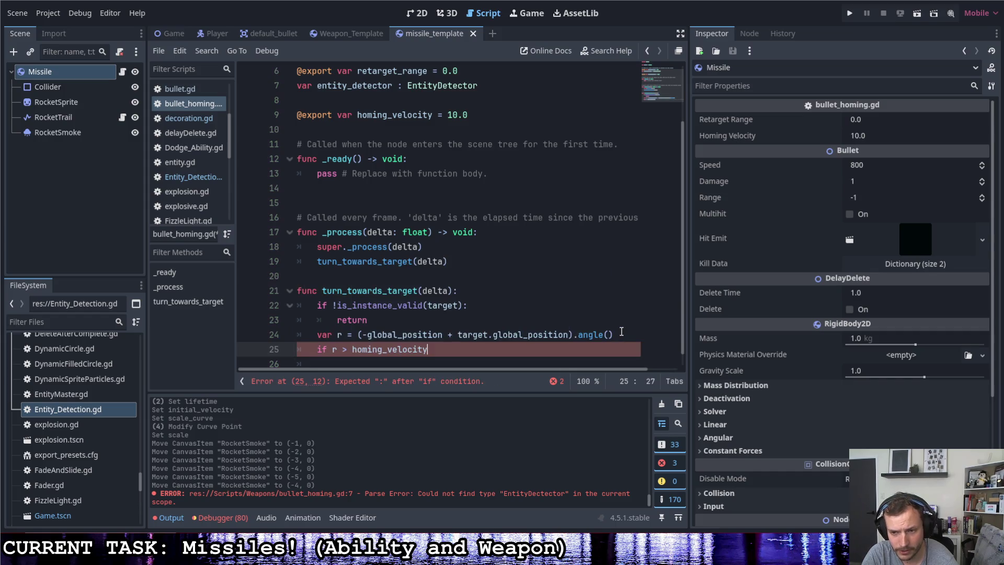
text(:)
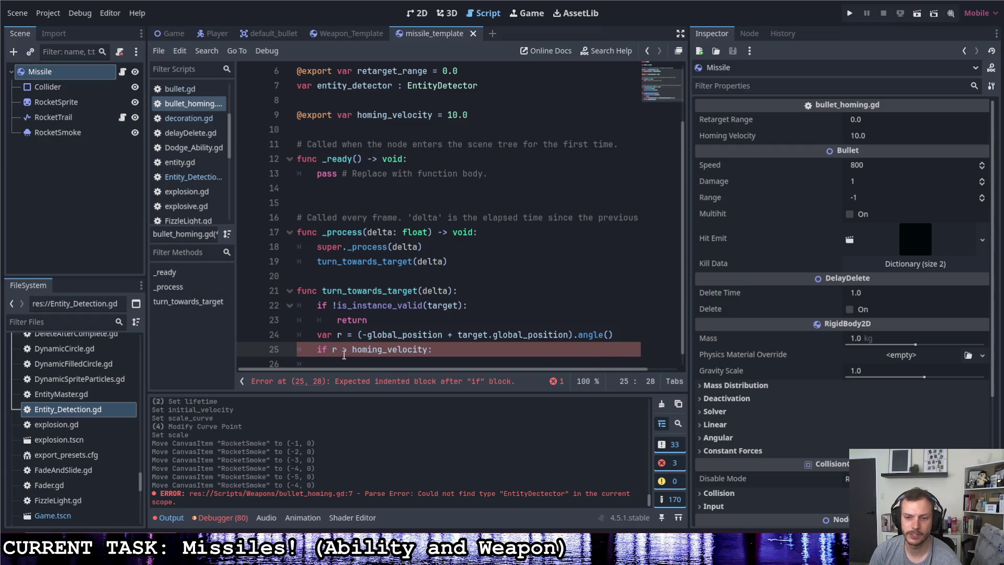
text(abs()
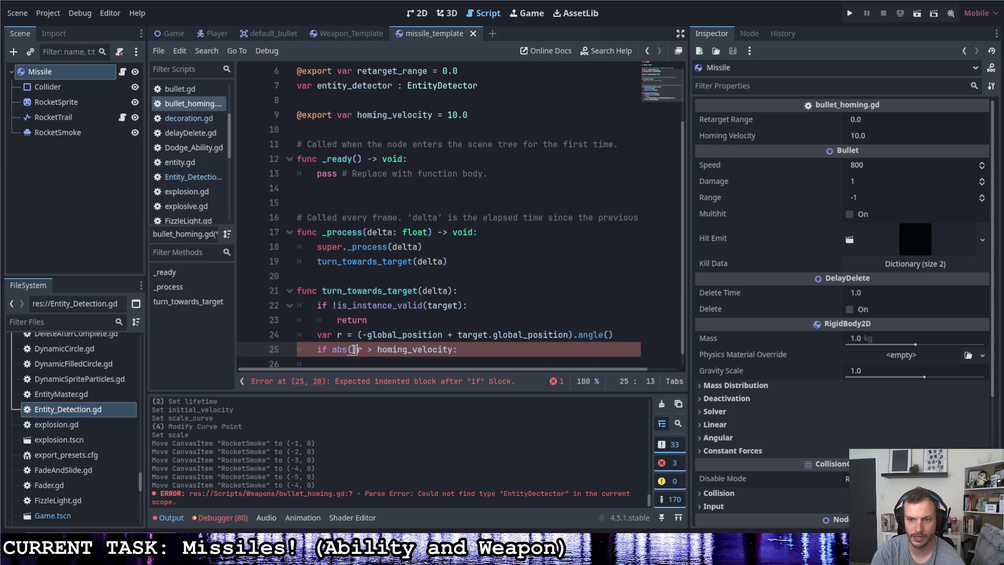
key(Right)
text())
click(496, 356)
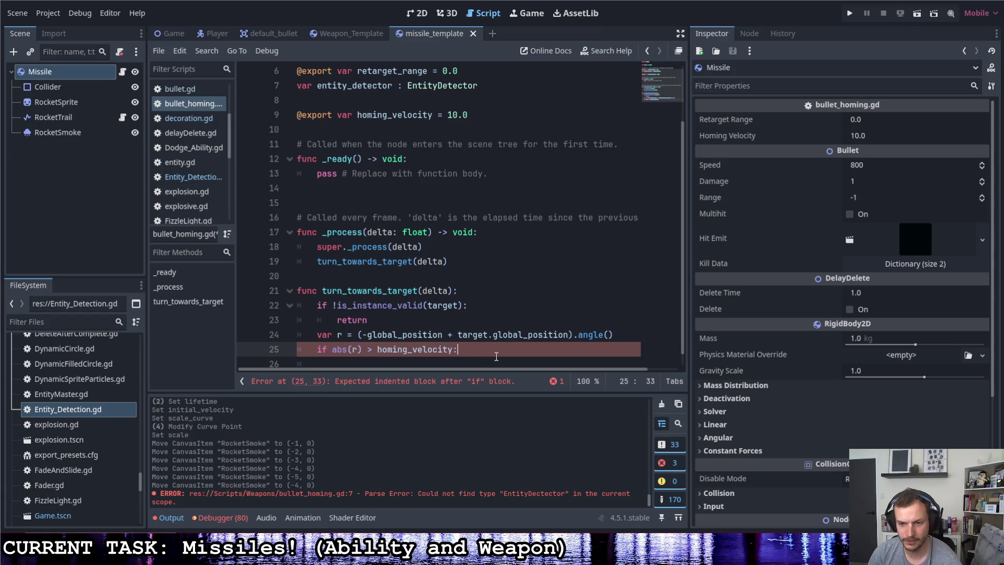
- Give the if block the body 'r = sign(r) * homing_velocity'
key(Return)
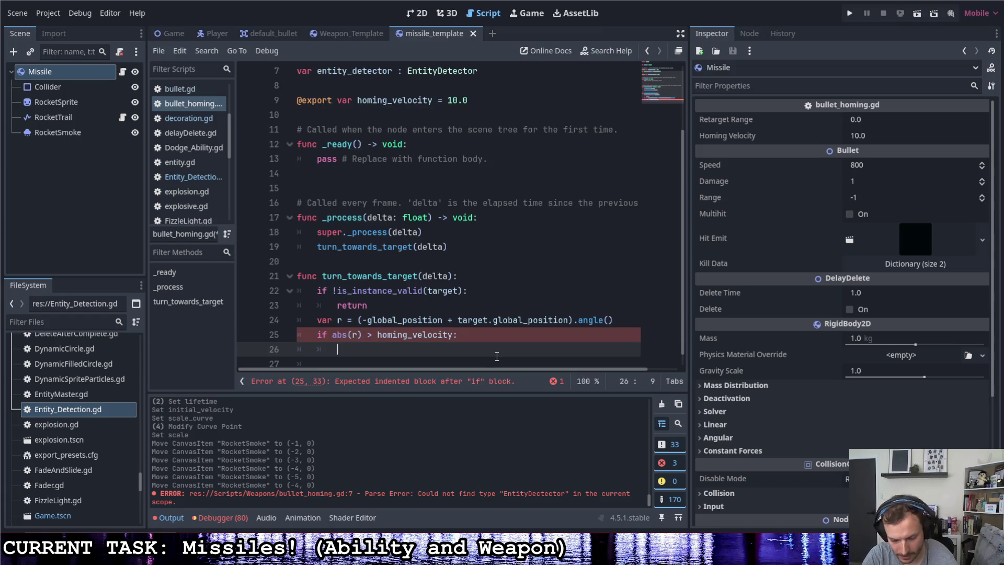
text(r = sign()
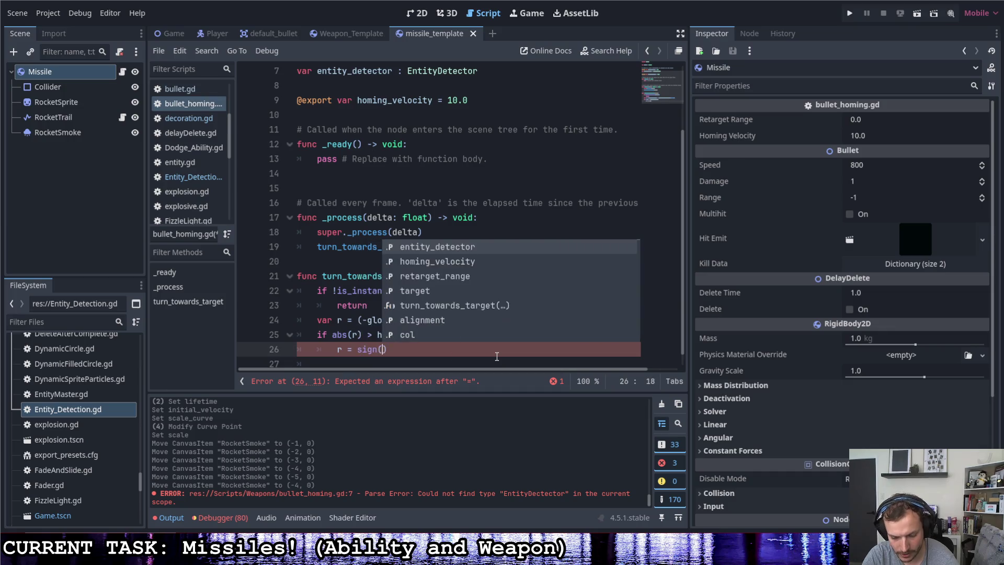
text(r) * hom)
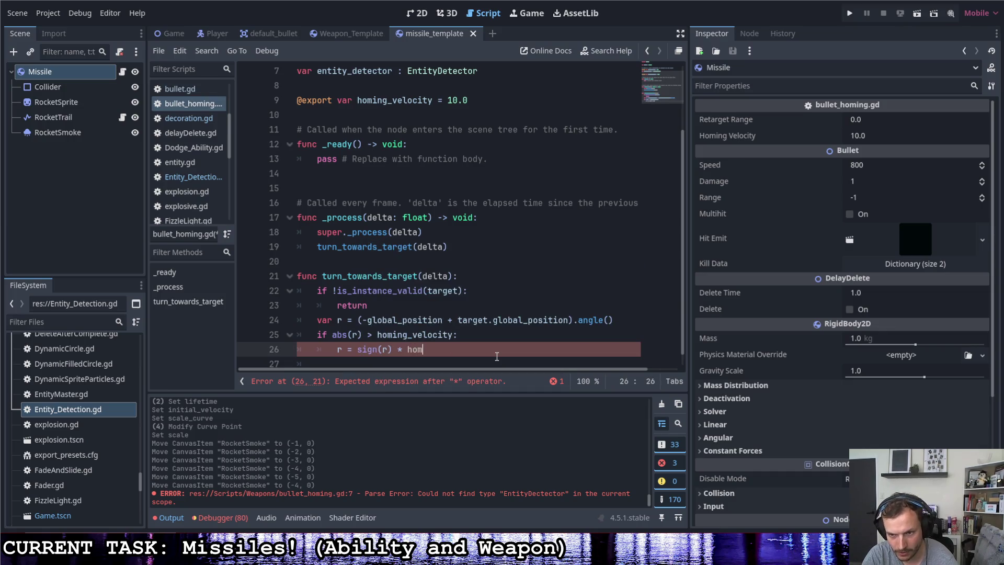
key(Return)
scroll(476, 311, down, 1)
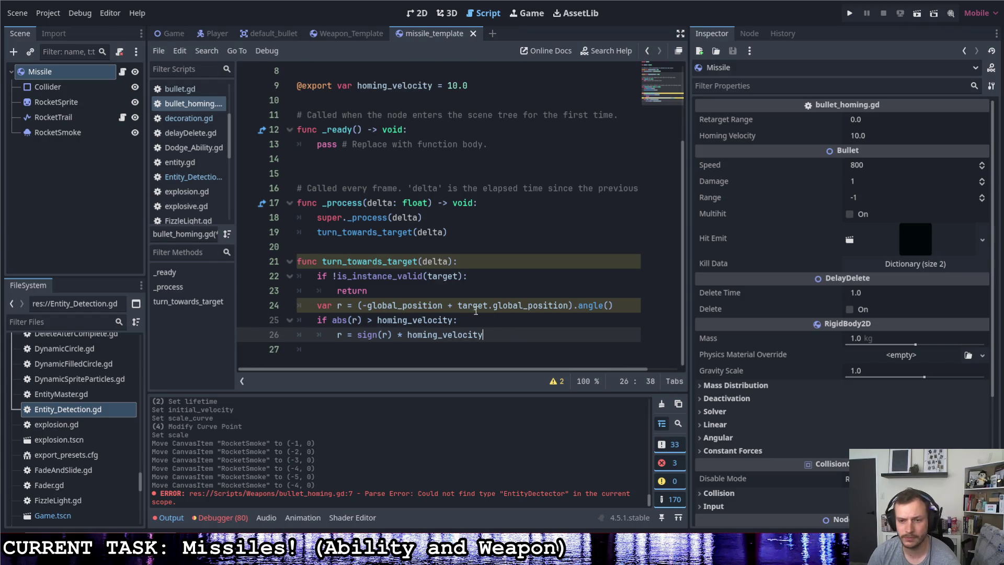
key(Return)
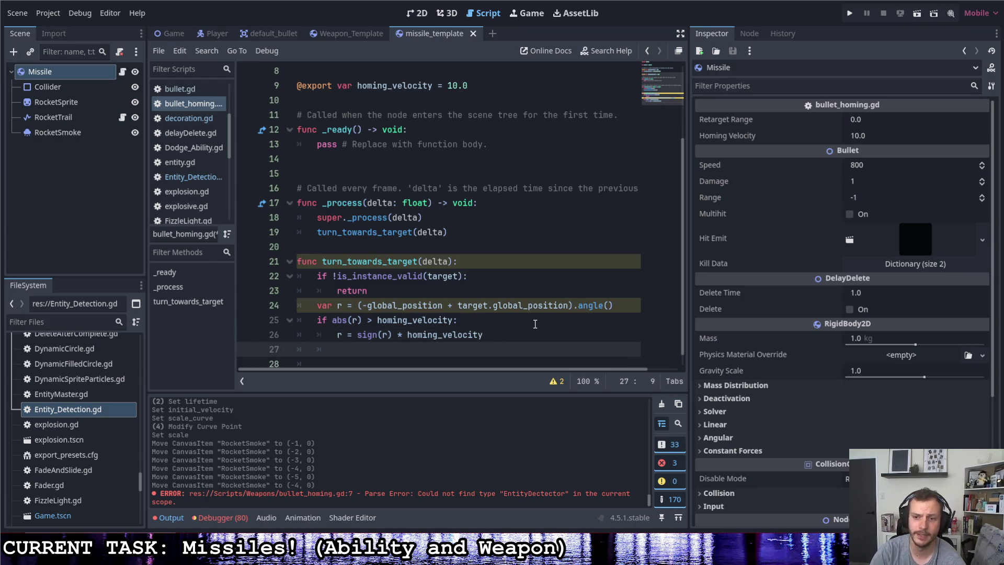
- Add a 'rotate(r * delta)' call after the clamp
key(Return)
text(ro)
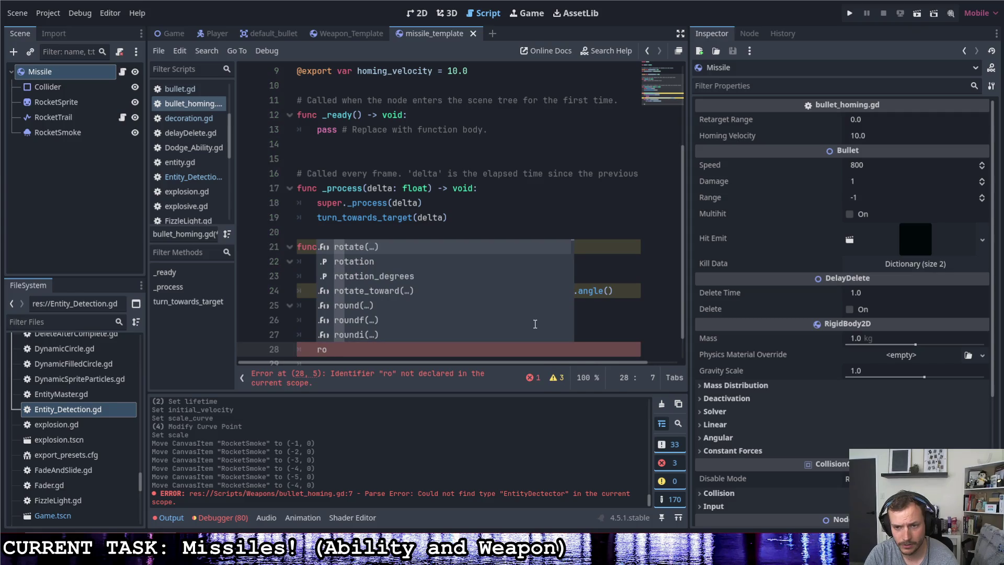
key(Return)
text(r)
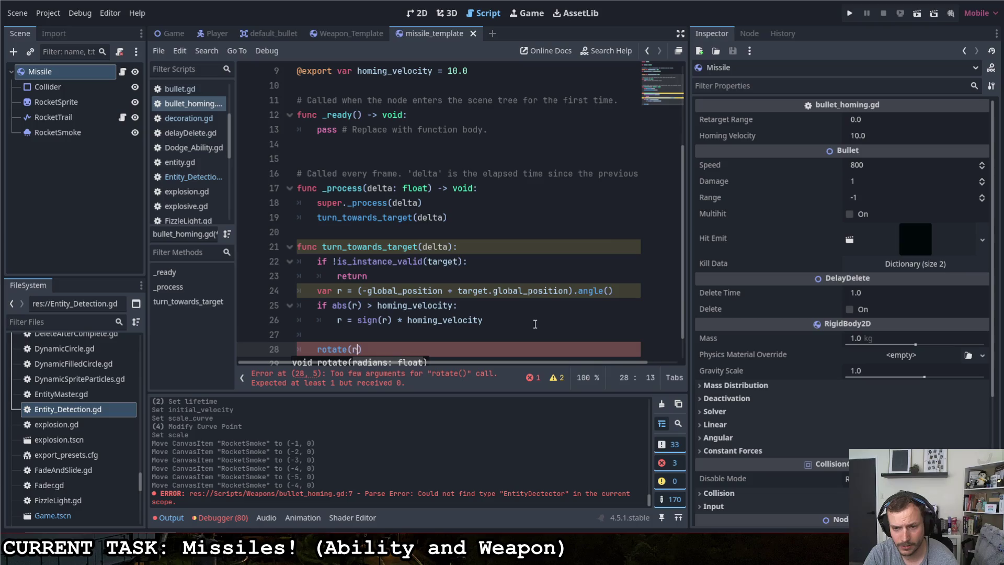
text( * delta)
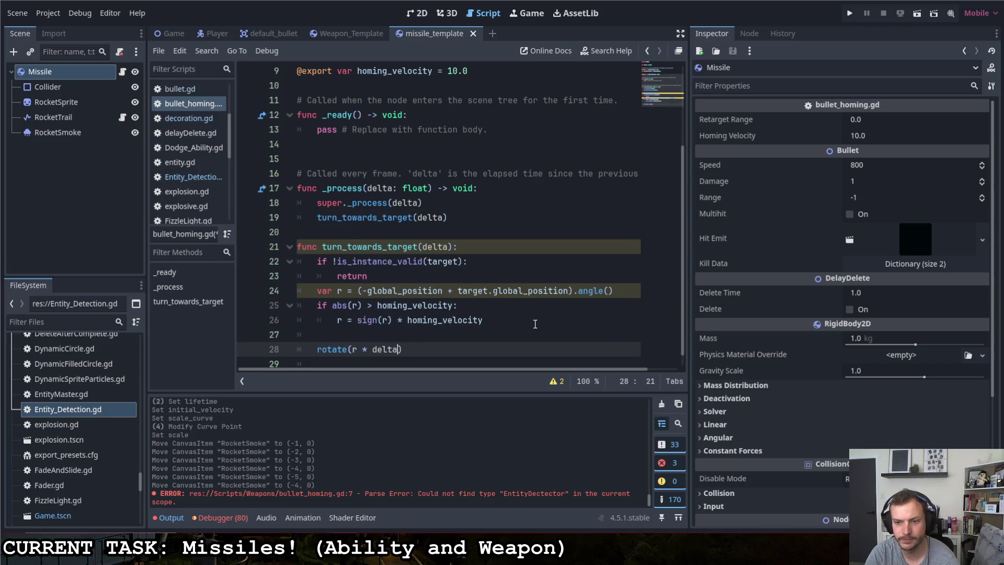
text())
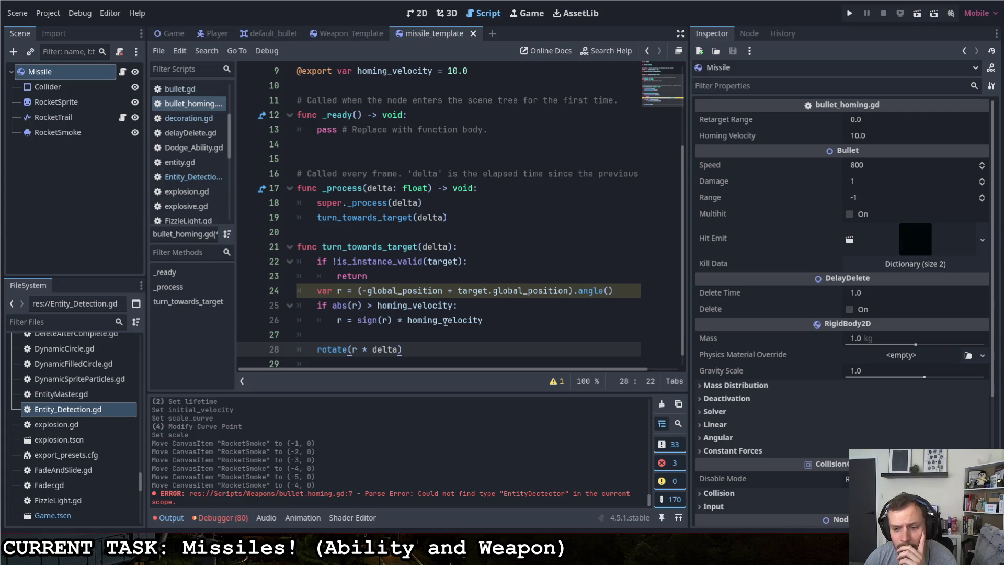
- Rename r to rot on line 24 and in abs(r) on line 25
click(443, 291)
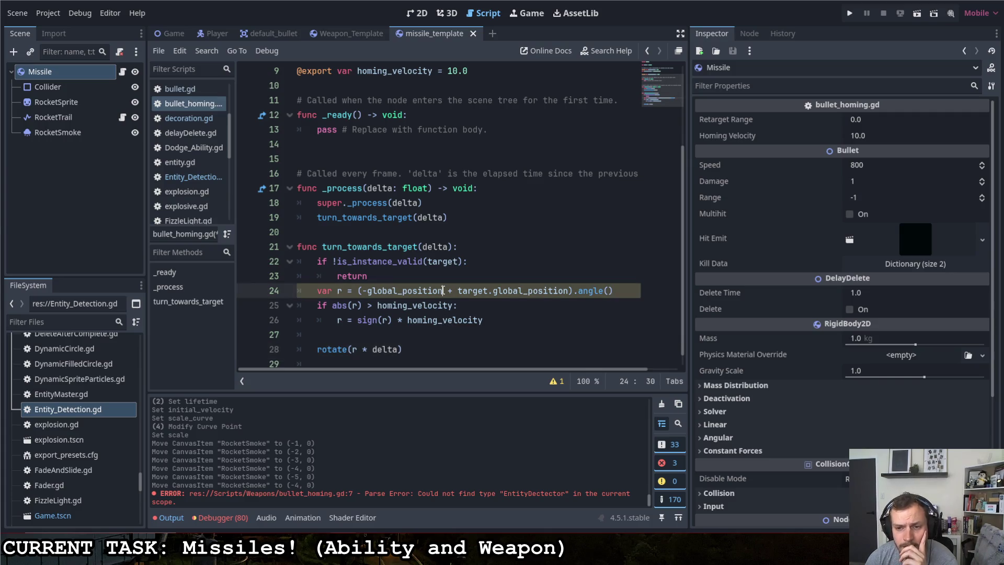
scroll(418, 308, up, 3)
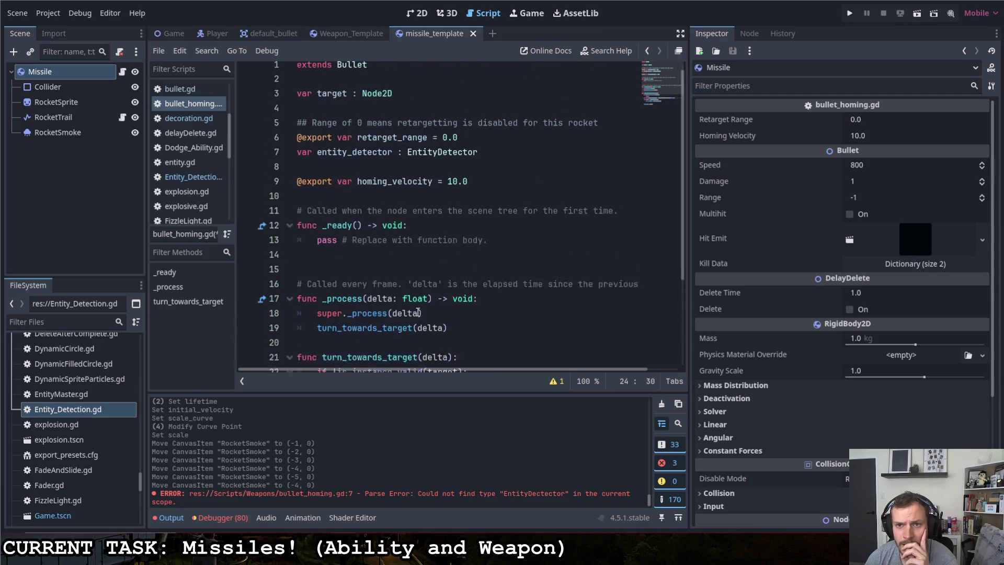
scroll(350, 194, down, 3)
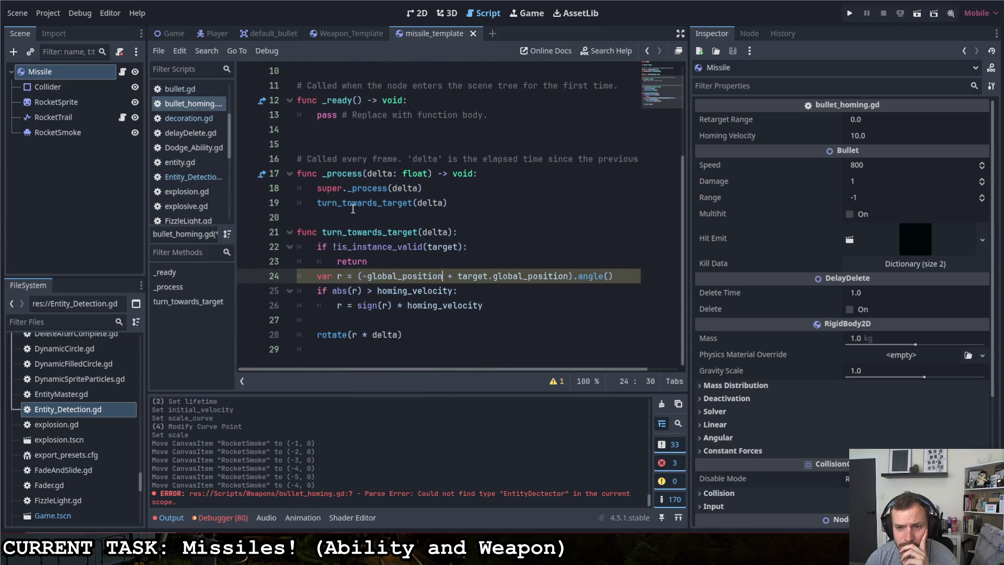
click(339, 276)
key(shift+Left)
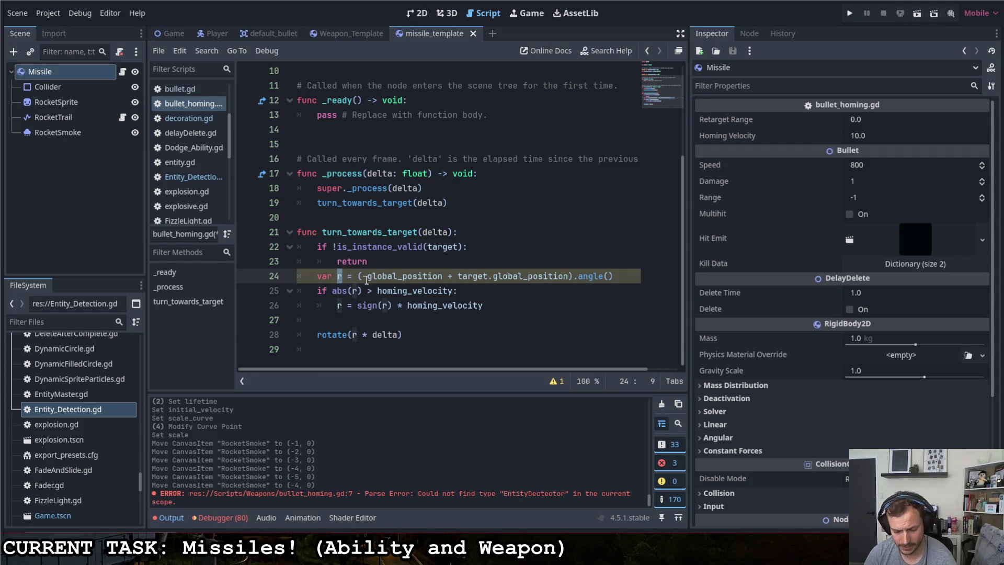
text(rot)
key(Right)
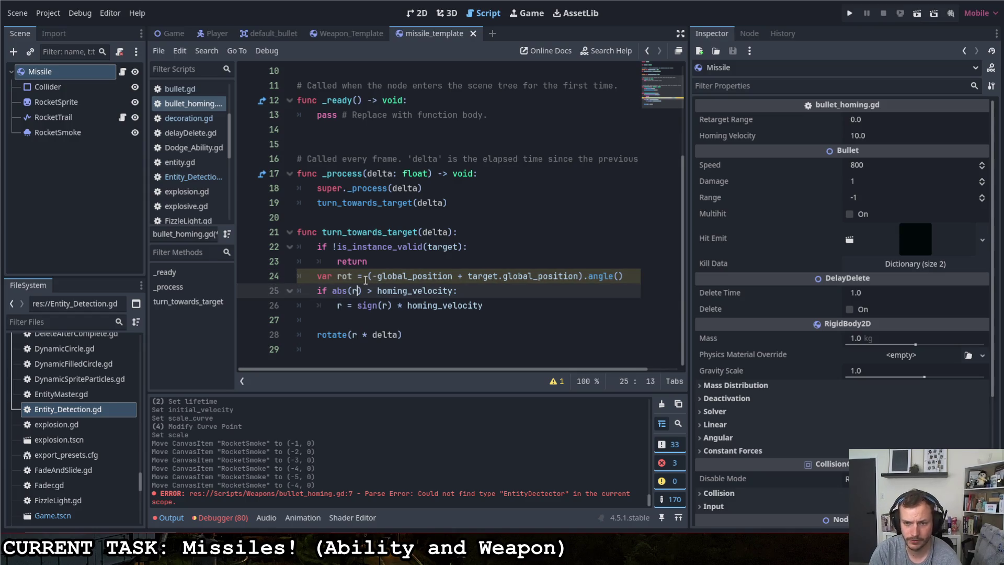
key(Down)
text(ot)
key(Right)
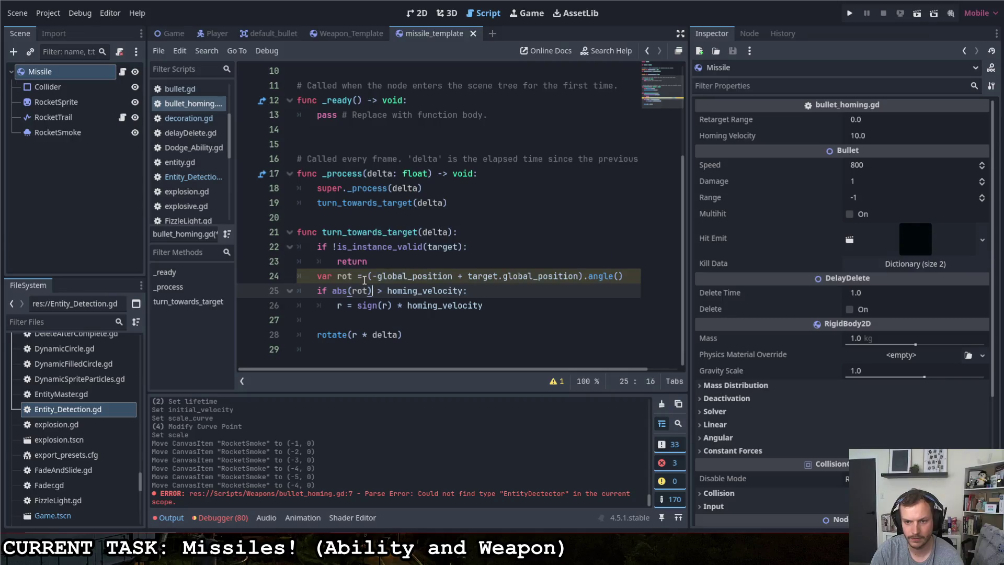
- Rename the remaining r occurrences to rot with multi-caret editing and fix 'rotate' spelling
key(Down)
key(Home)
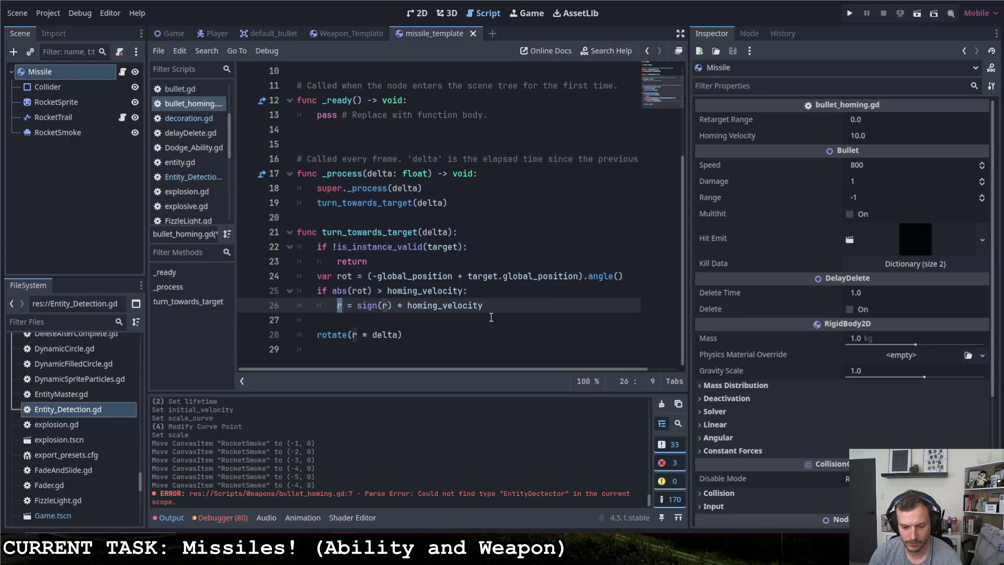
key(ctrl+d)
key(ctrl+d)
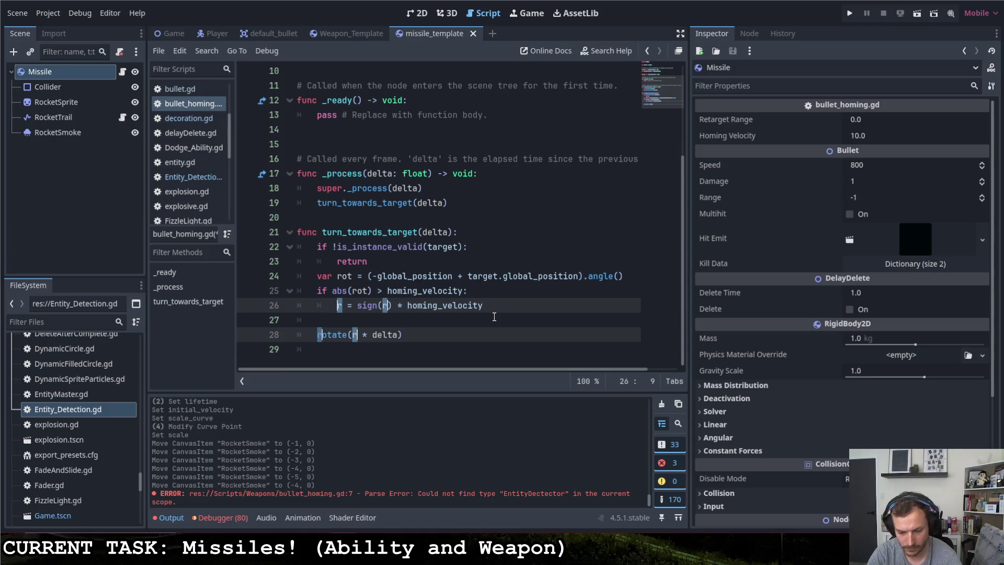
text(ot)
key(Escape)
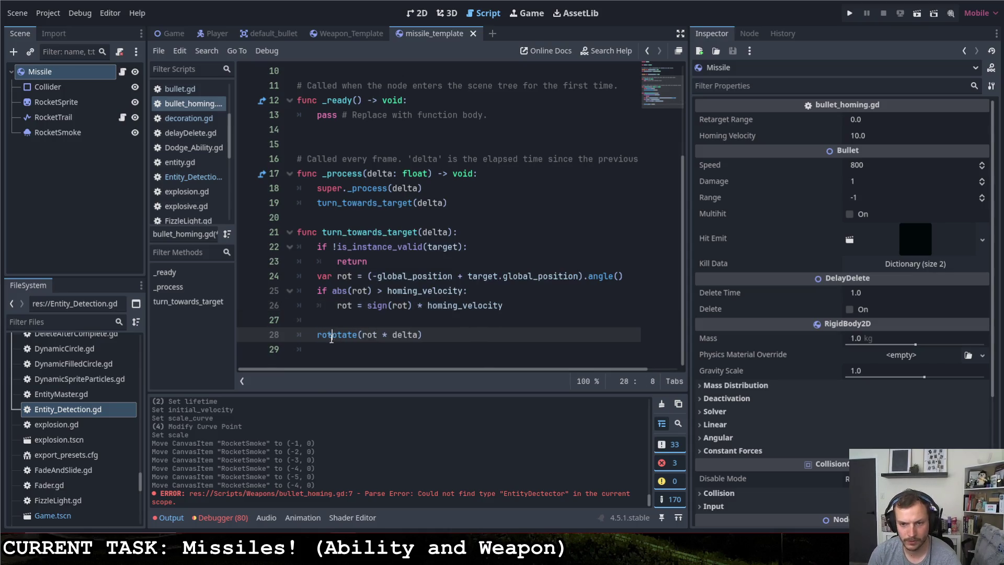
click(350, 335)
key(BackSpace)
key(BackSpace)
click(460, 335)
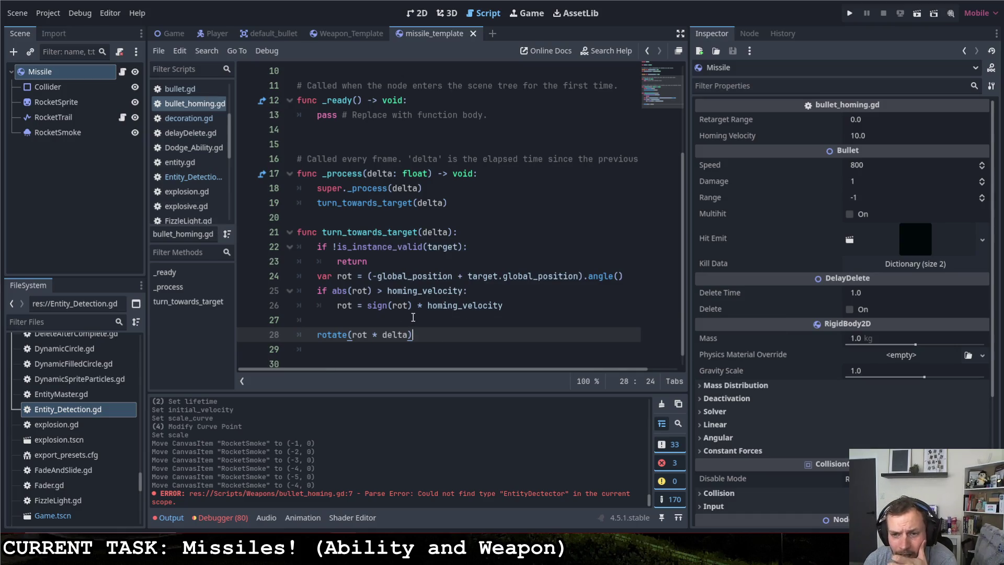
- Check homing_velocity's declared default of 10.0, then go to the Weapon_Template scene
scroll(406, 311, down, 1)
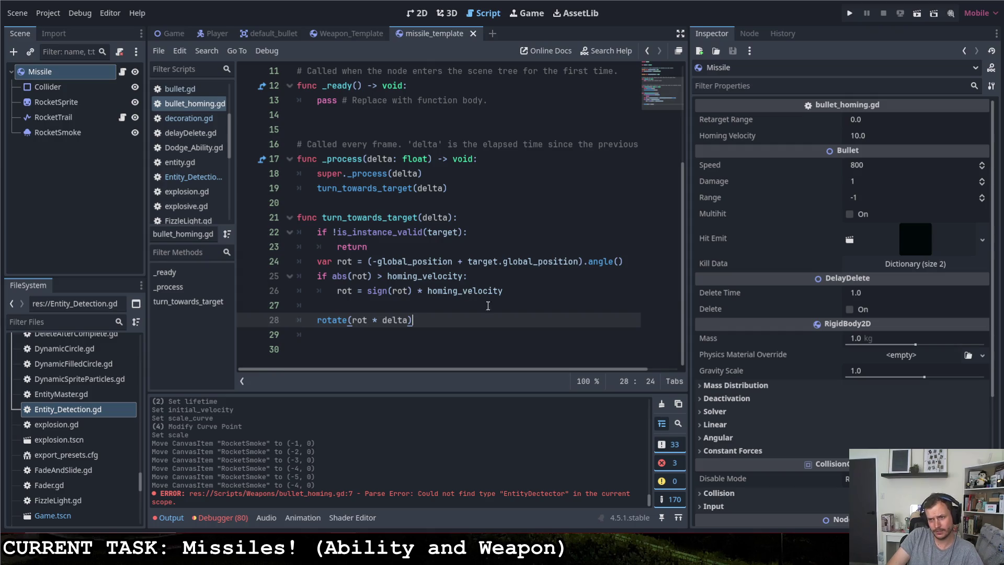
drag(504, 291, 433, 294)
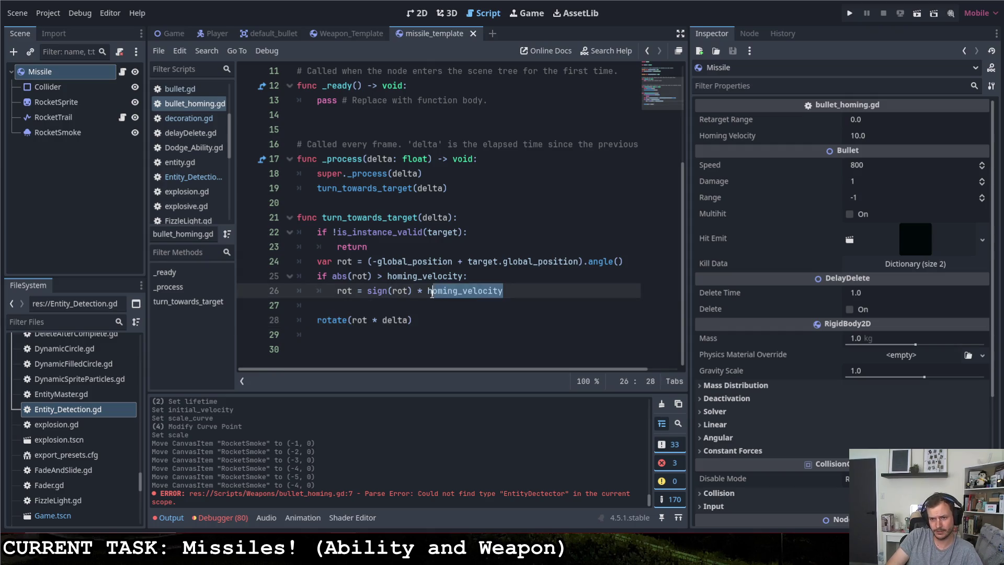
ctrl+click(432, 292)
drag(469, 189, 449, 189)
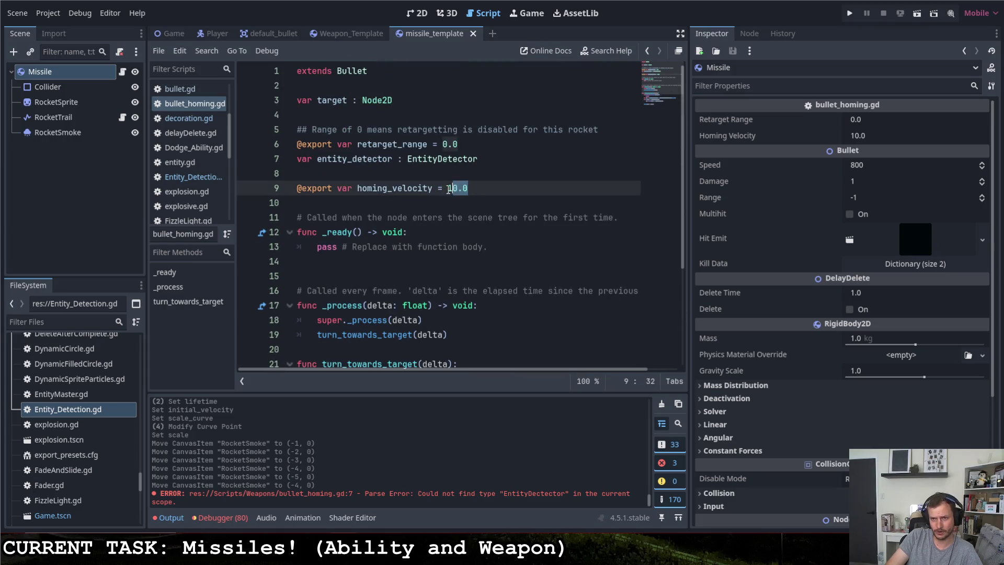
click(494, 202)
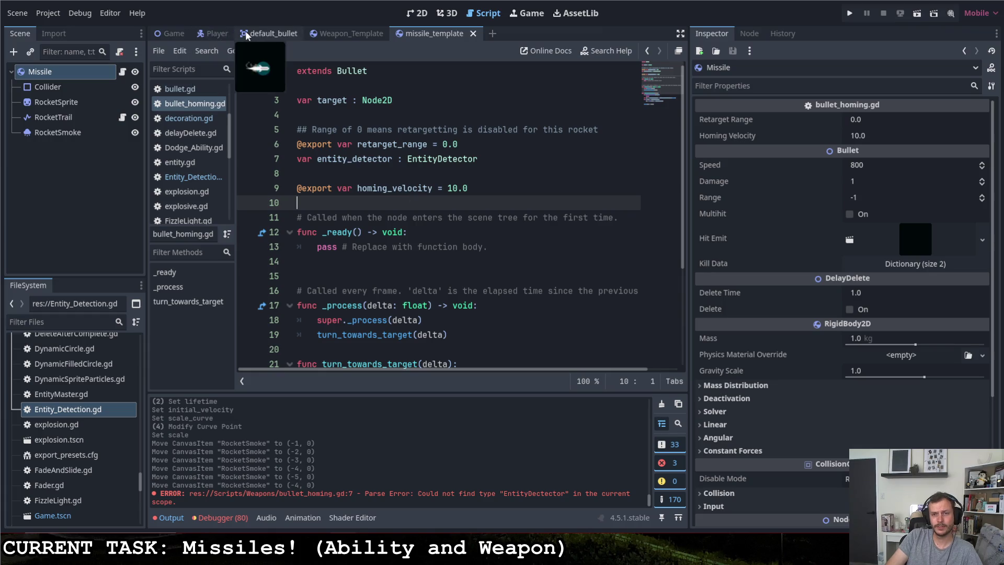
click(338, 31)
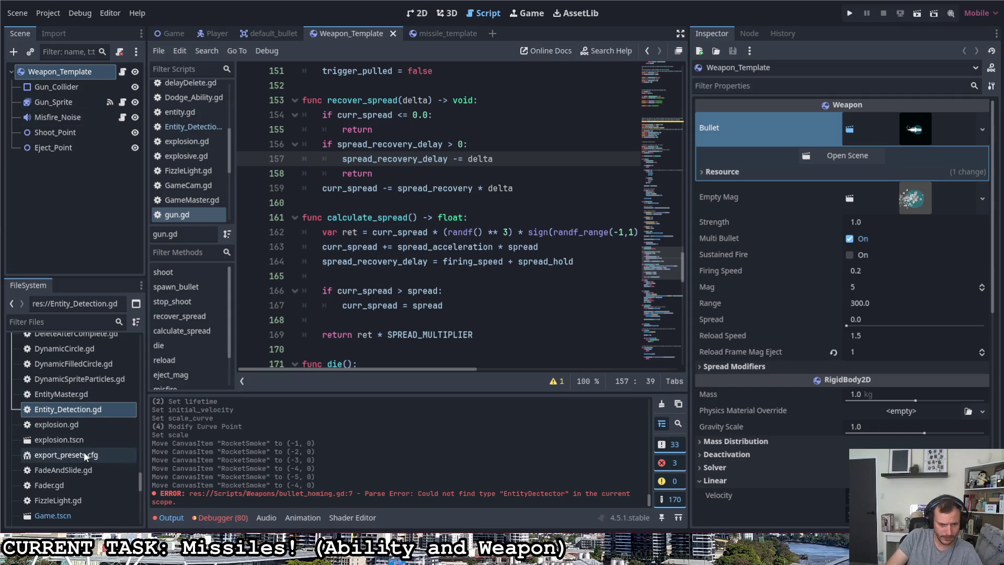
scroll(96, 449, down, 5)
scroll(99, 448, down, 3)
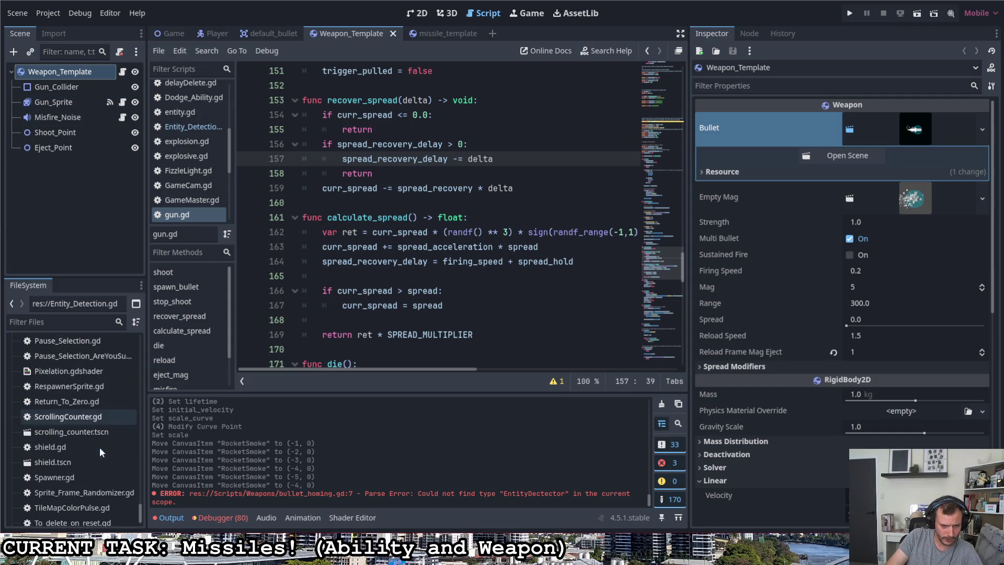
scroll(95, 444, up, 8)
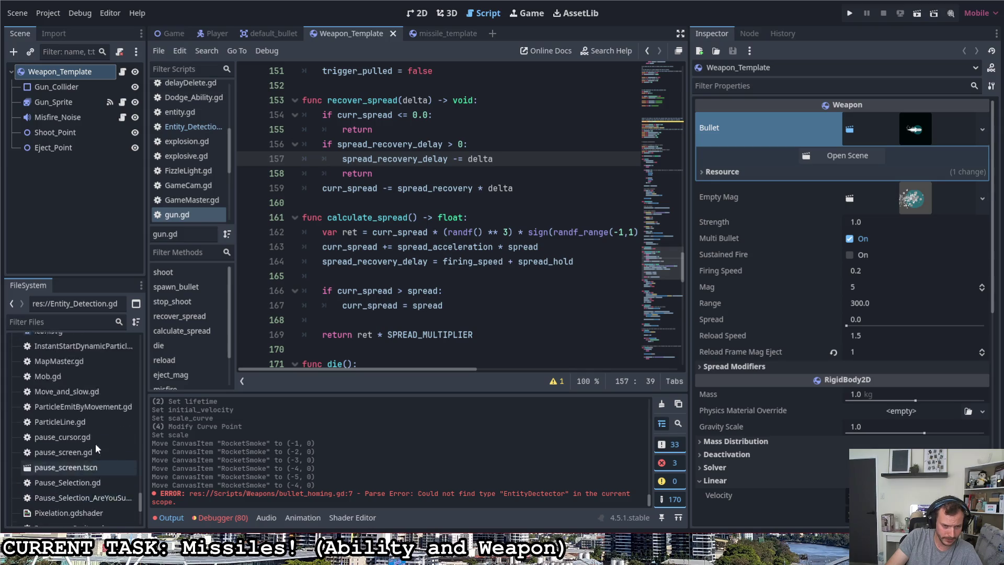
scroll(95, 443, up, 10)
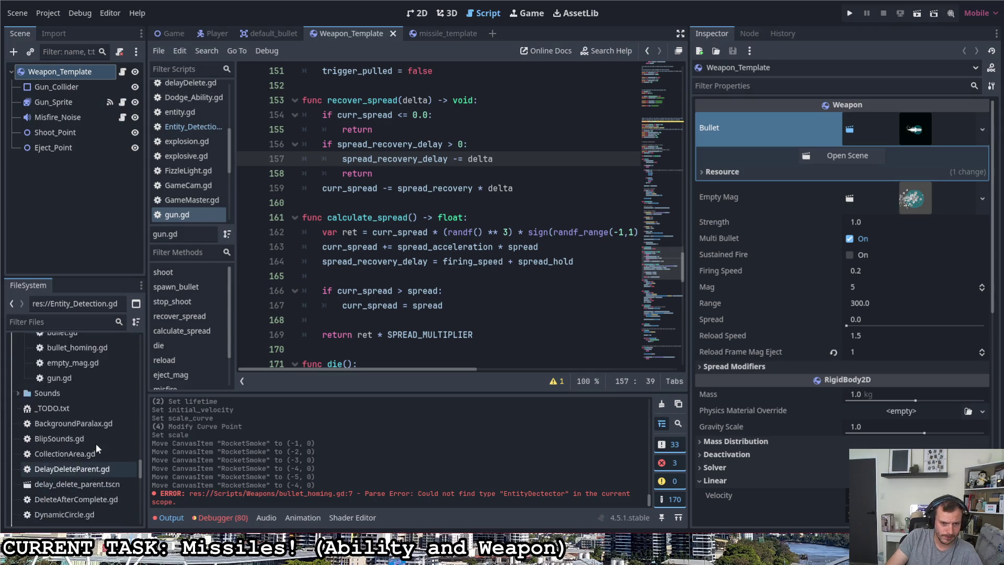
scroll(95, 444, up, 8)
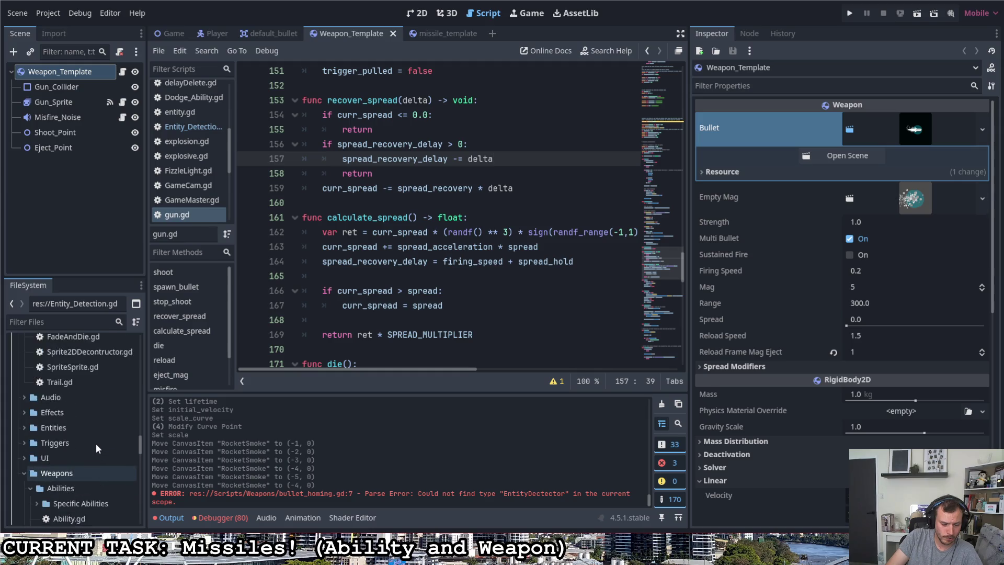
scroll(96, 443, up, 1)
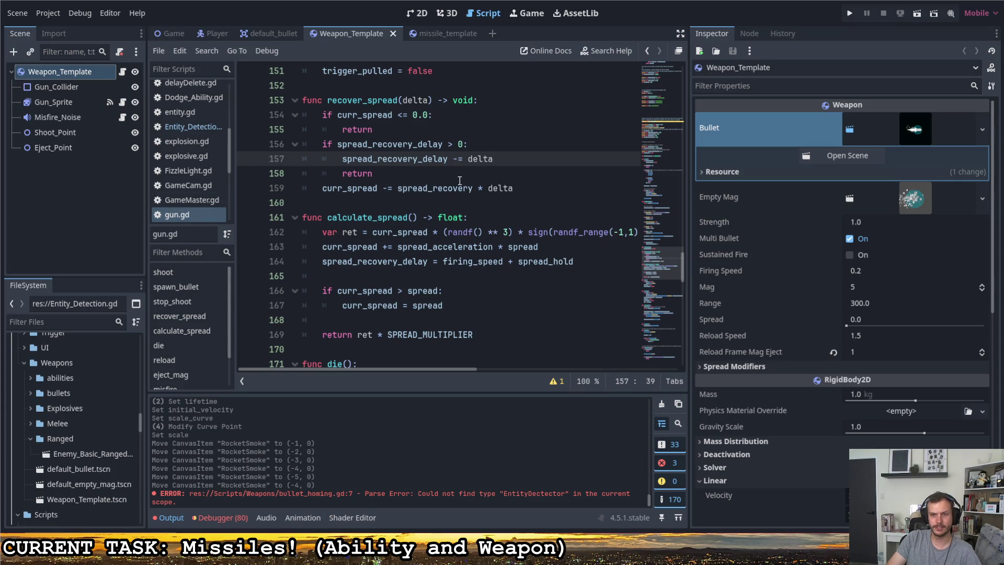
scroll(458, 179, up, 2)
click(428, 33)
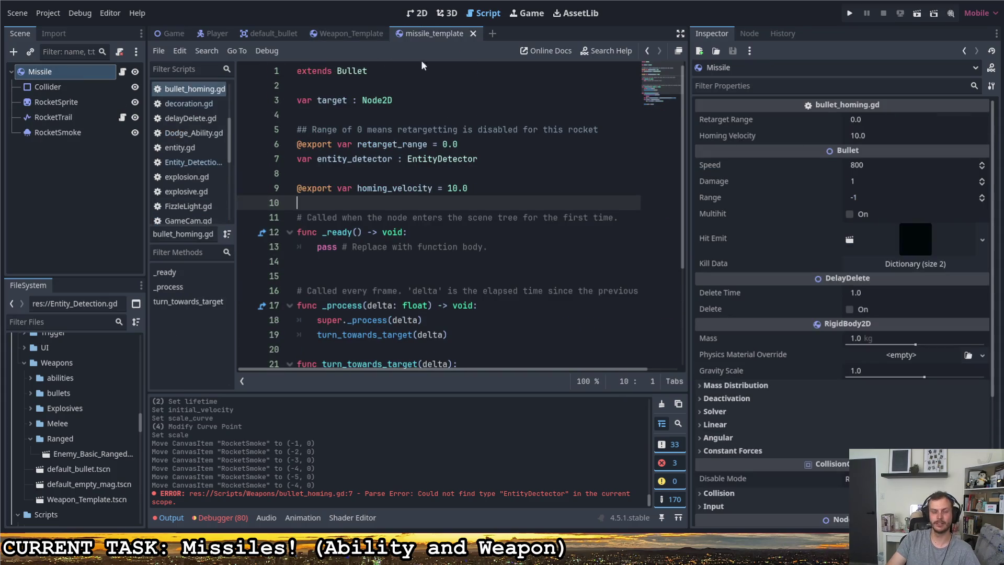
- Look through the Weapon_Template, Player and missile_template scenes
click(350, 33)
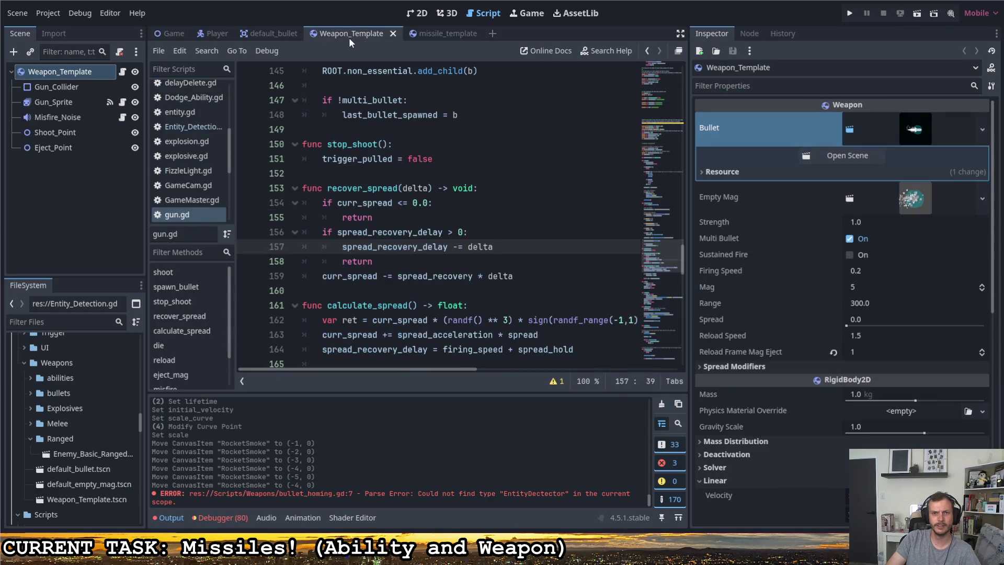
click(208, 32)
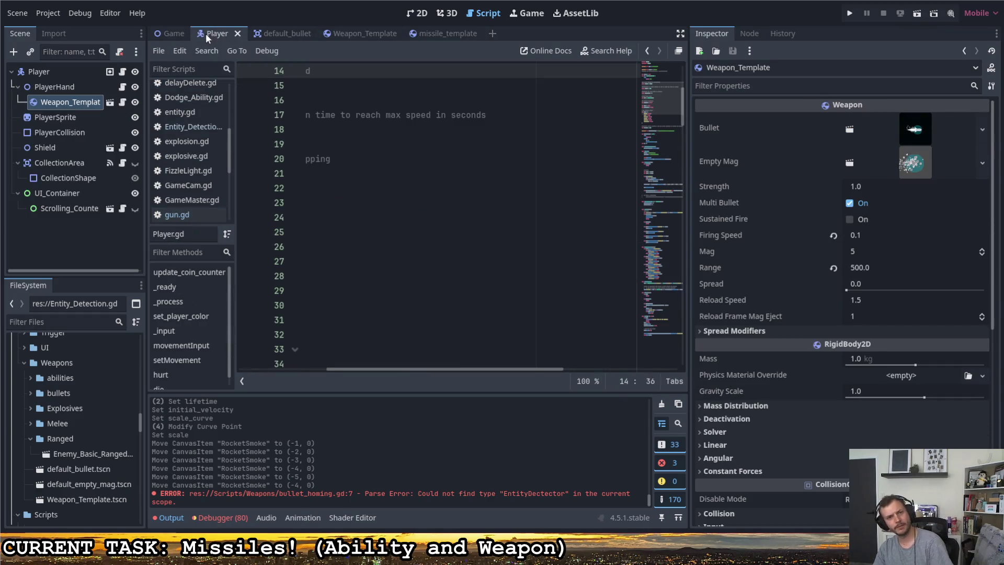
click(422, 32)
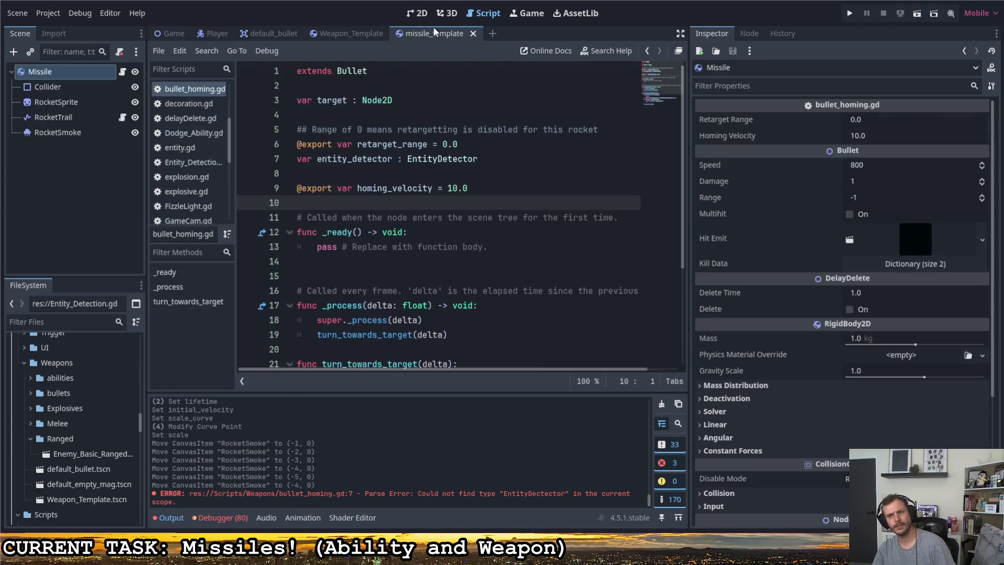
click(414, 92)
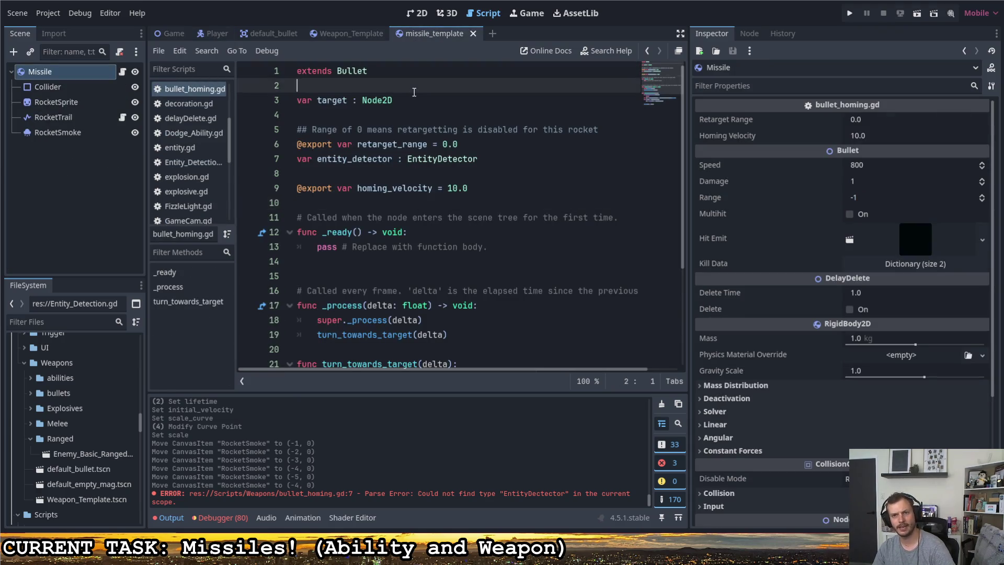
click(409, 97)
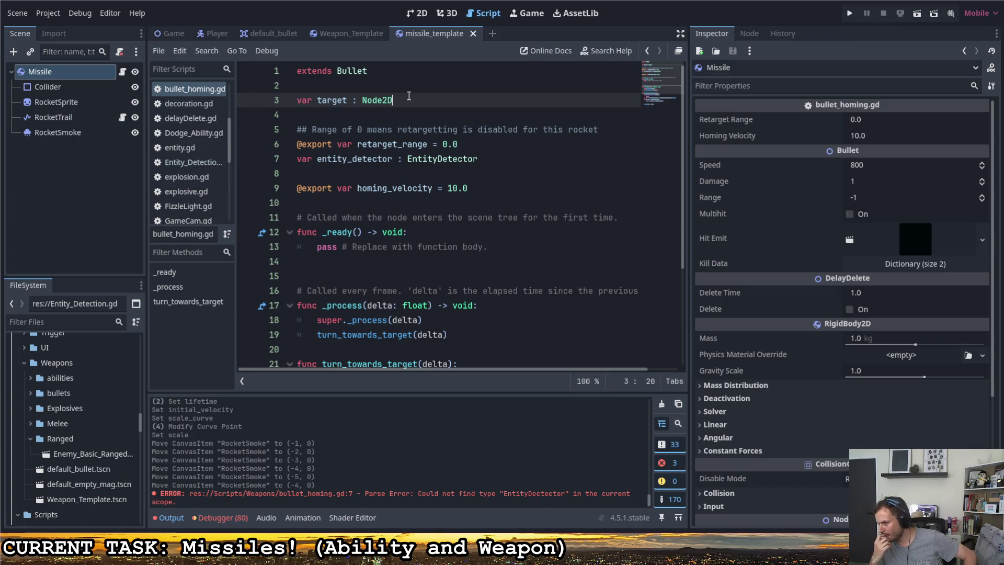
- In the Player scene, assign missile_template.tscn as the weapon's Bullet
click(341, 36)
click(226, 35)
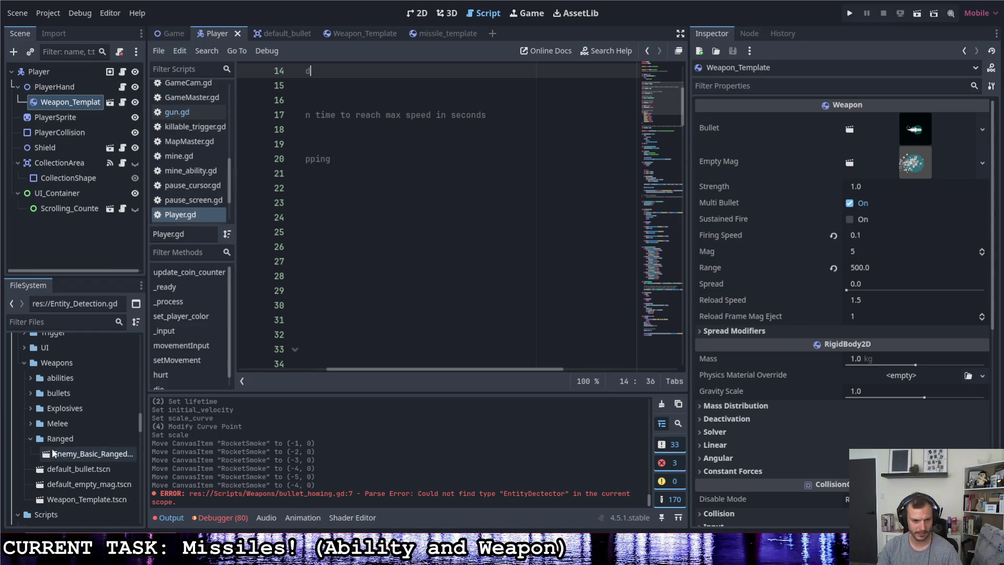
click(31, 392)
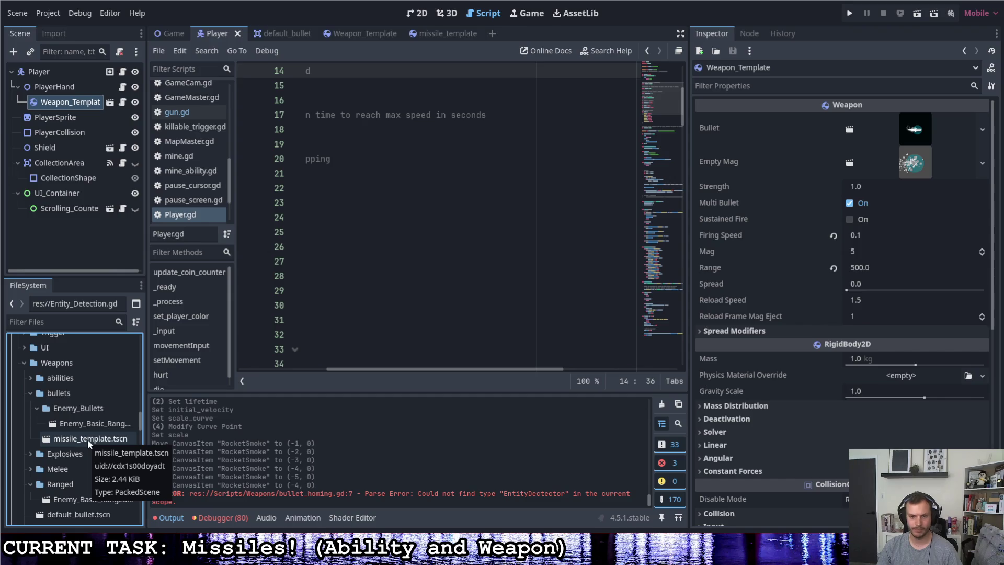
mouse_move(87, 439)
mouse_down()
mouse_move(193, 471)
mouse_move(934, 215)
mouse_move(919, 139)
mouse_up()
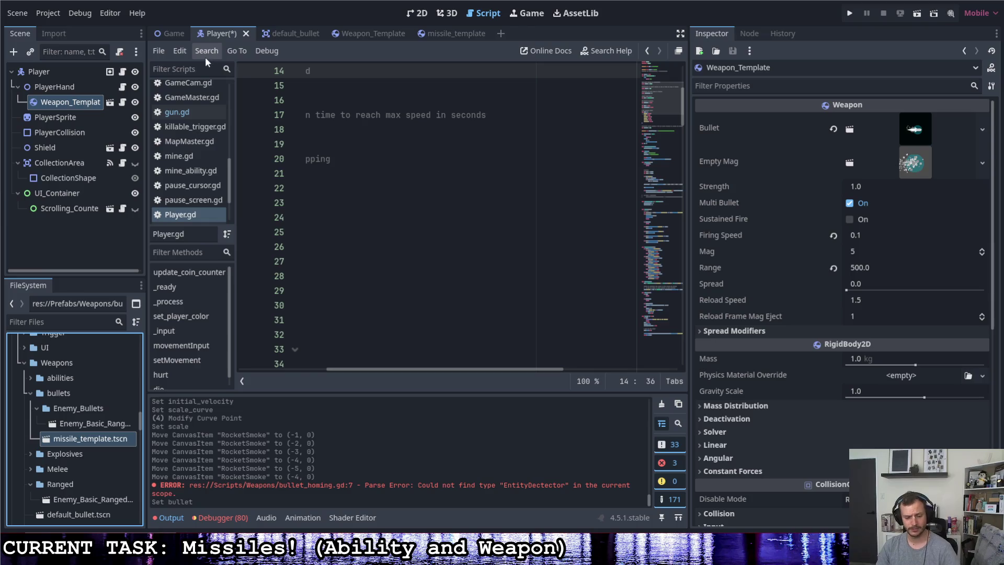
click(176, 33)
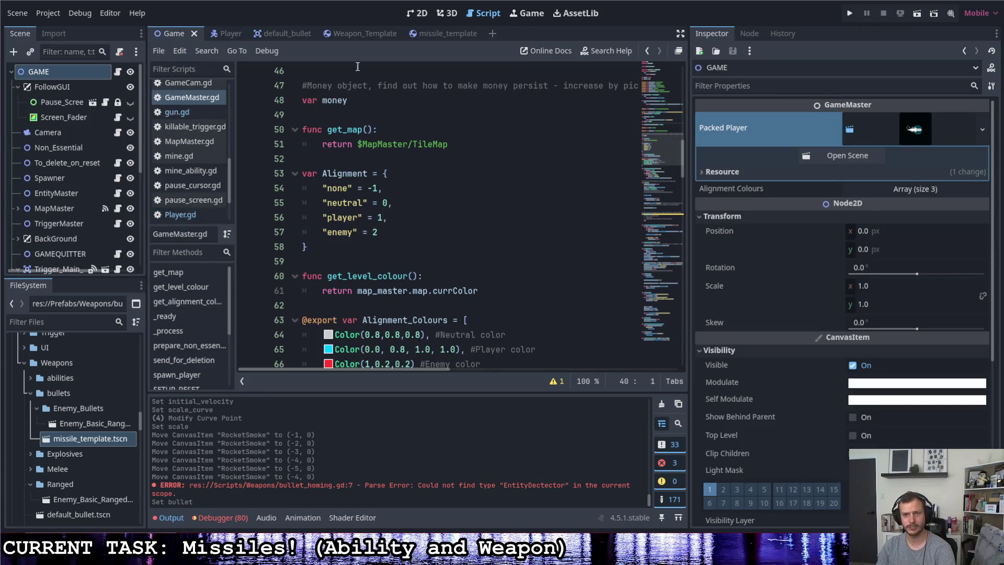
- Run the game and fire a missile, then relaunch and fire again toward the crosshair
click(418, 16)
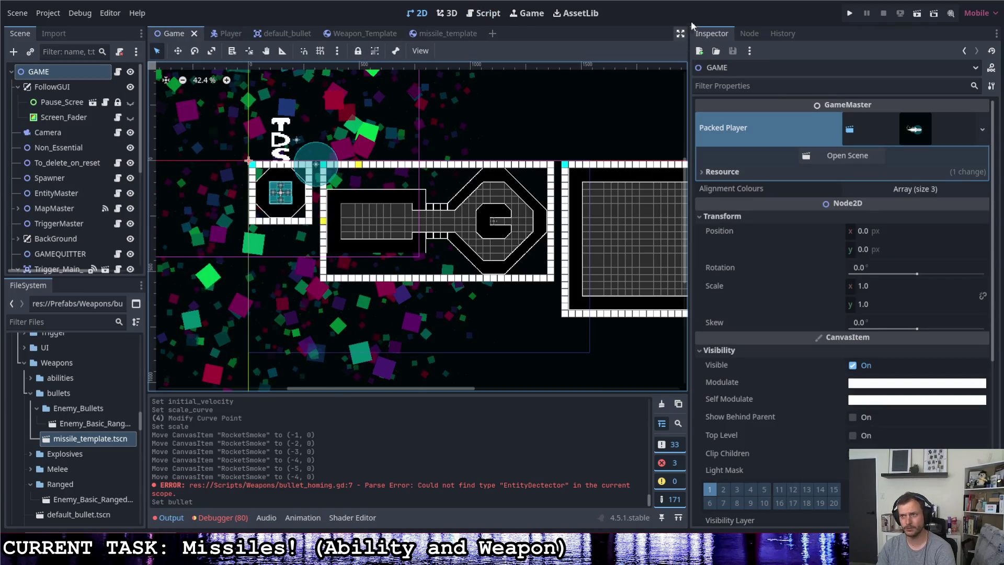
click(851, 13)
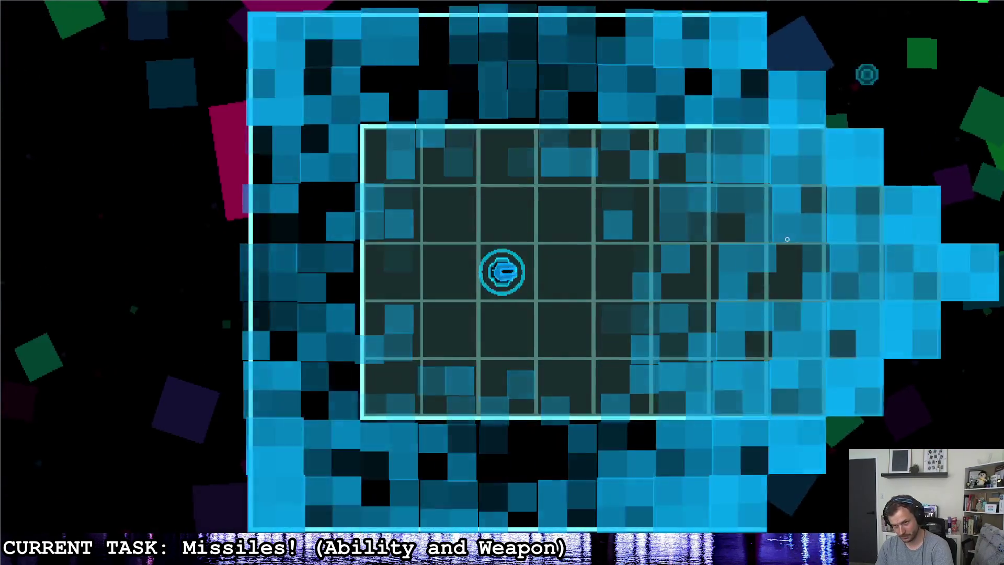
click(788, 239)
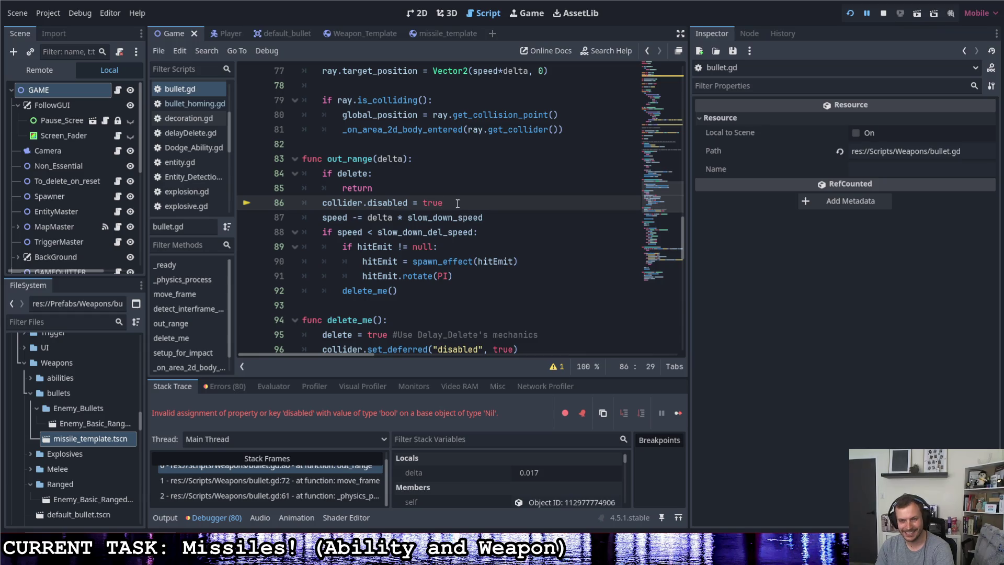
click(855, 14)
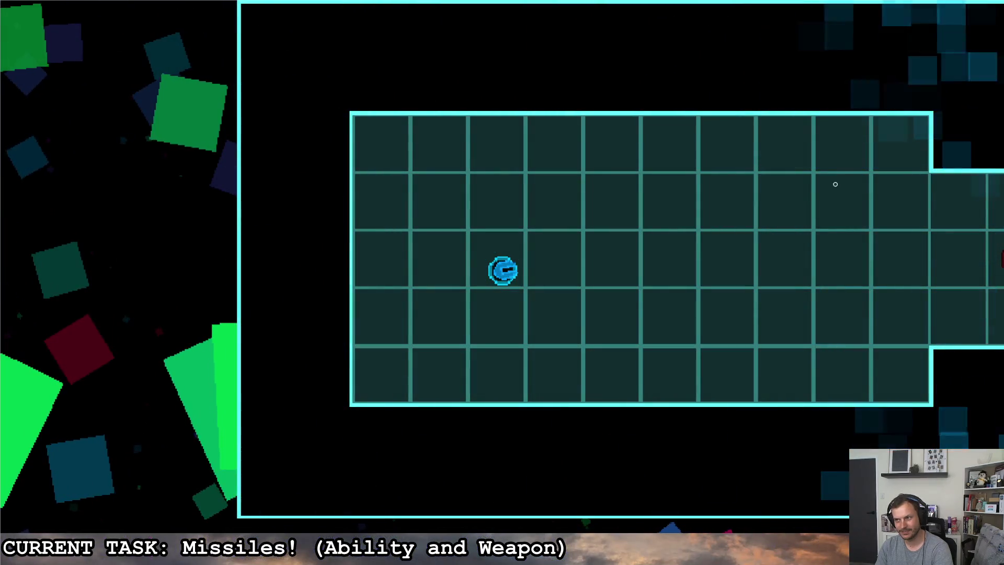
click(834, 215)
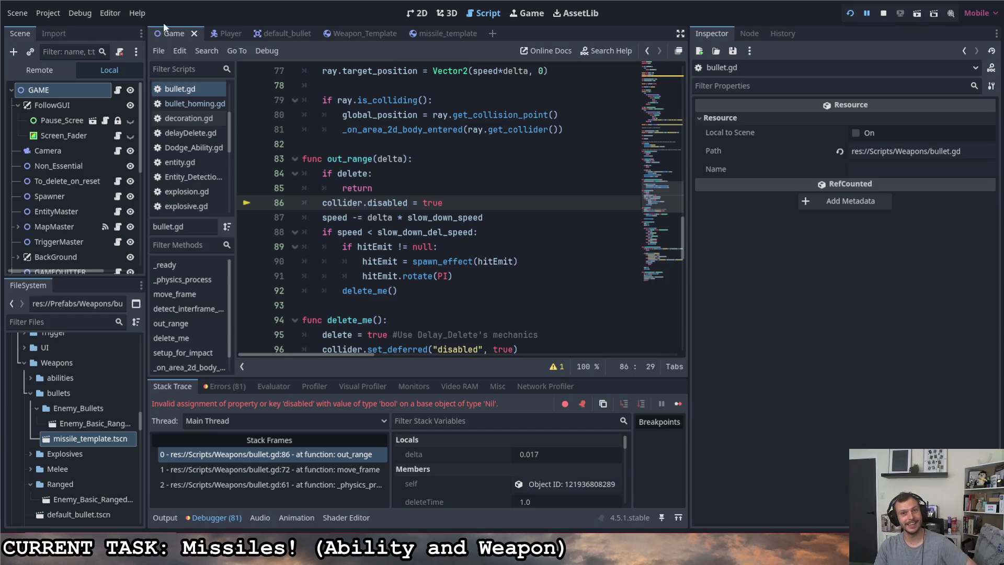
- Set missile_template's RocketTrail Length to 5 and Missile Speed to 200, then rerun the game
click(434, 33)
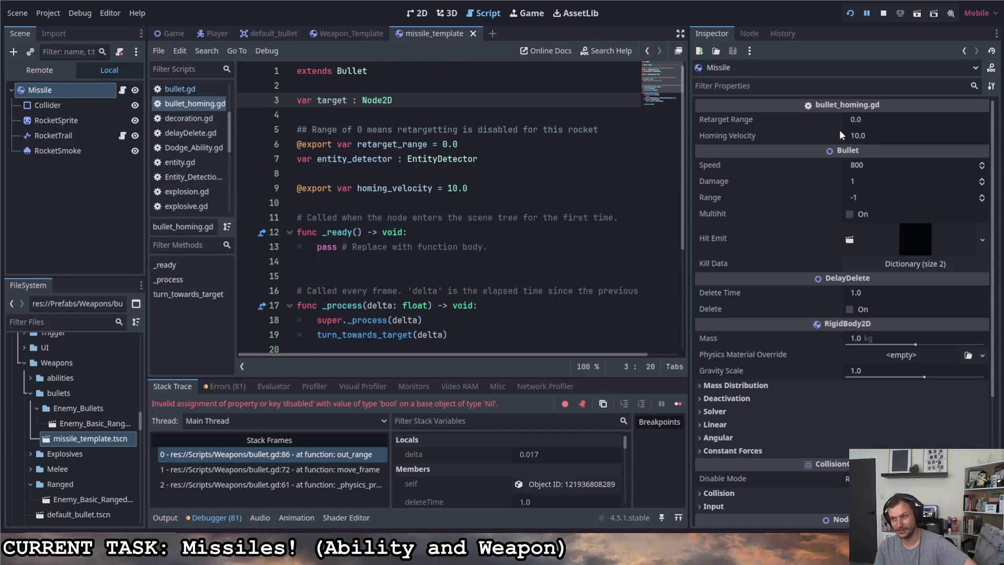
click(53, 136)
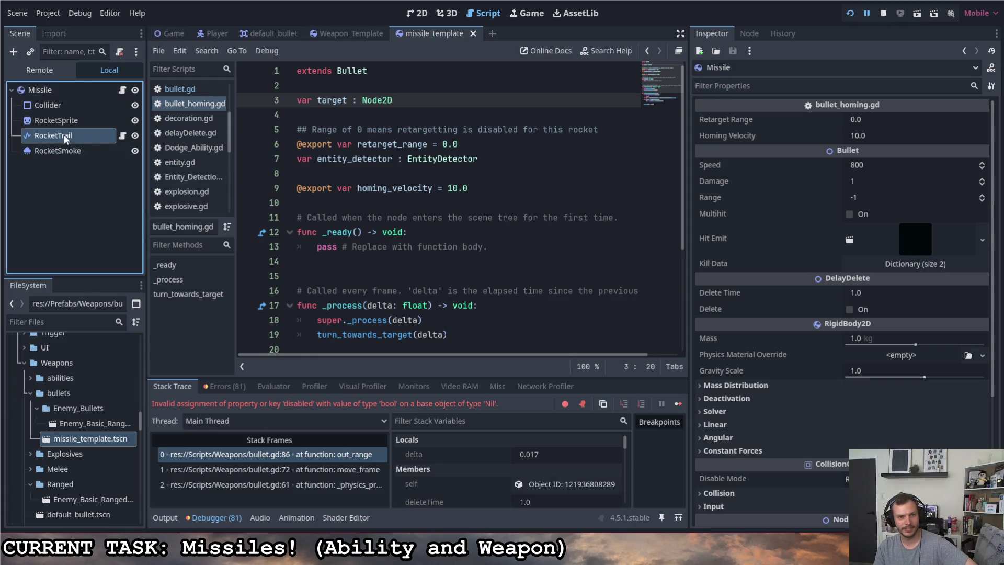
scroll(790, 196, up, 4)
click(870, 137)
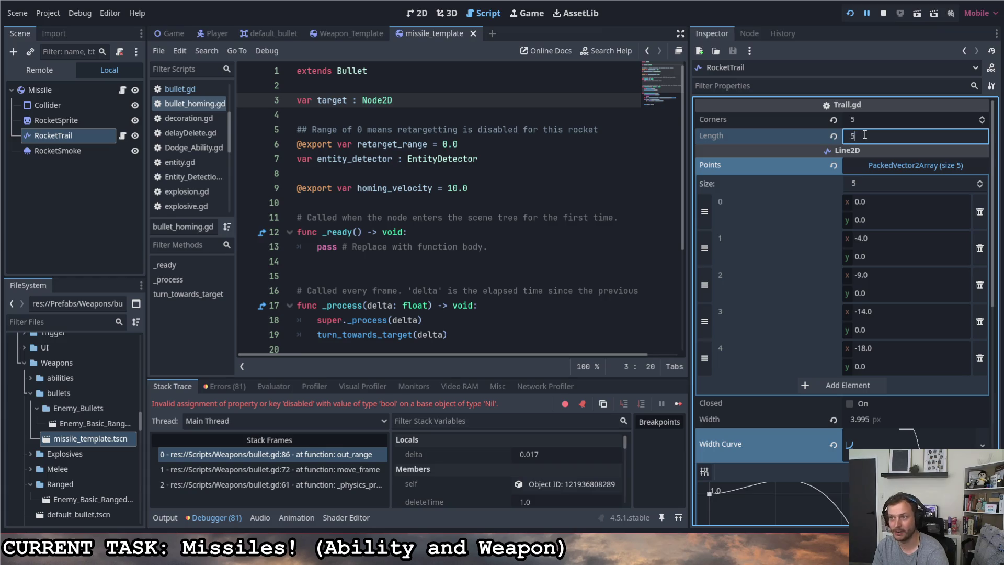
key(Return)
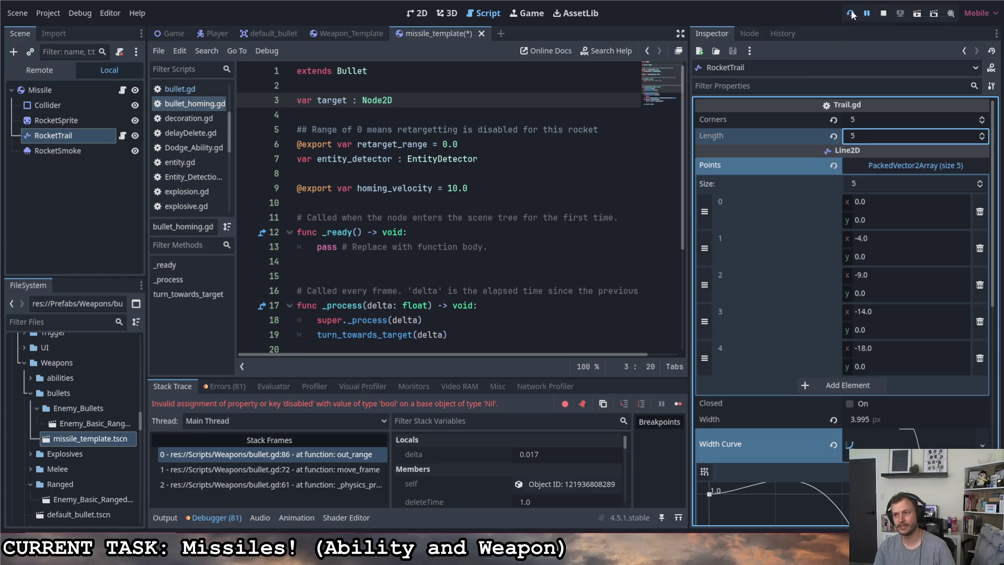
click(57, 95)
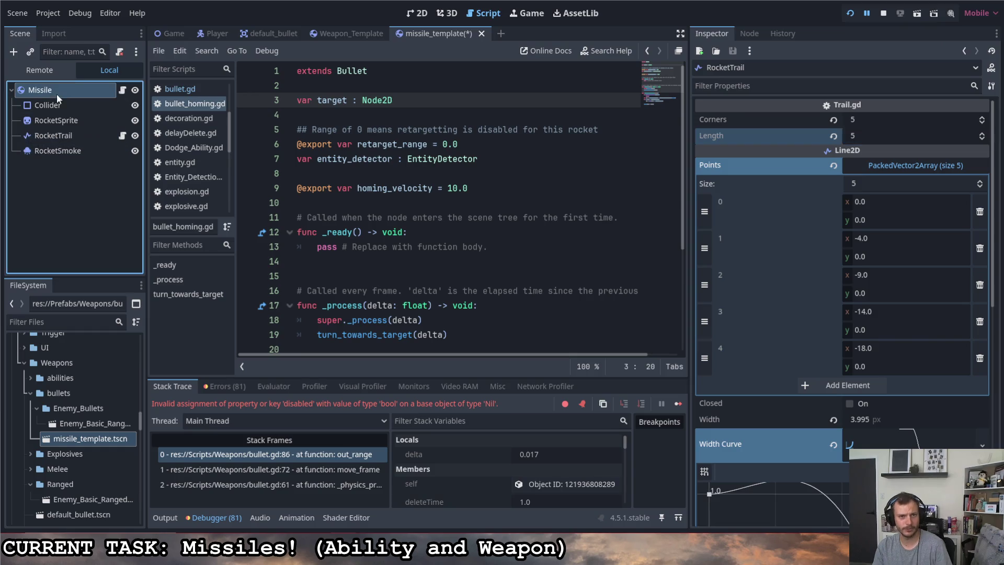
click(864, 165)
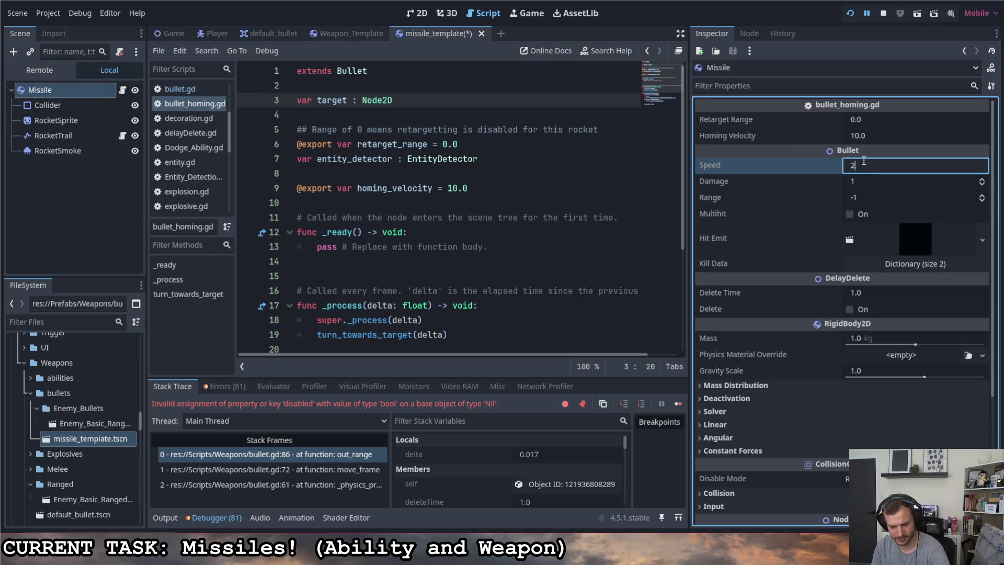
key(Return)
click(851, 13)
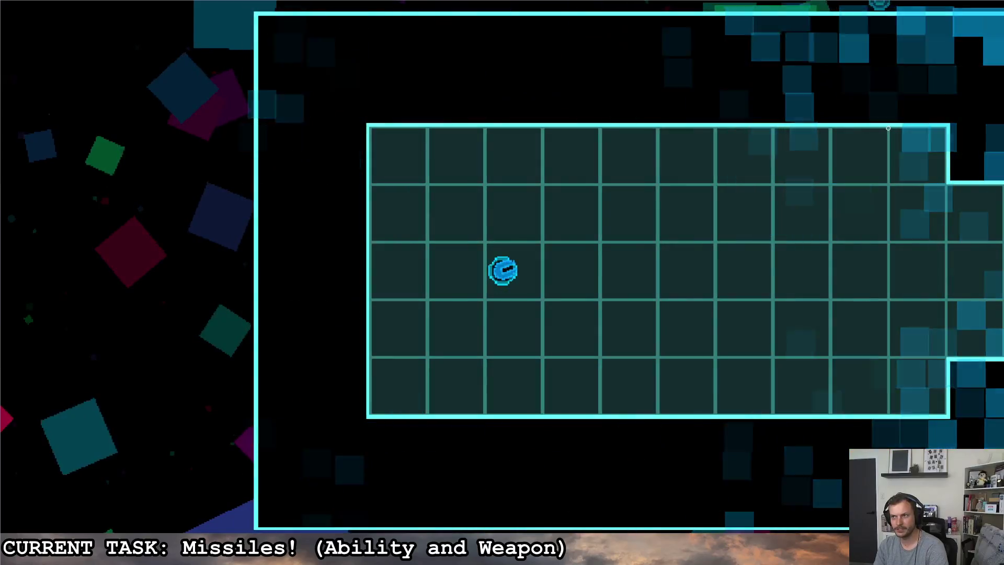
- Move around and fire missiles toward the upper right, upper left, left wall and lower left
click(889, 128)
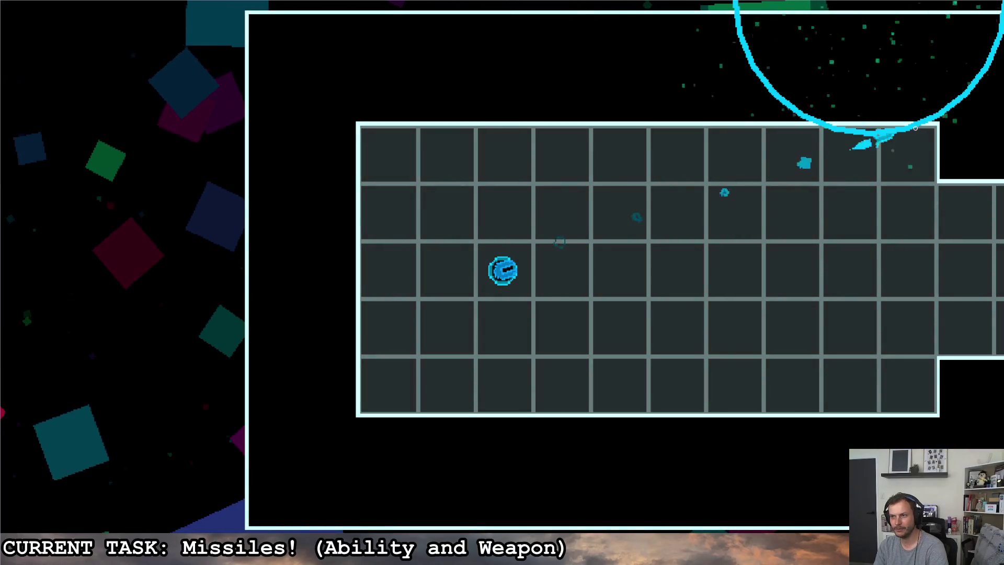
key(d)
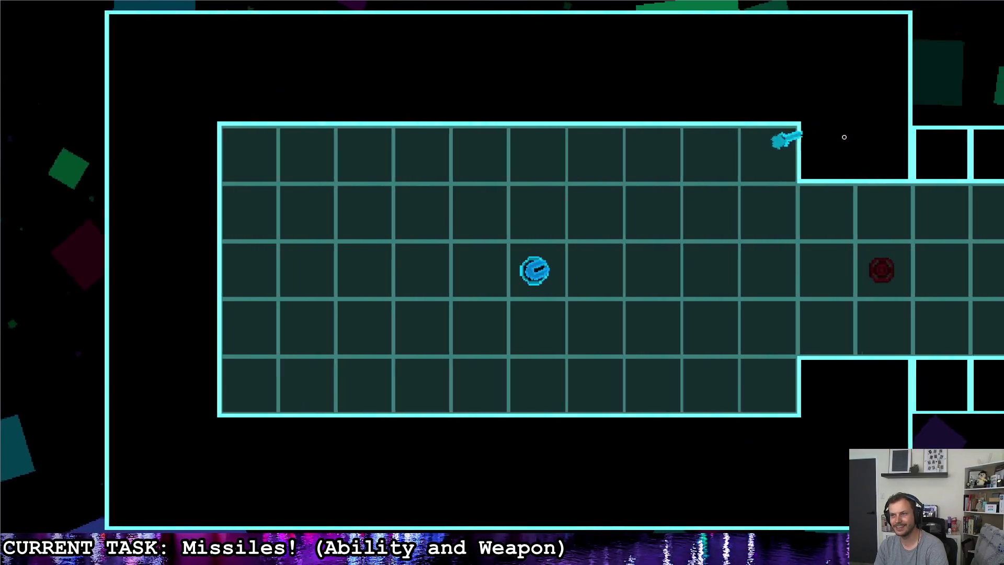
key(a)
key(s)
click(721, 62)
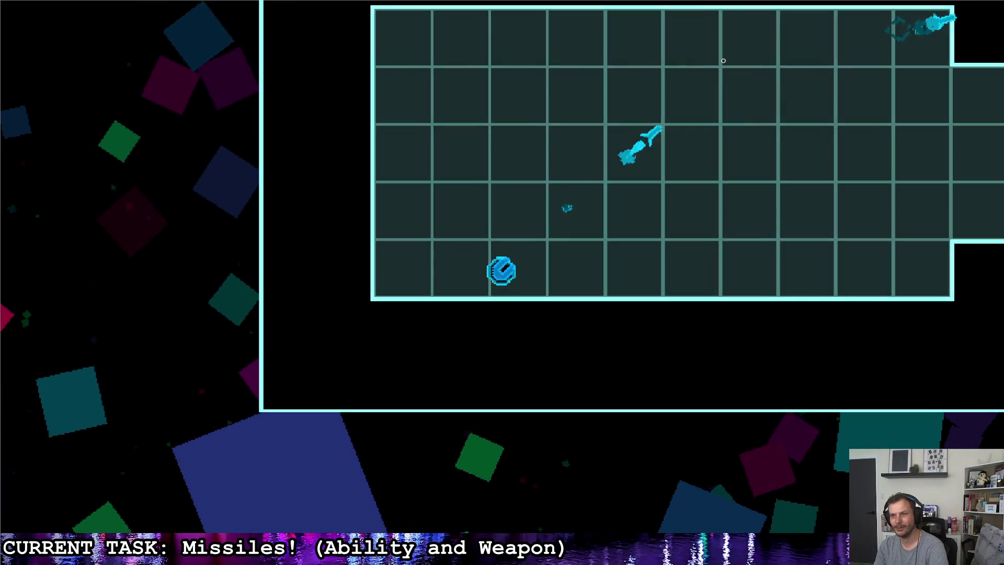
key(d)
key(w)
click(317, 185)
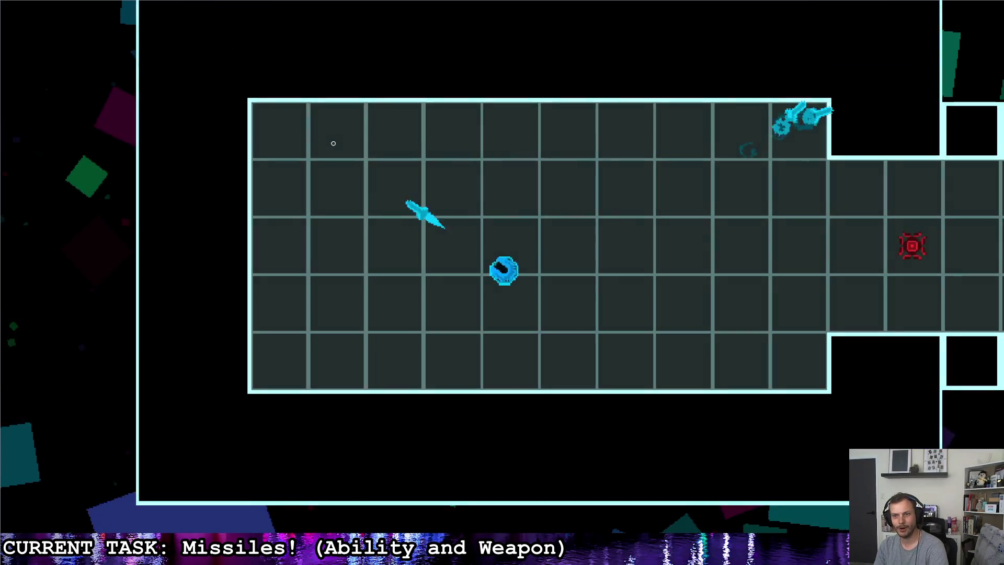
click(256, 274)
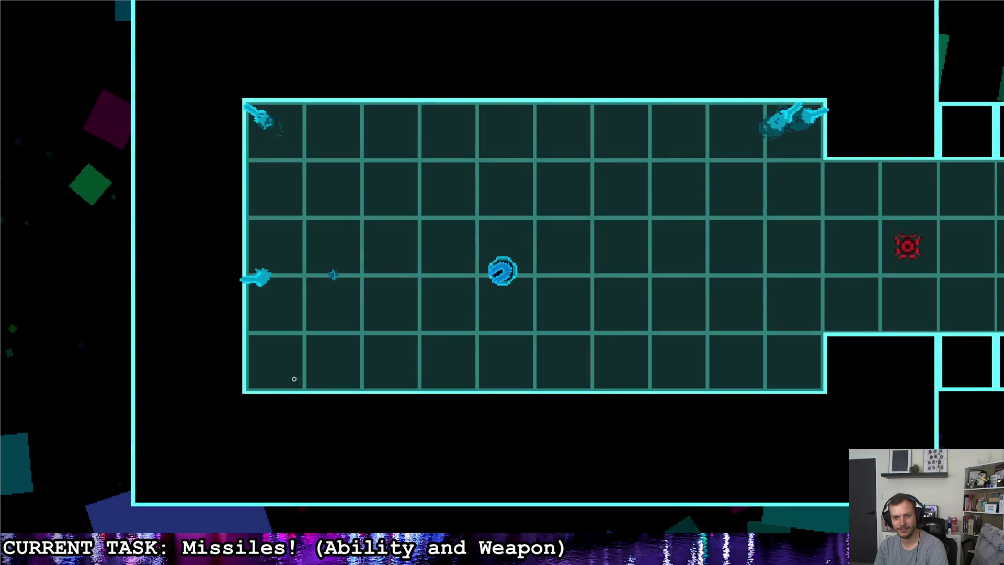
click(285, 392)
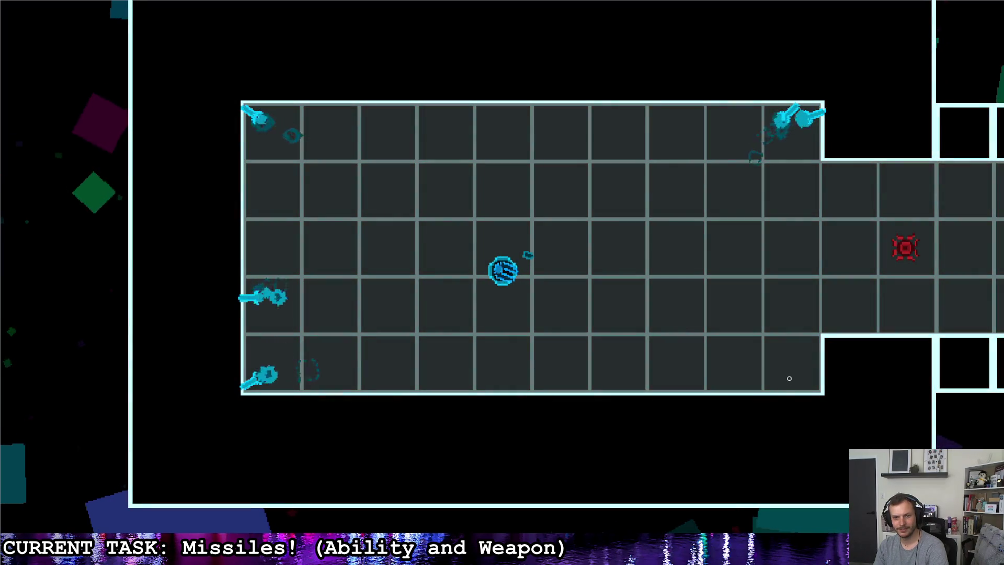
- Fire bursts of missiles toward the lower-right corner and the upper right
click(827, 380)
click(832, 379)
click(842, 381)
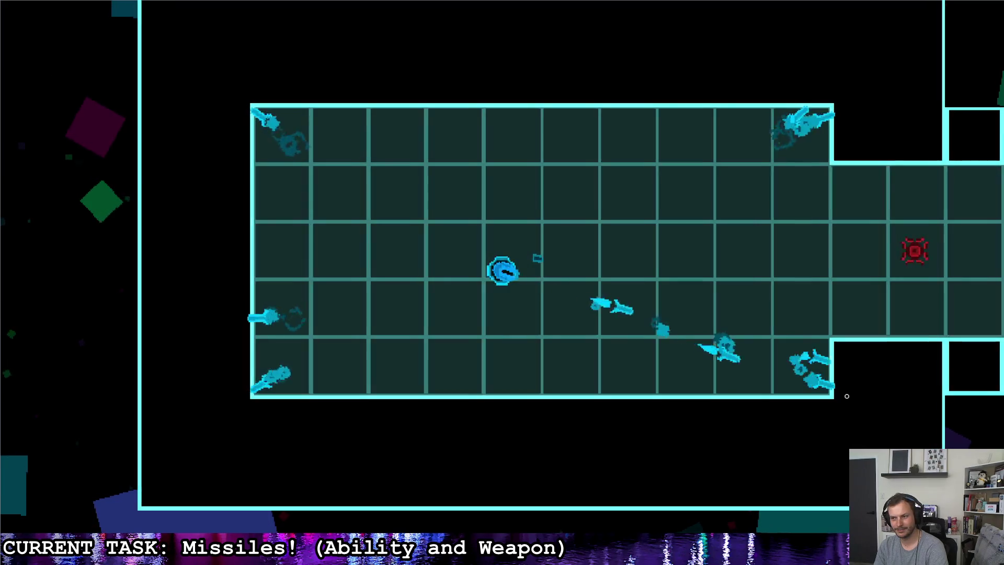
click(852, 382)
key(d)
key(s)
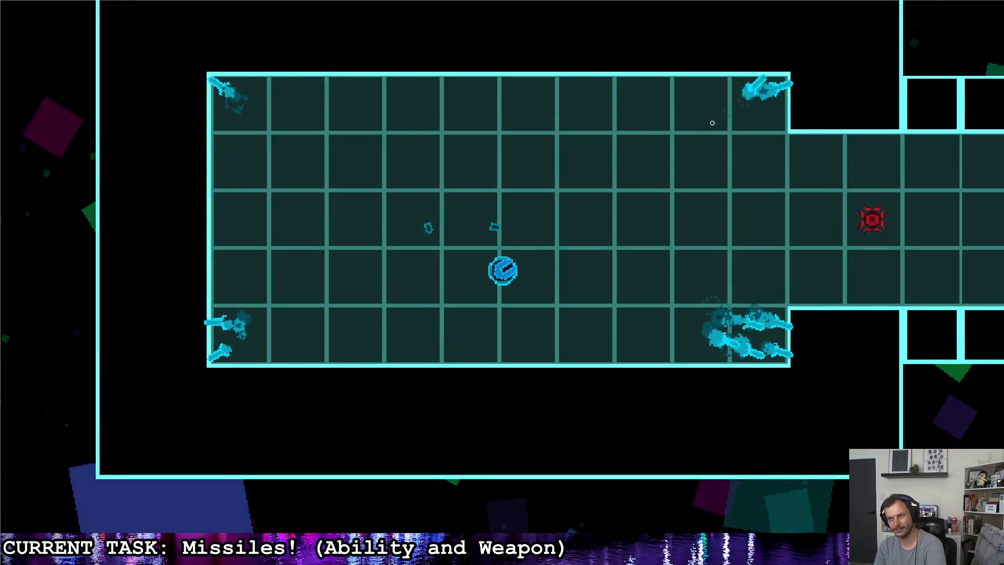
click(730, 117)
click(730, 116)
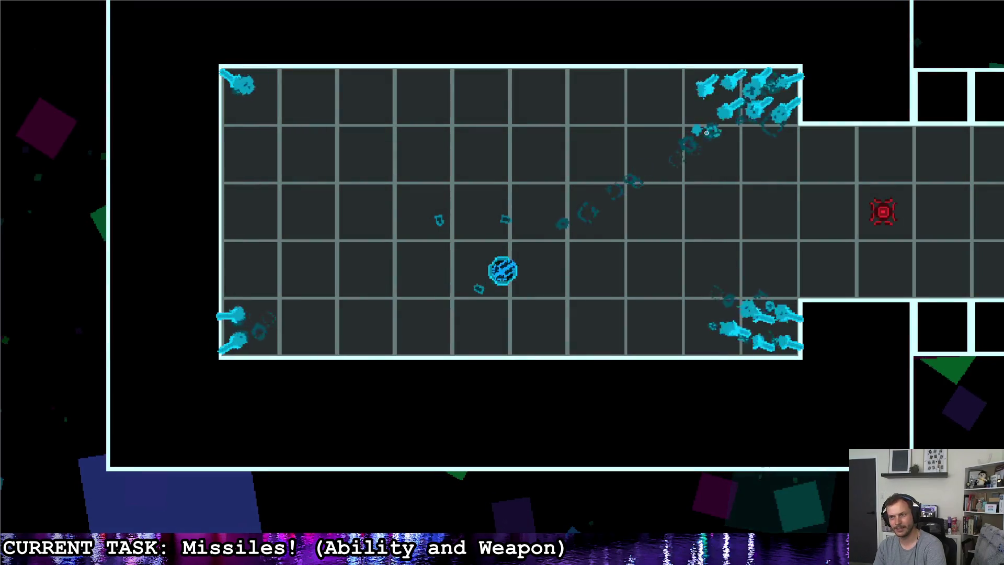
- Fire missiles at the red enemy, then trace the collider reference on bullet.gd line 86
click(759, 197)
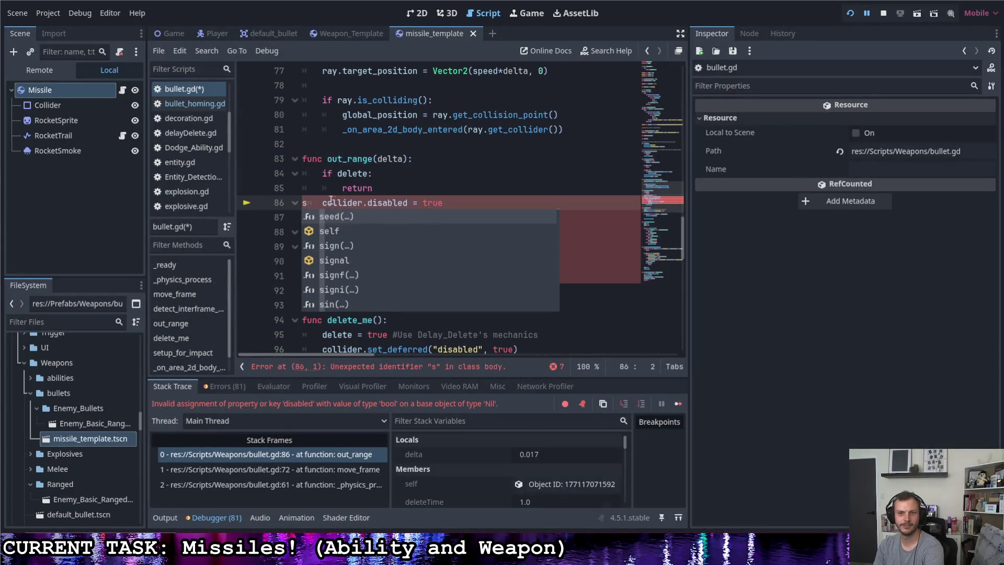
key(BackSpace)
click(480, 202)
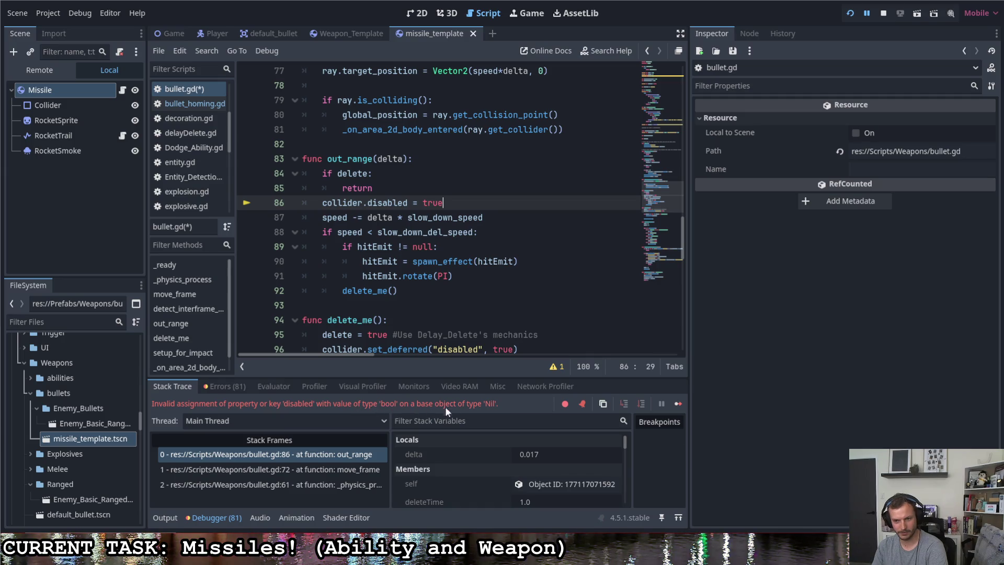
double_click(364, 203)
scroll(352, 320, up, 20)
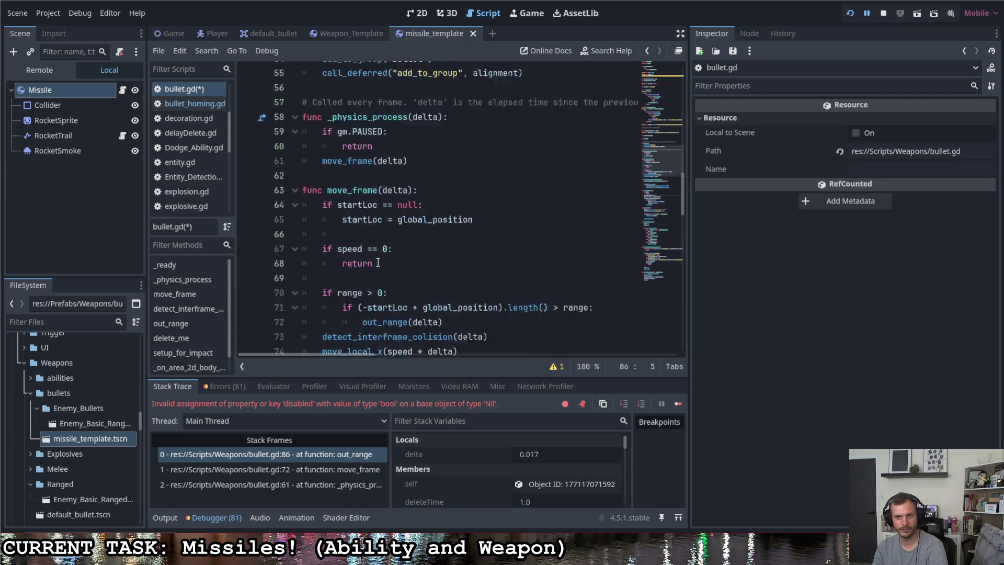
scroll(350, 321, down, 4)
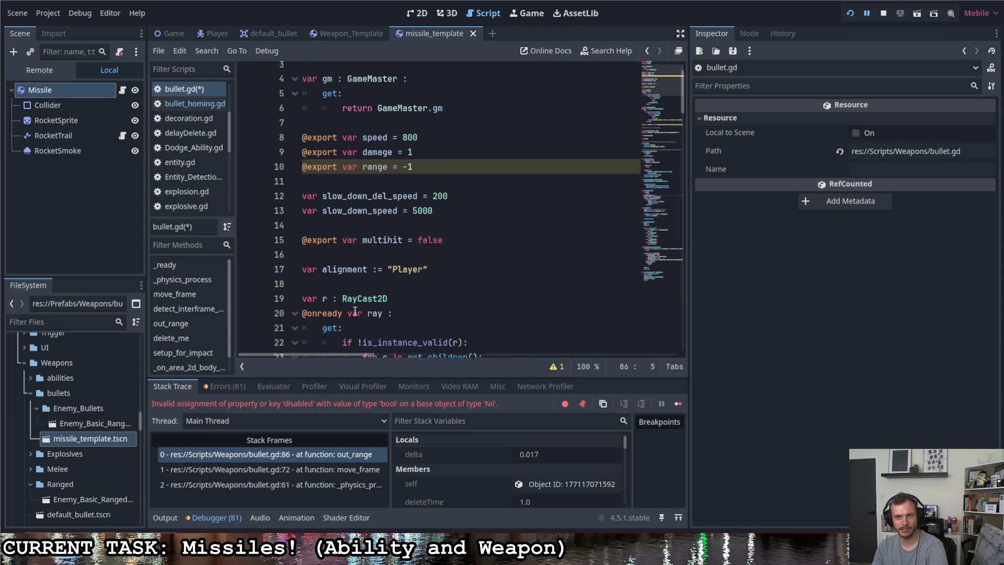
scroll(361, 302, down, 1)
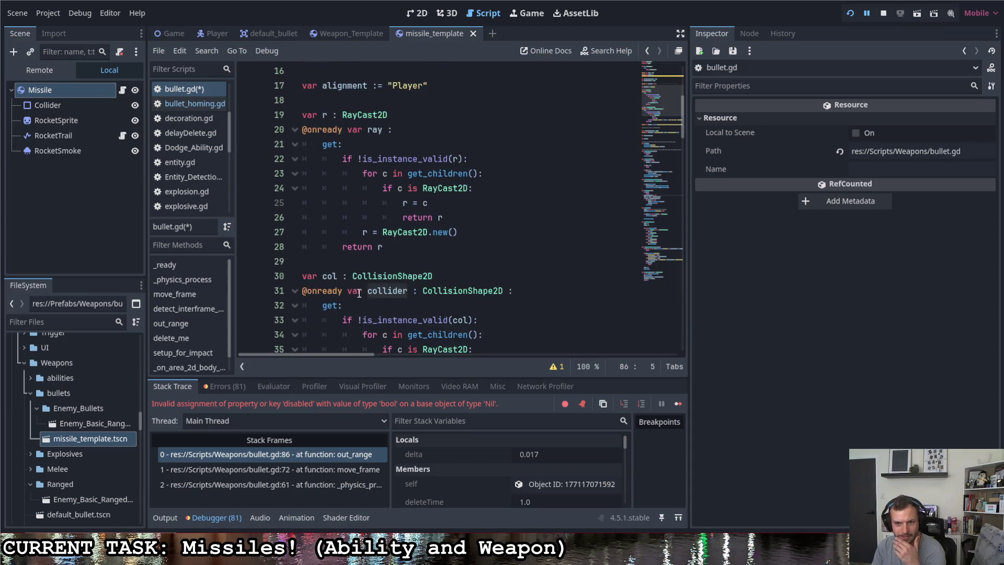
scroll(366, 288, down, 3)
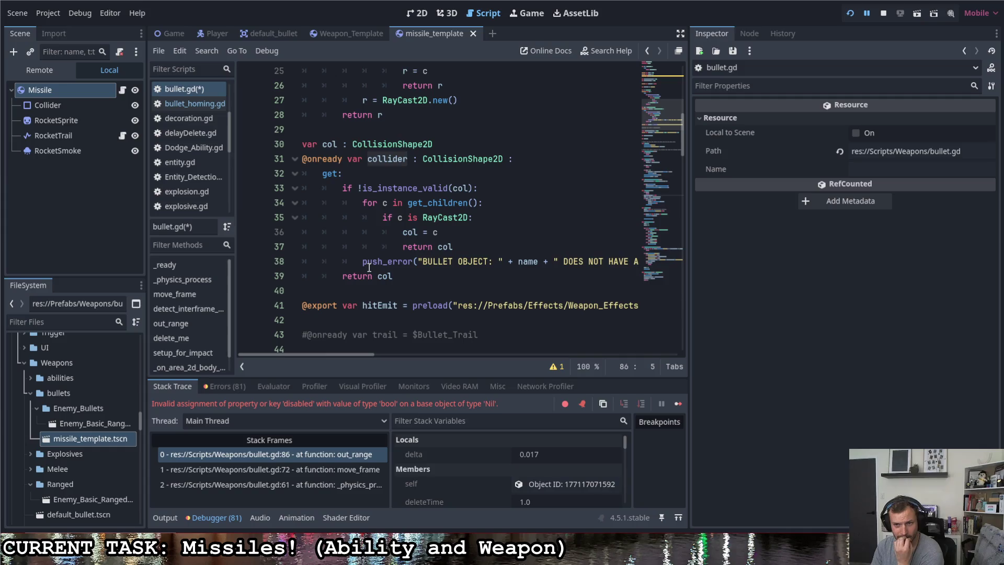
- Replace RayCast2D with CollisionShape2D on line 35, save bullet.gd, and relaunch the game
drag(423, 158, 505, 159)
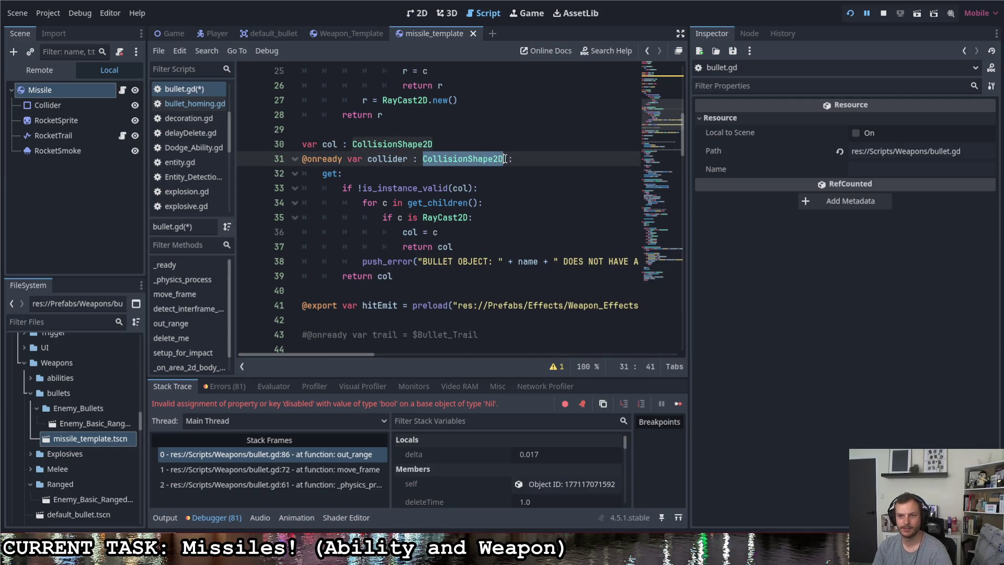
key(ctrl+c)
double_click(439, 218)
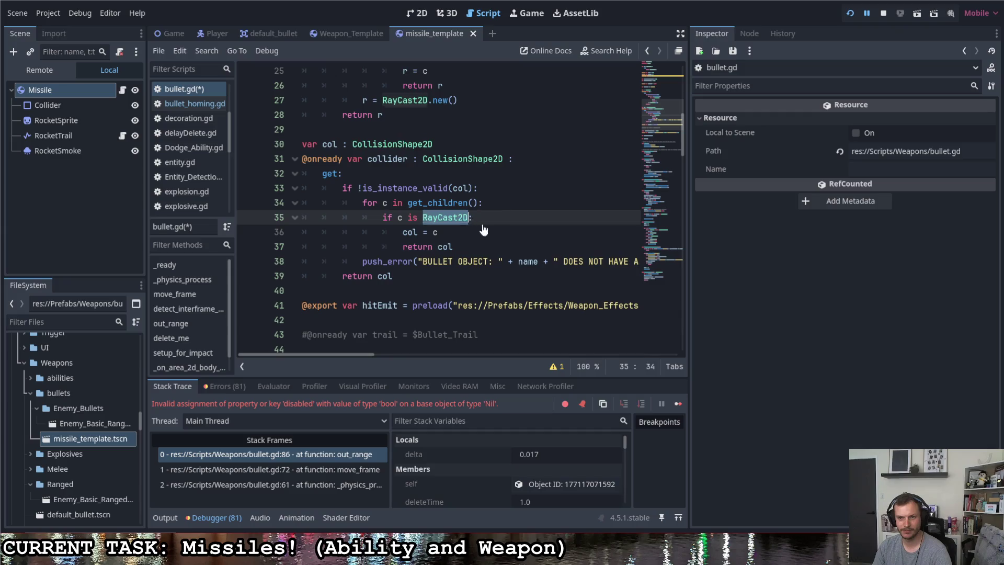
key(ctrl+v)
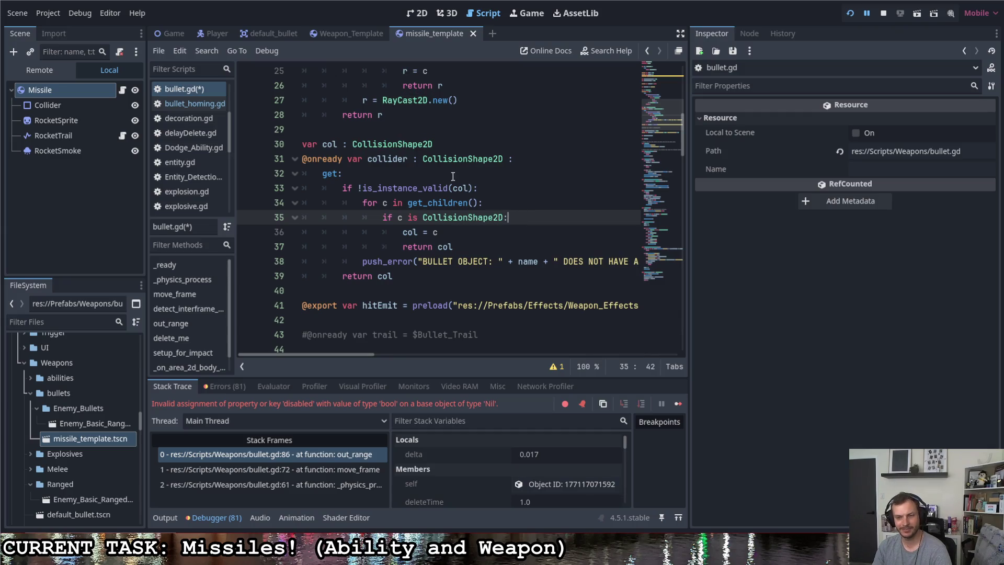
mouse_move(371, 353)
mouse_down()
mouse_move(395, 353)
mouse_move(361, 358)
mouse_up()
click(488, 203)
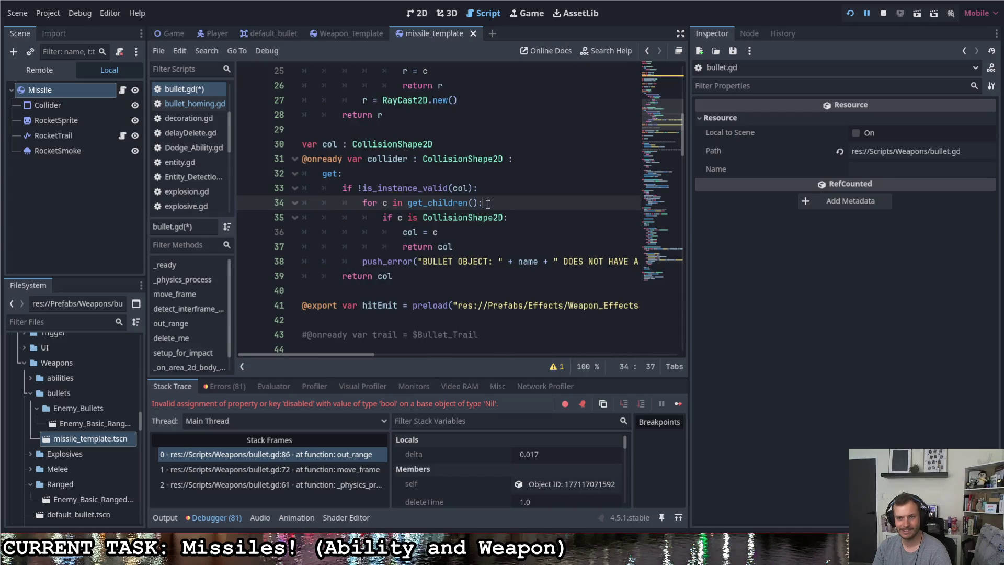
key(ctrl+s)
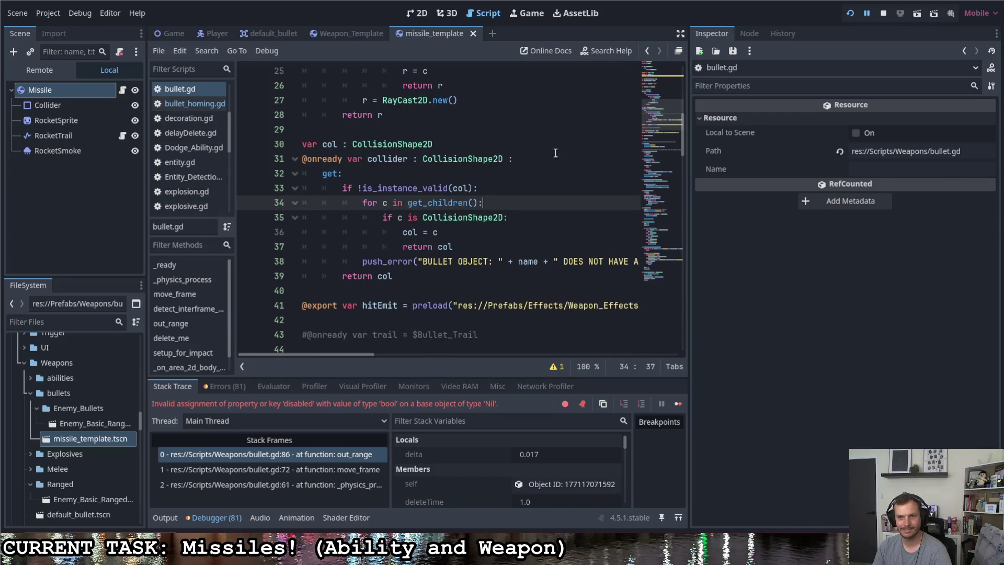
click(850, 13)
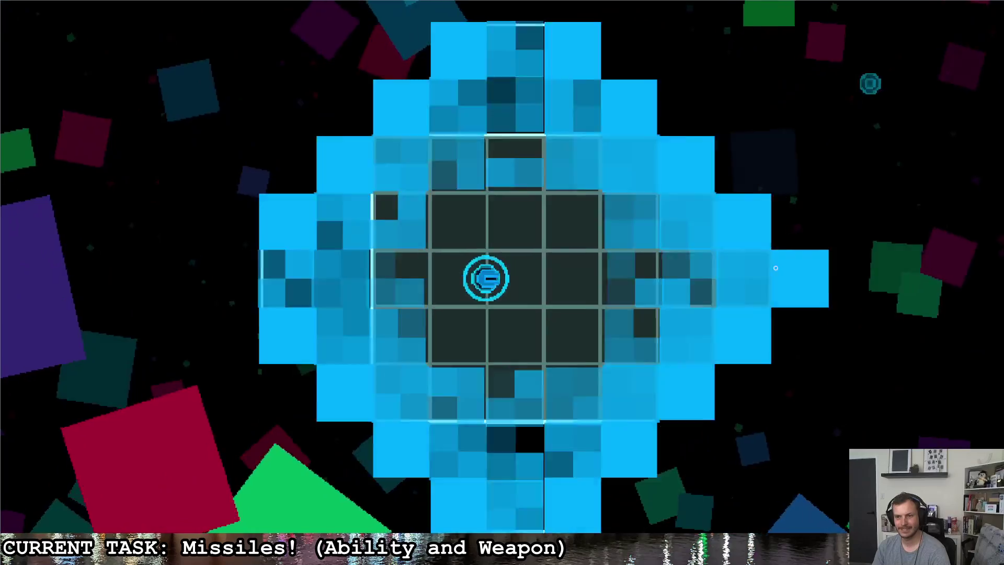
- Fly the ship through the corridor, firing homing missiles to the right and left
click(775, 268)
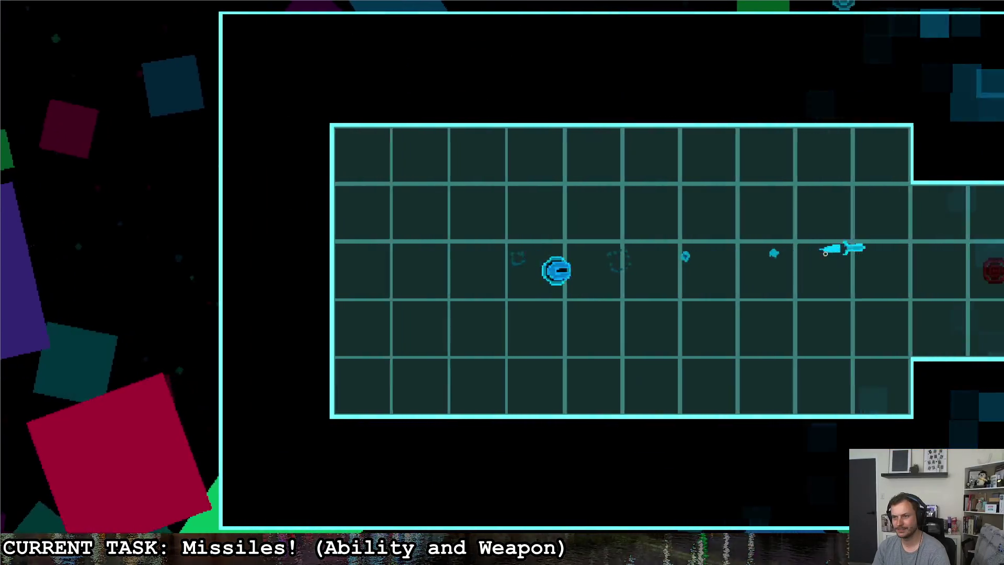
key(d)
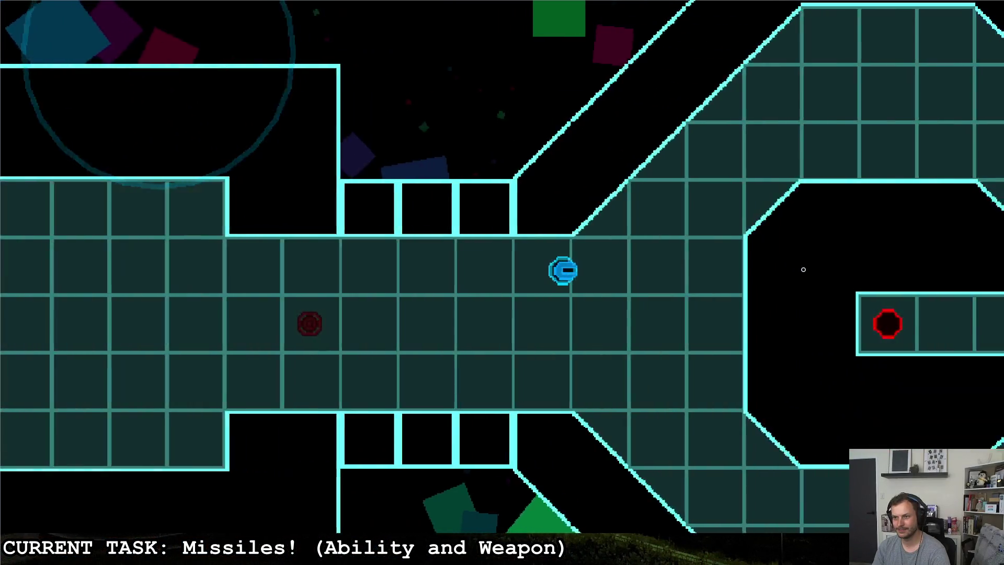
key(a)
click(229, 271)
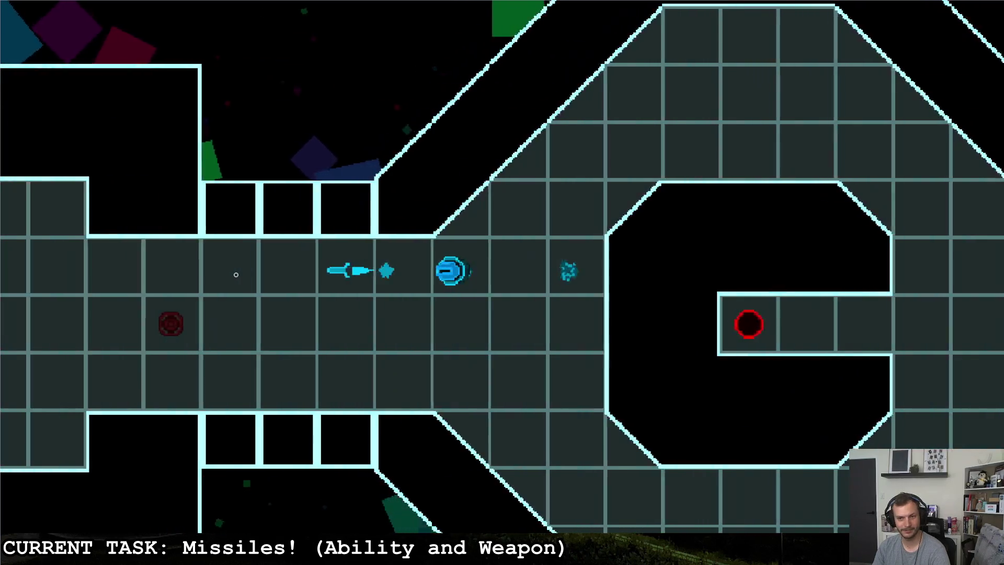
key(a)
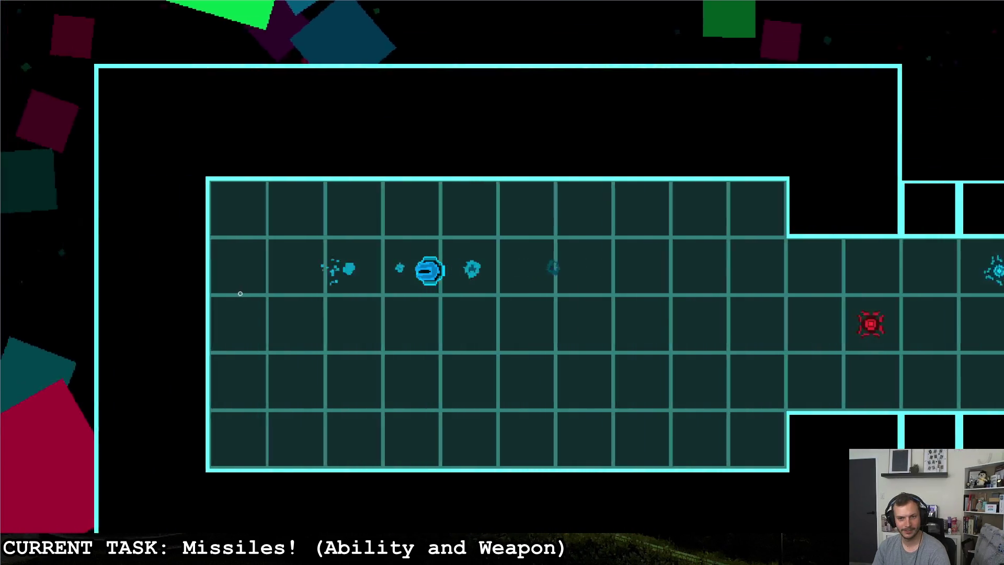
key(s)
key(d)
- Fire more missiles toward the upper right and into the next corridor, then stop with F8
click(717, 93)
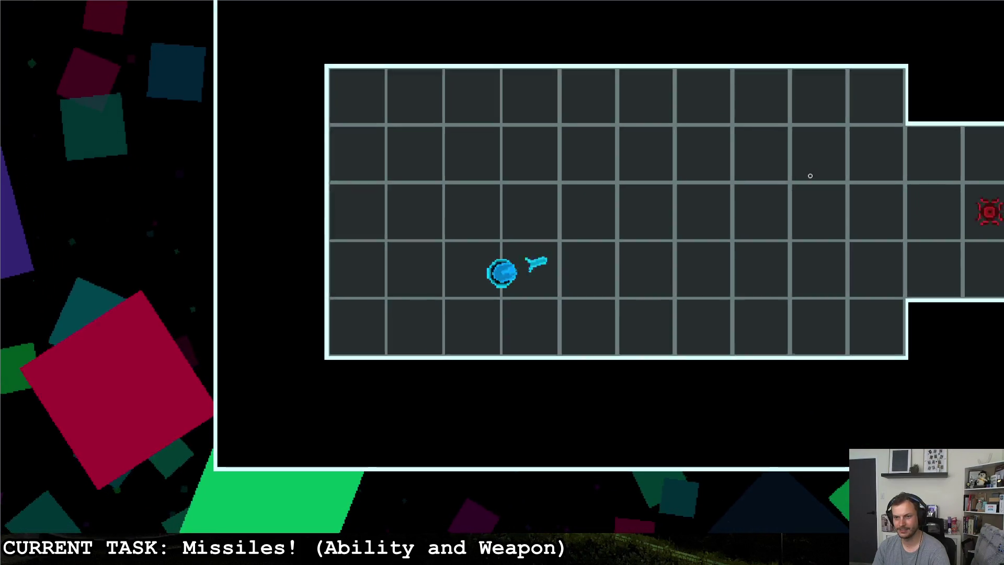
click(662, 143)
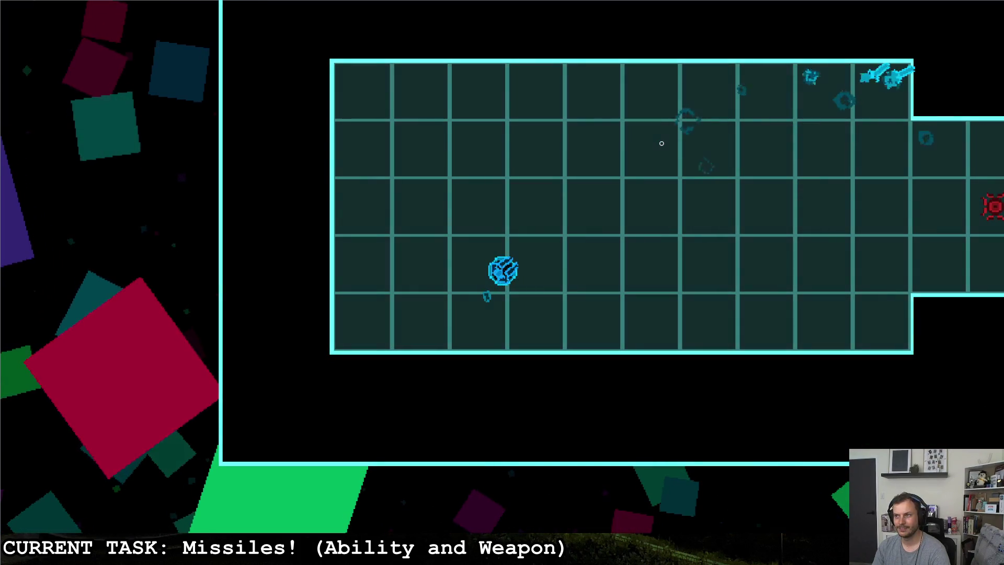
key(a)
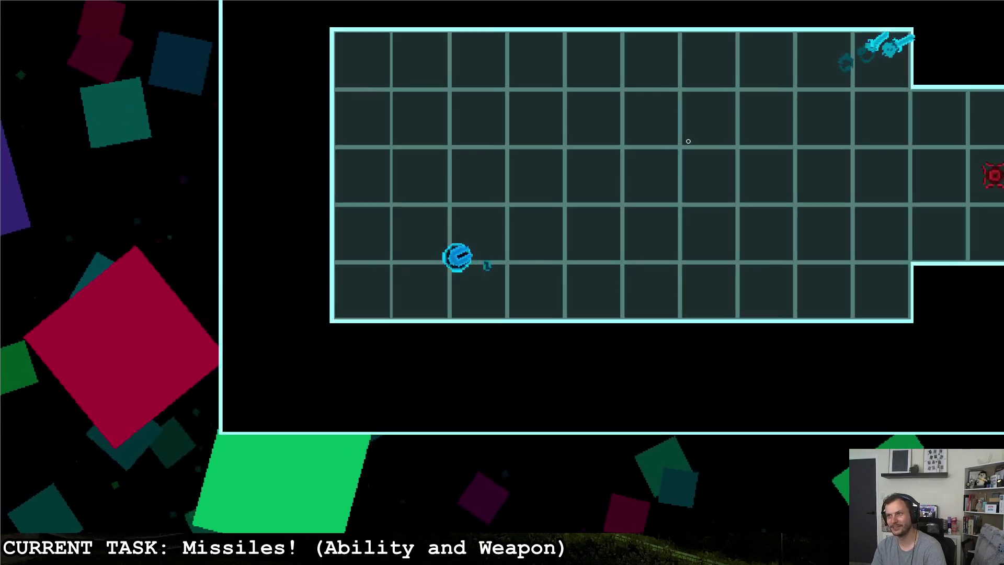
key(d)
key(w)
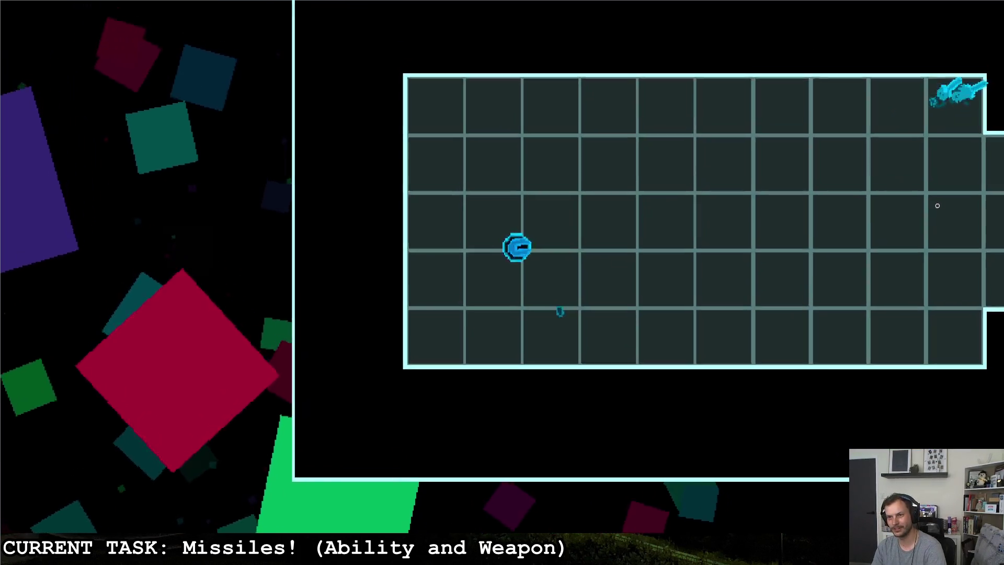
key(d)
click(937, 206)
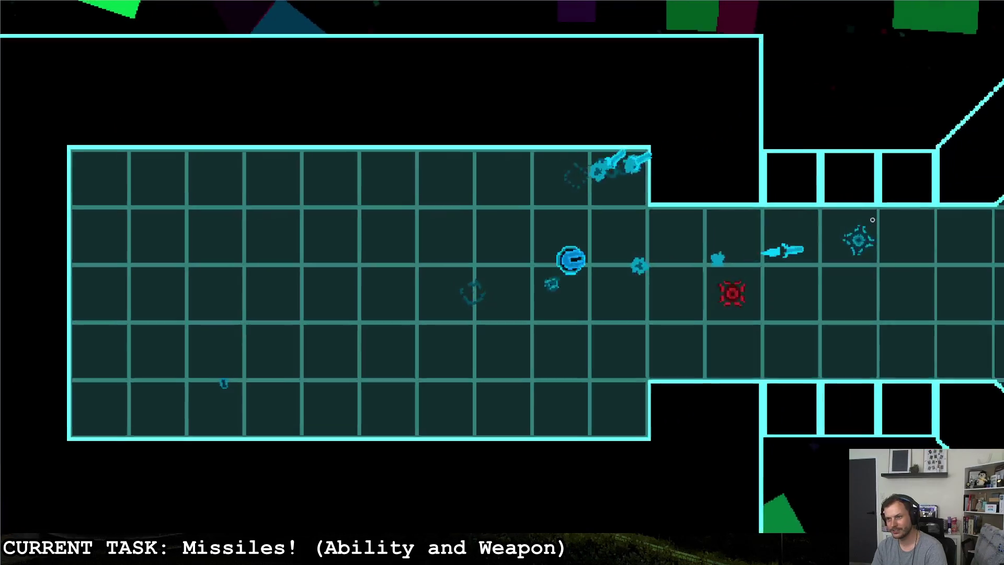
key(d)
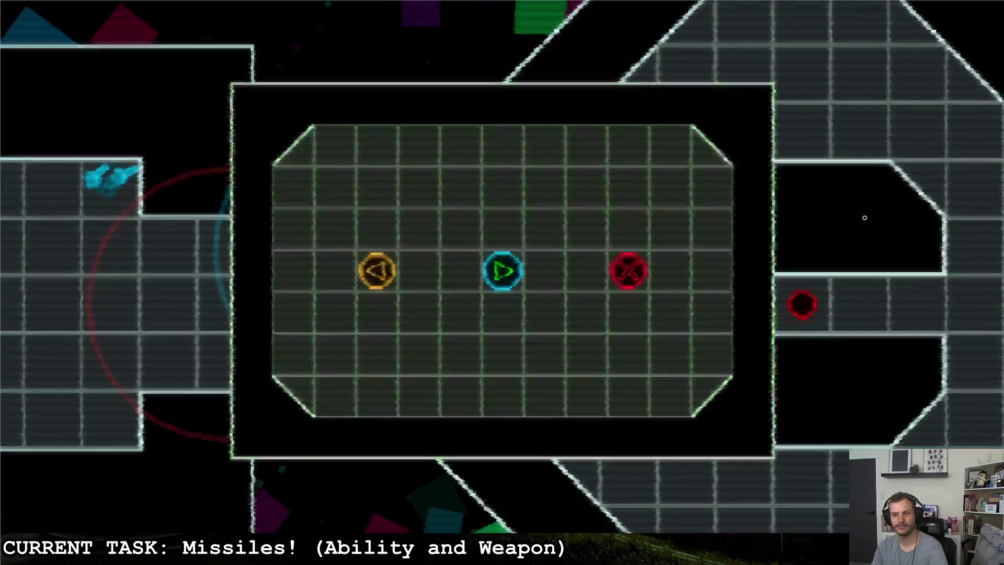
key(F8)
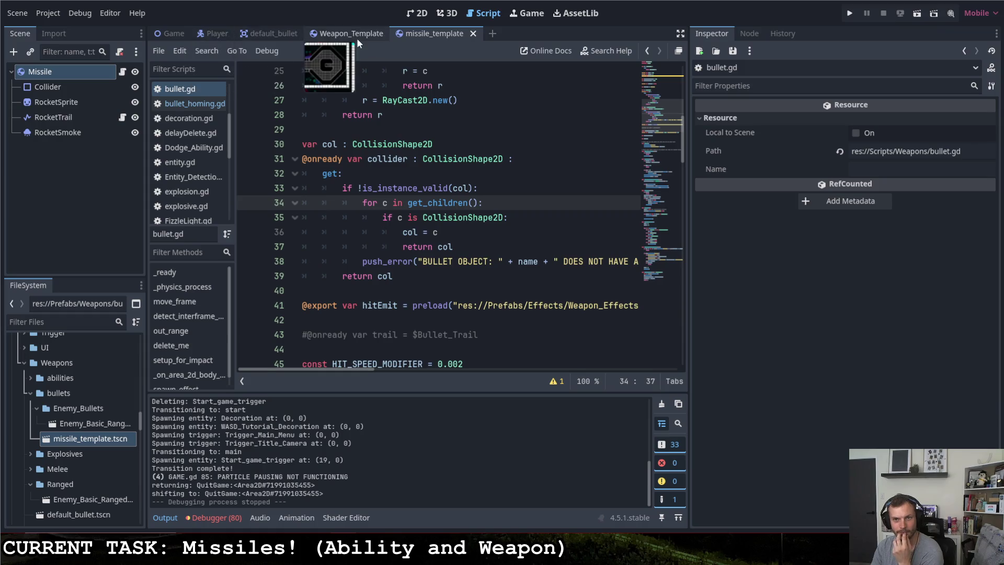
- View the missile in 2D, select its RocketTrail node, and open Trail.gd
click(415, 13)
scroll(419, 174, up, 8)
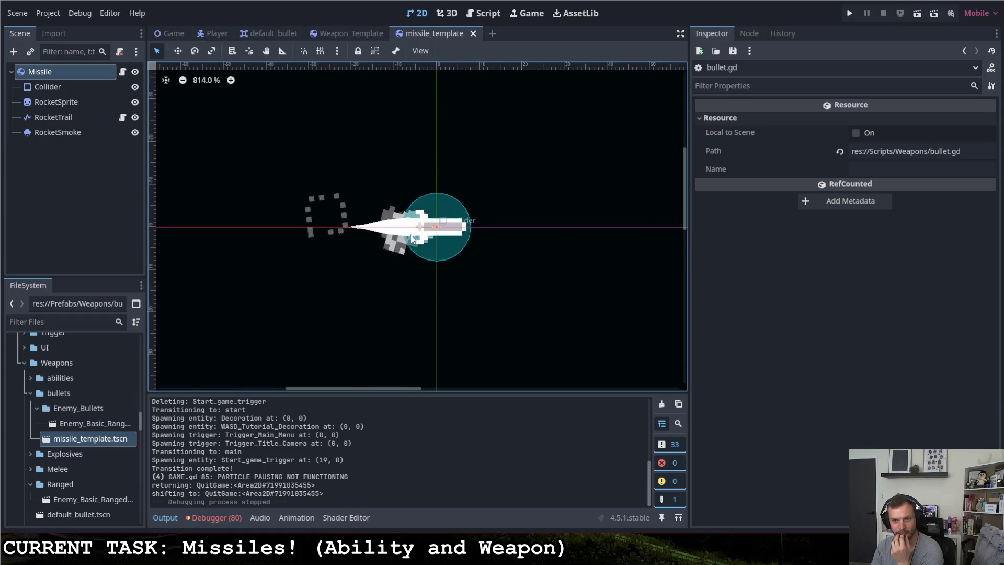
click(67, 117)
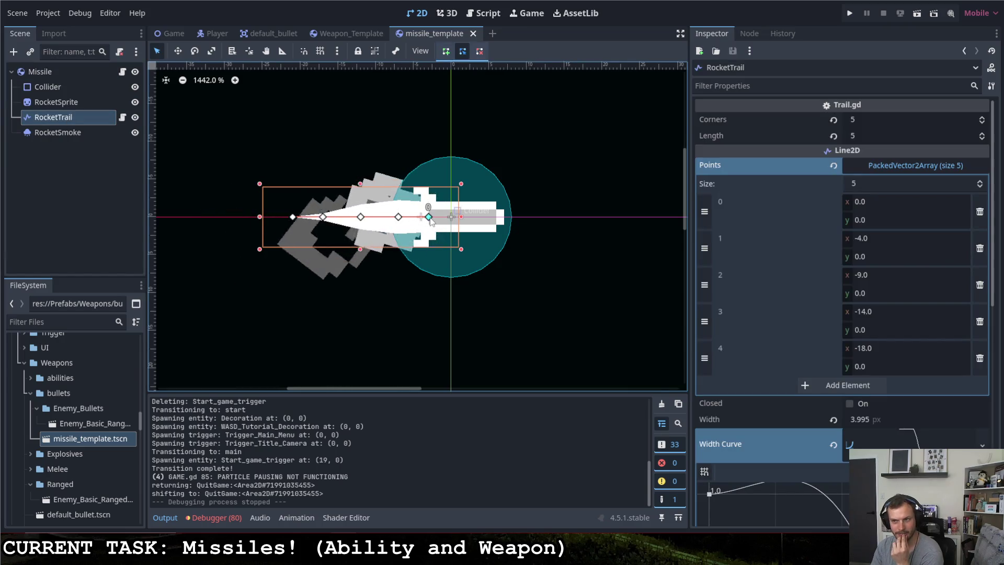
click(122, 117)
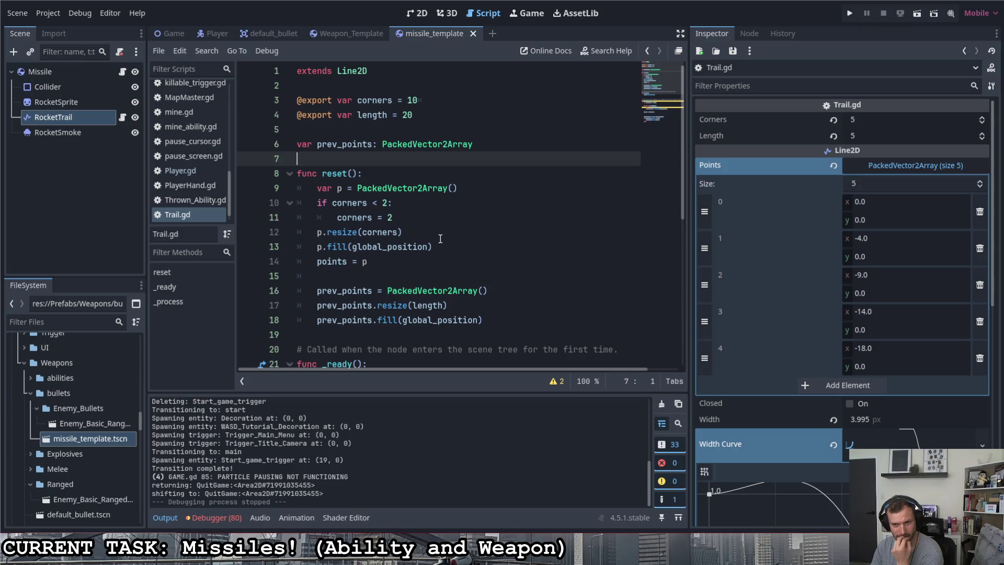
- Change line 26 of Trail.gd from _process to _physics_process, save, and run the project
scroll(439, 238, down, 5)
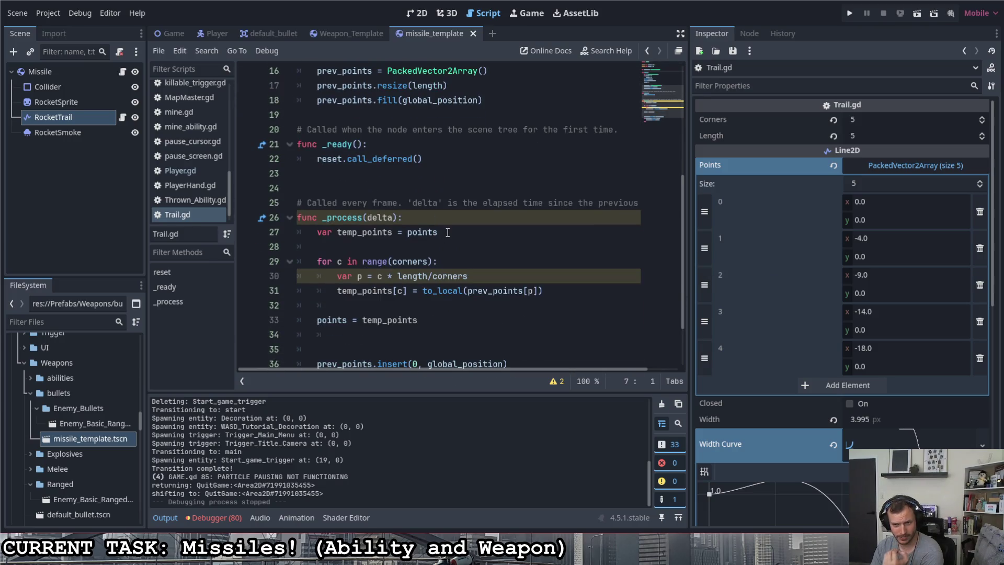
scroll(433, 228, down, 2)
scroll(433, 229, up, 2)
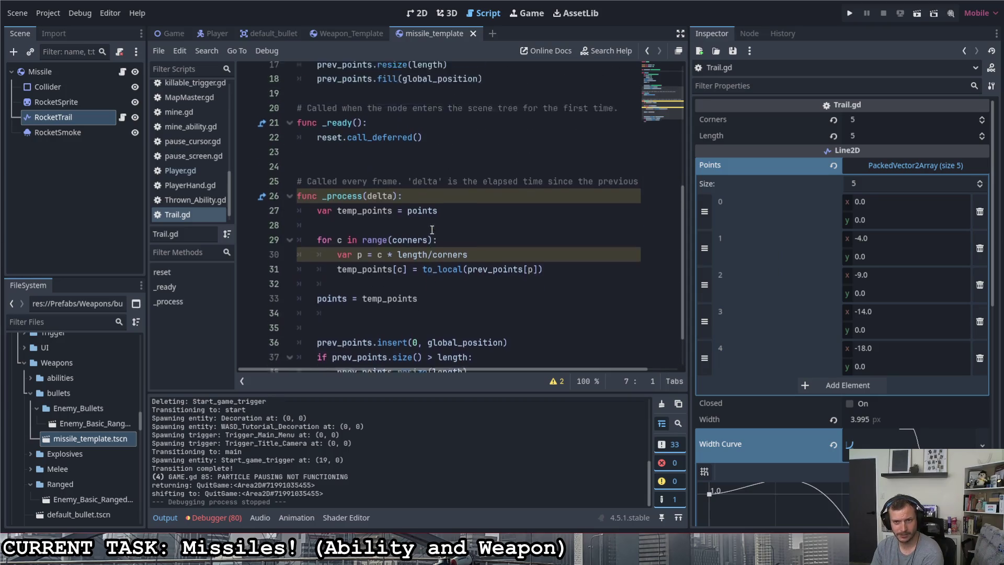
click(327, 232)
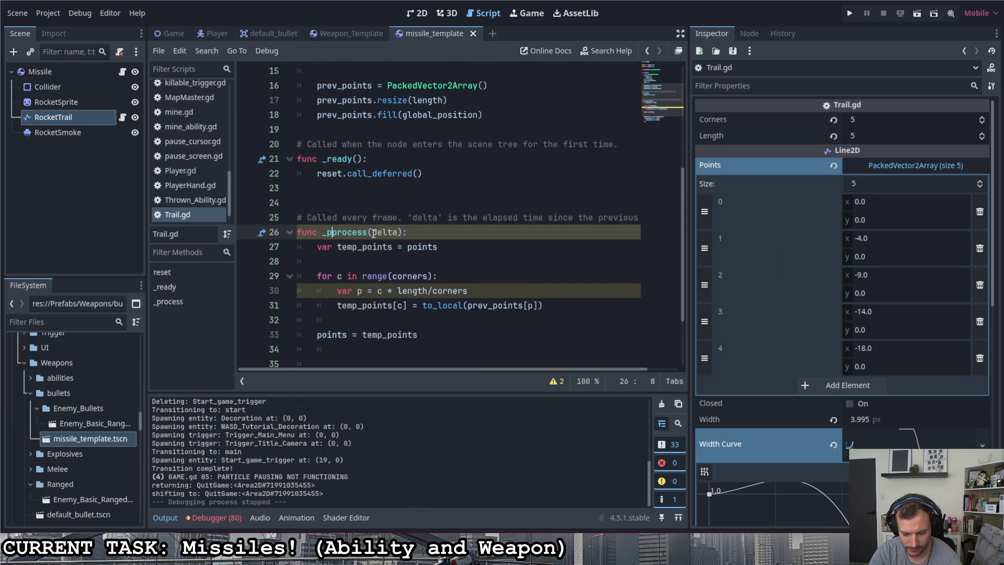
text(_physics)
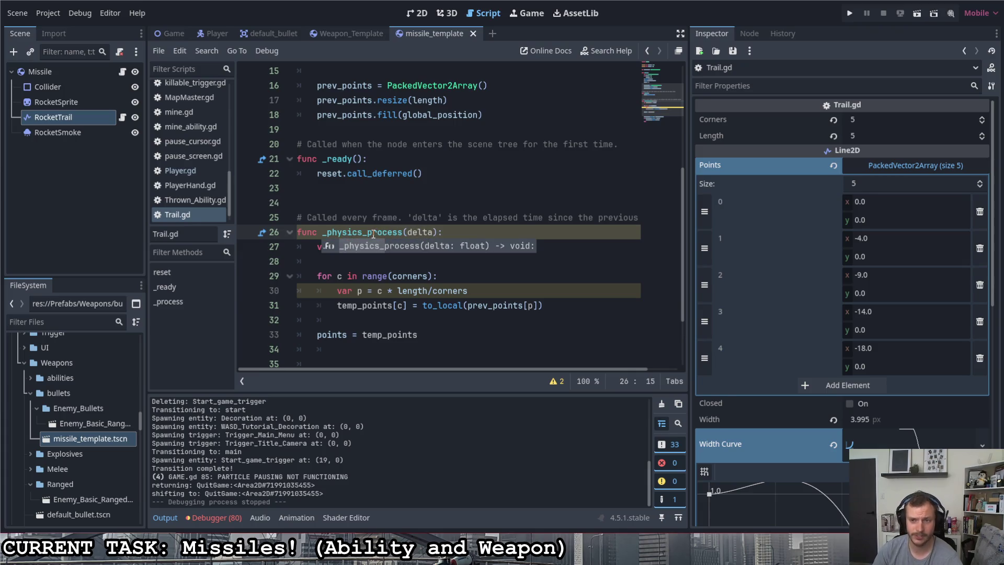
click(392, 217)
key(ctrl+s)
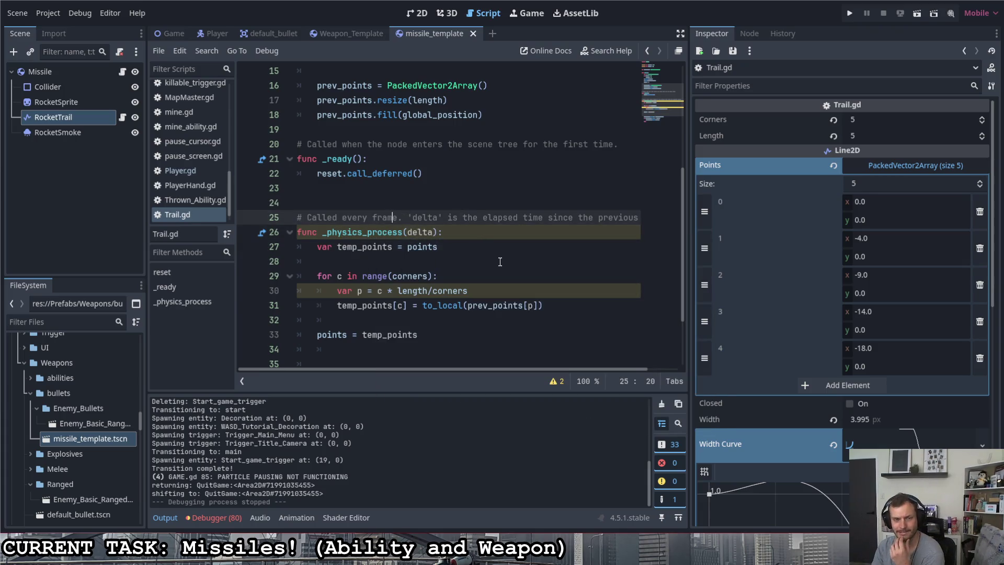
click(851, 16)
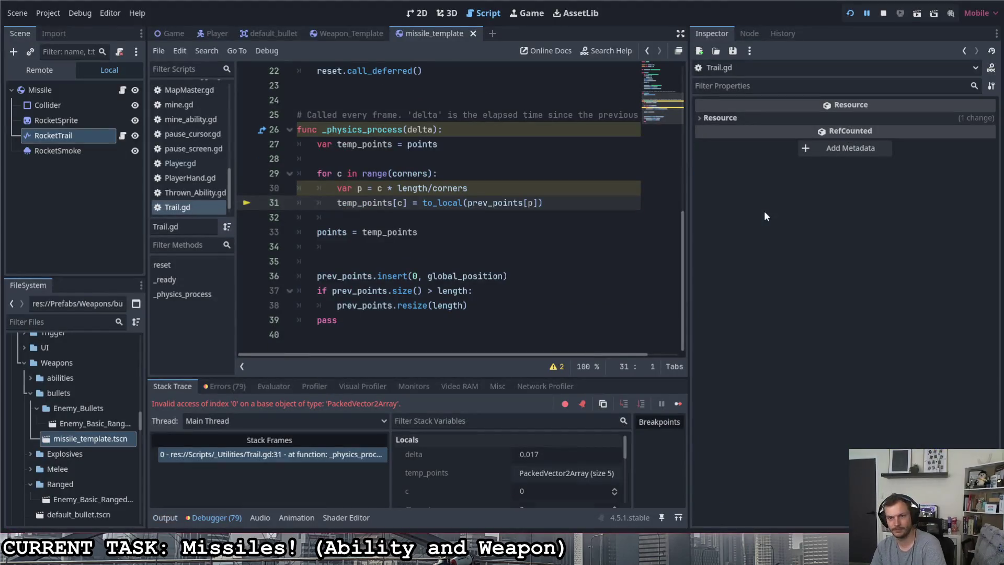
- Review Trail.gd lines 26–30 and inspect the running RocketTrail's corners, length and points
mouse_move(467, 202)
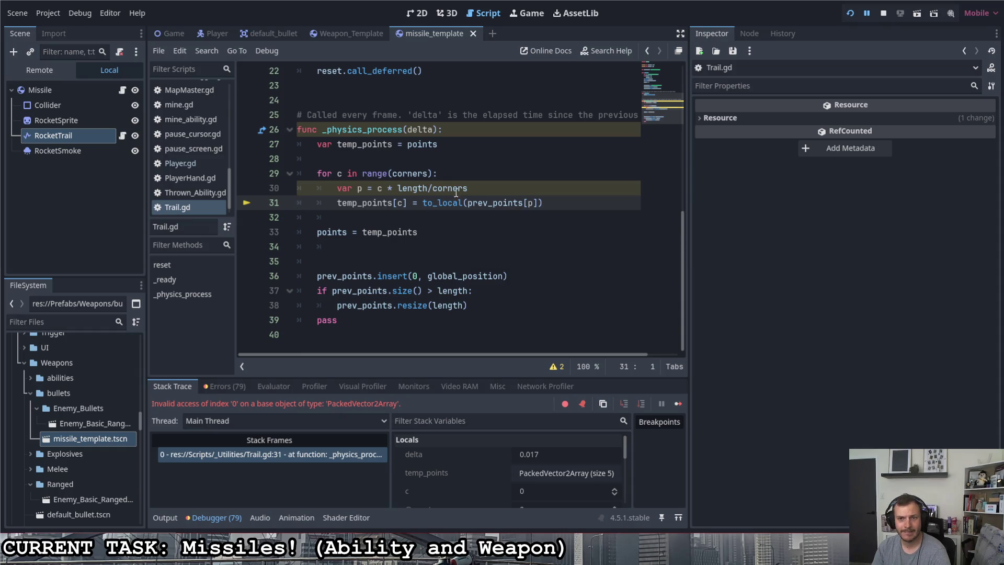
scroll(455, 178, up, 2)
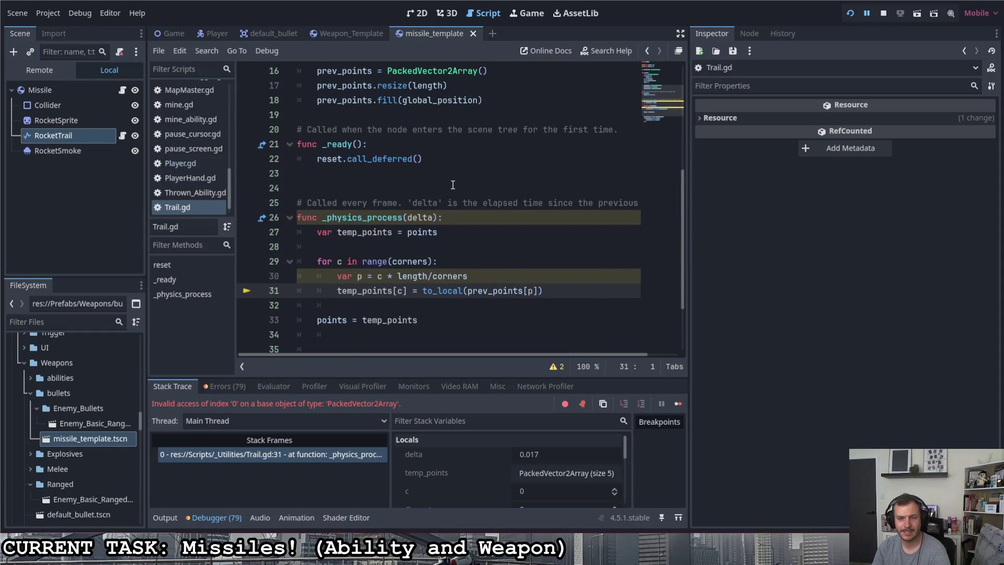
click(455, 221)
scroll(455, 223, down, 1)
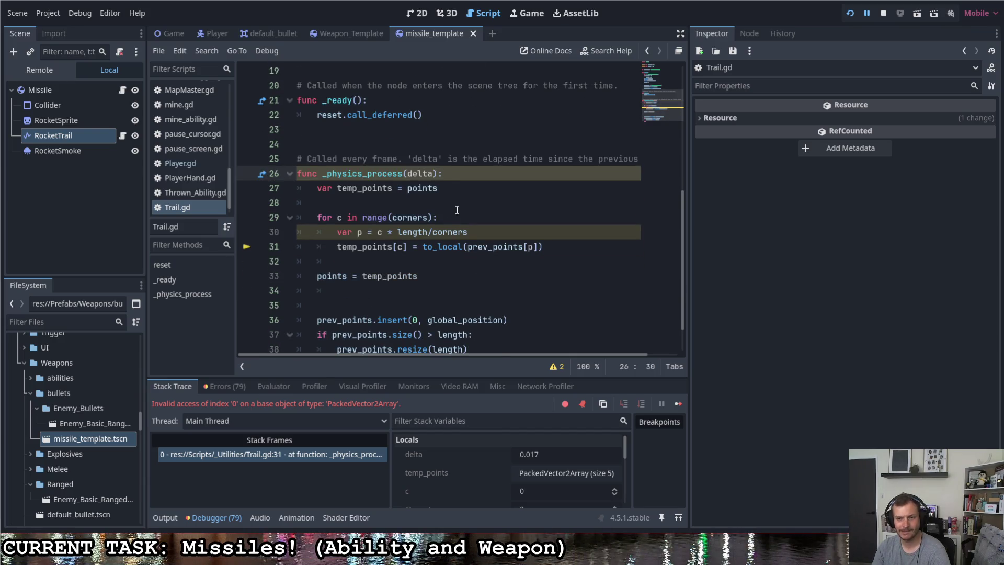
scroll(457, 209, up, 6)
scroll(457, 208, down, 4)
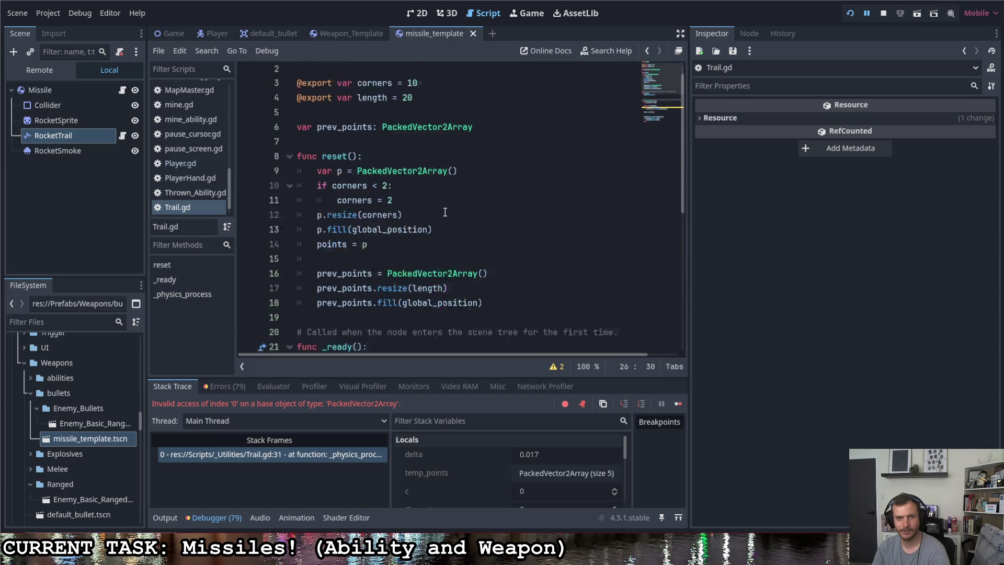
click(71, 135)
scroll(470, 230, down, 2)
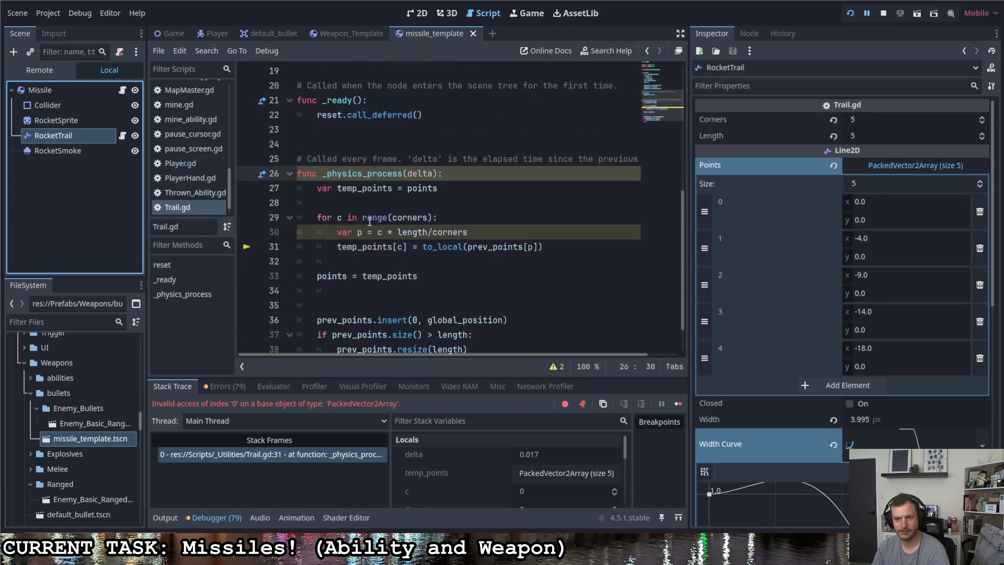
click(490, 236)
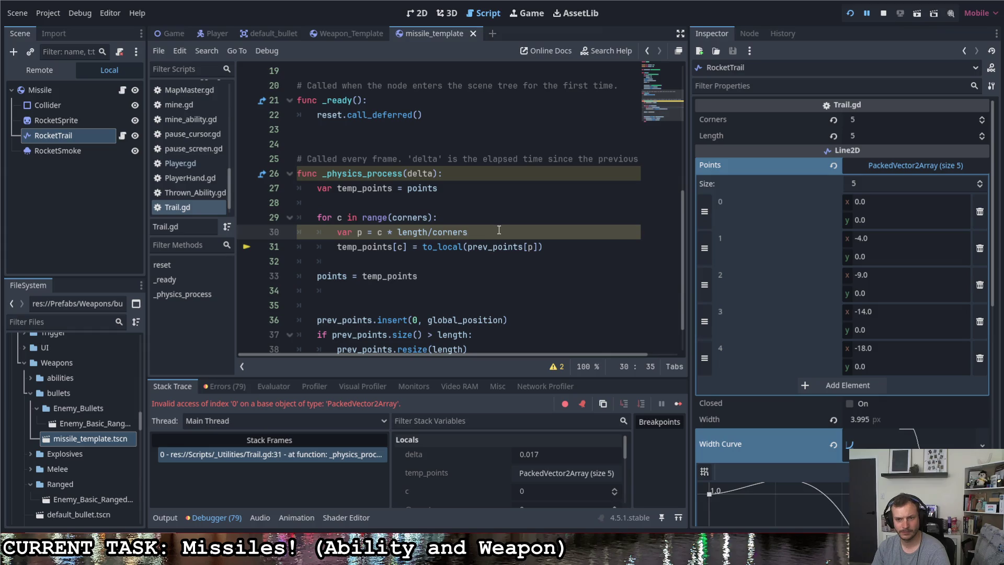
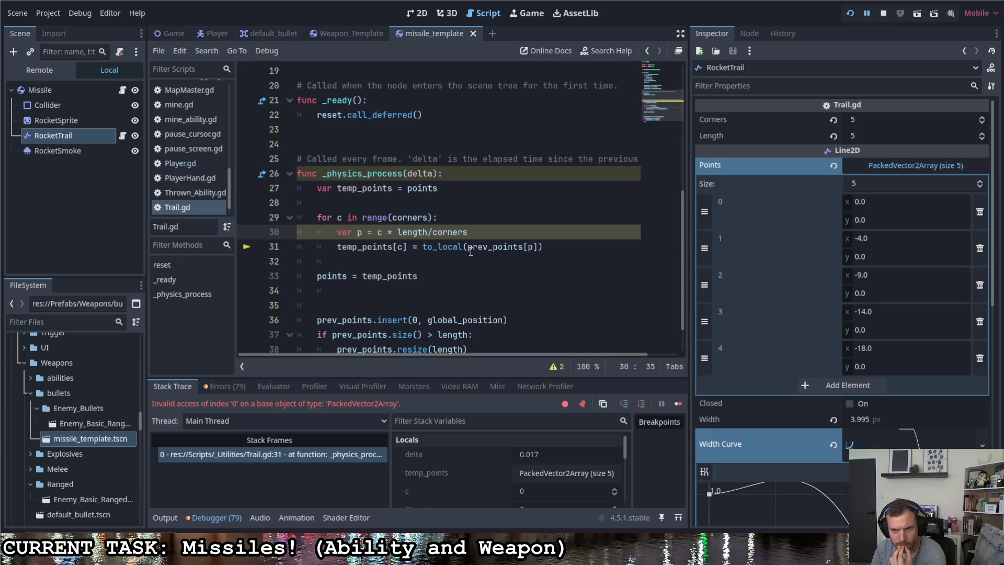
- Change func _physics_process(delta) on line 26 of Trail.gd to _process(delta) and save
scroll(467, 252, up, 4)
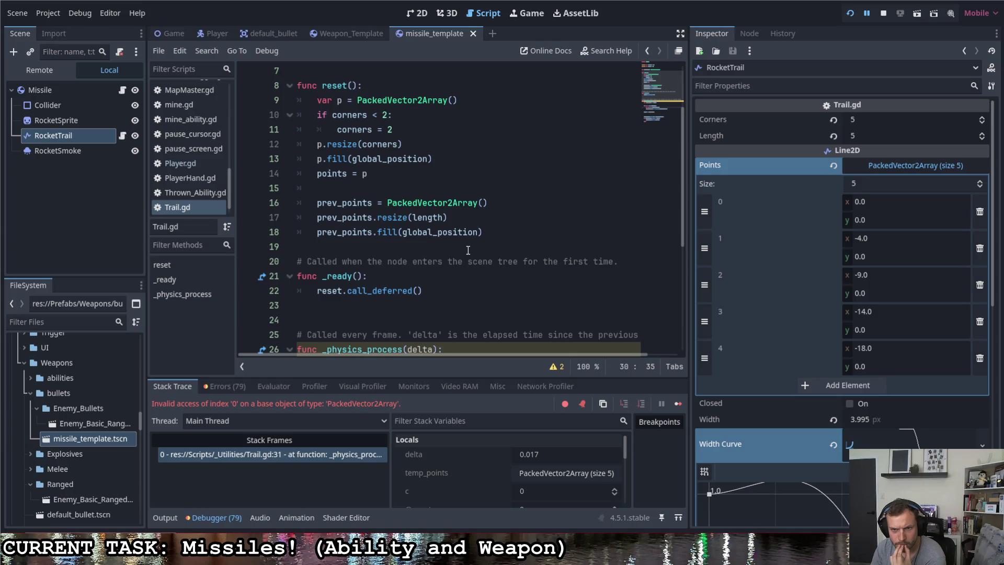
scroll(468, 251, up, 2)
scroll(470, 247, down, 2)
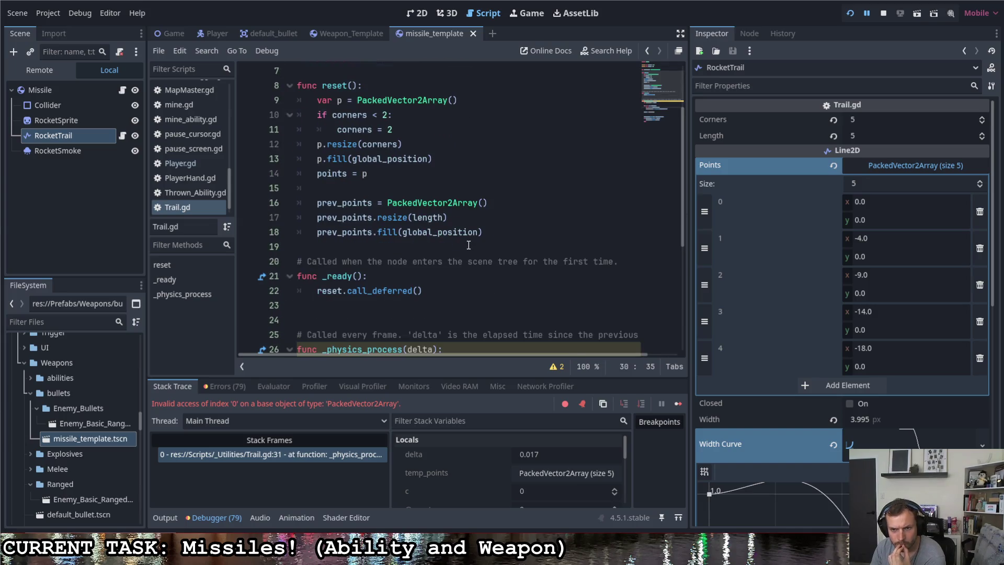
scroll(469, 246, down, 1)
scroll(450, 244, up, 2)
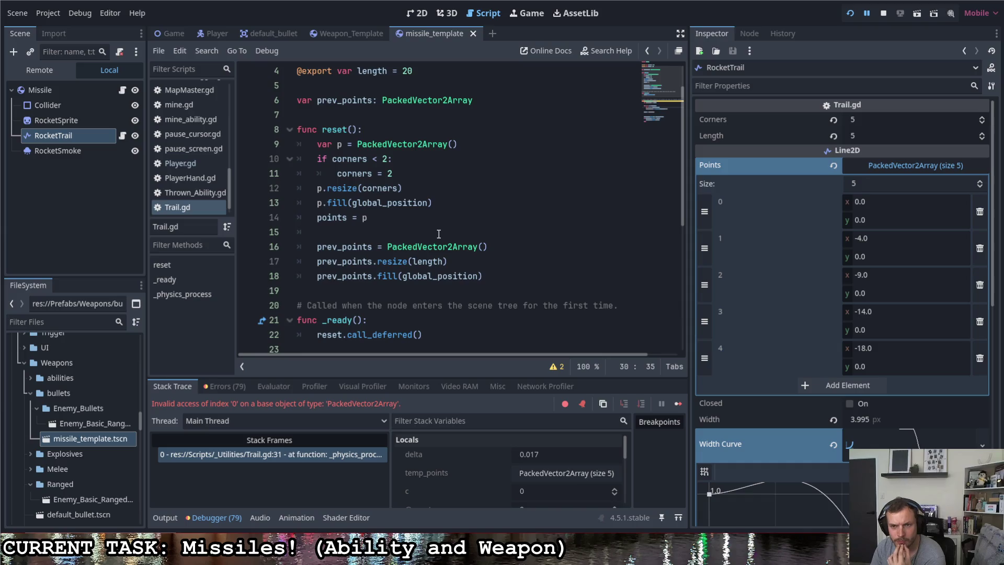
scroll(439, 234, down, 3)
click(367, 261)
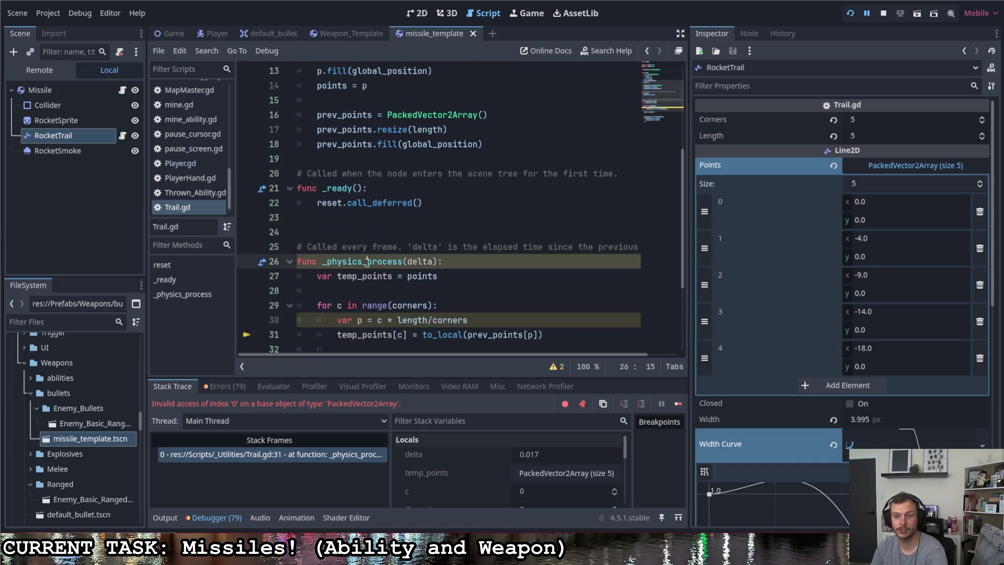
key(BackSpace)
key(ctrl+s)
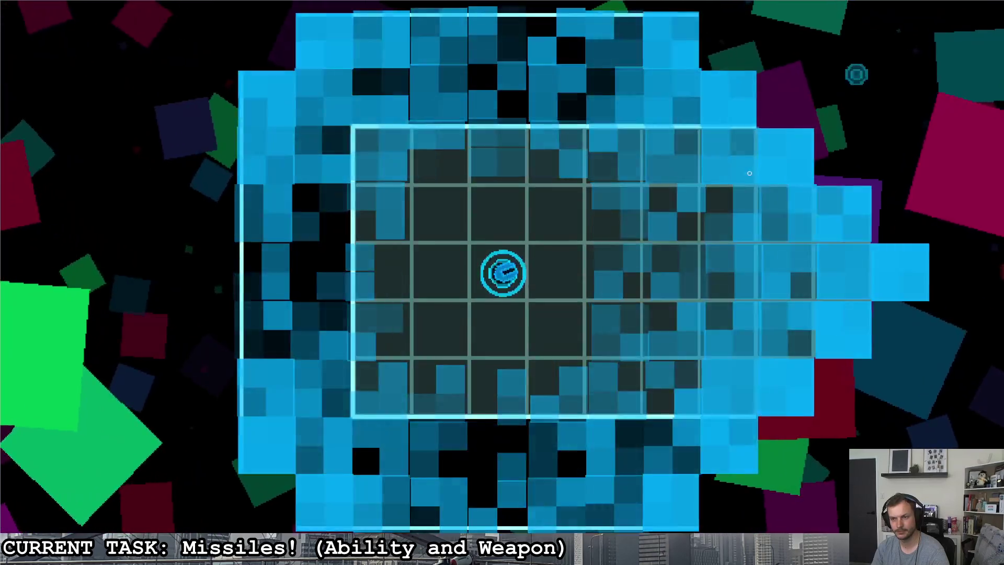
click(744, 173)
click(747, 171)
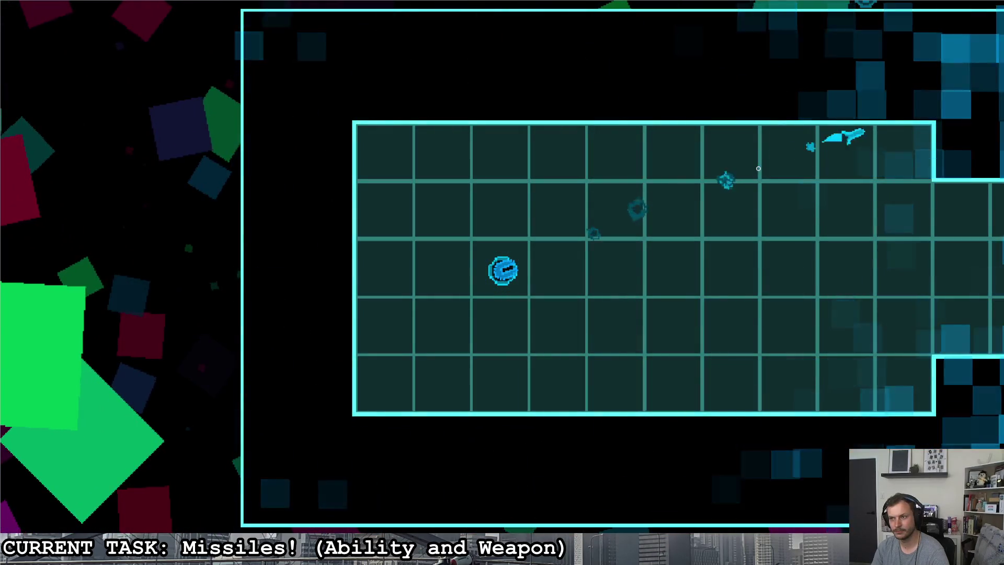
click(756, 173)
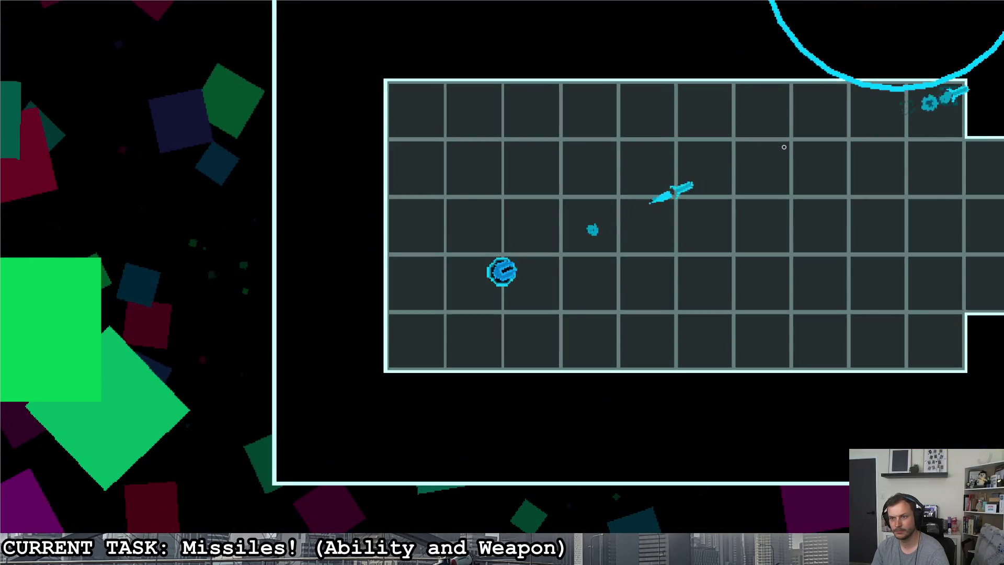
key(s)
key(d)
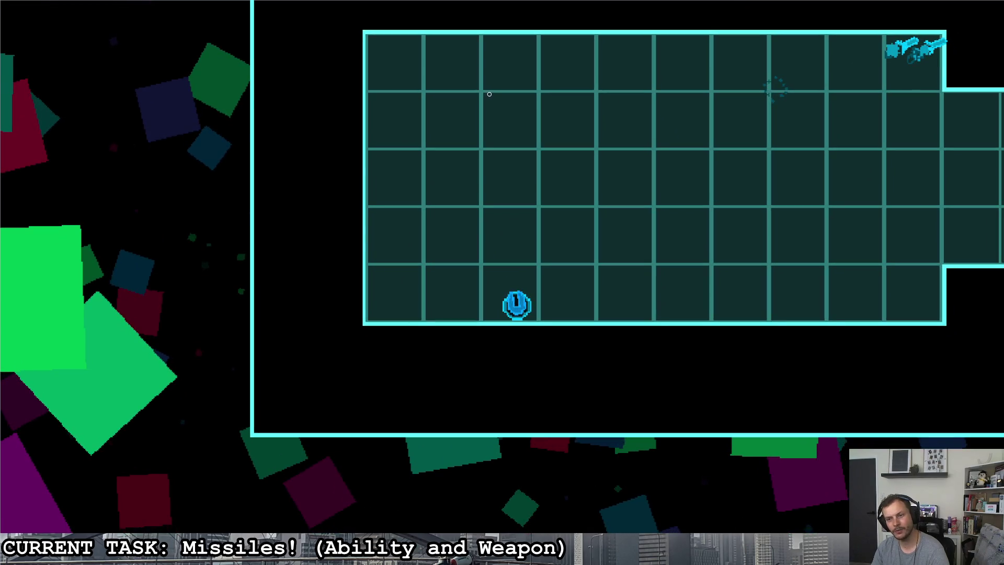
click(490, 94)
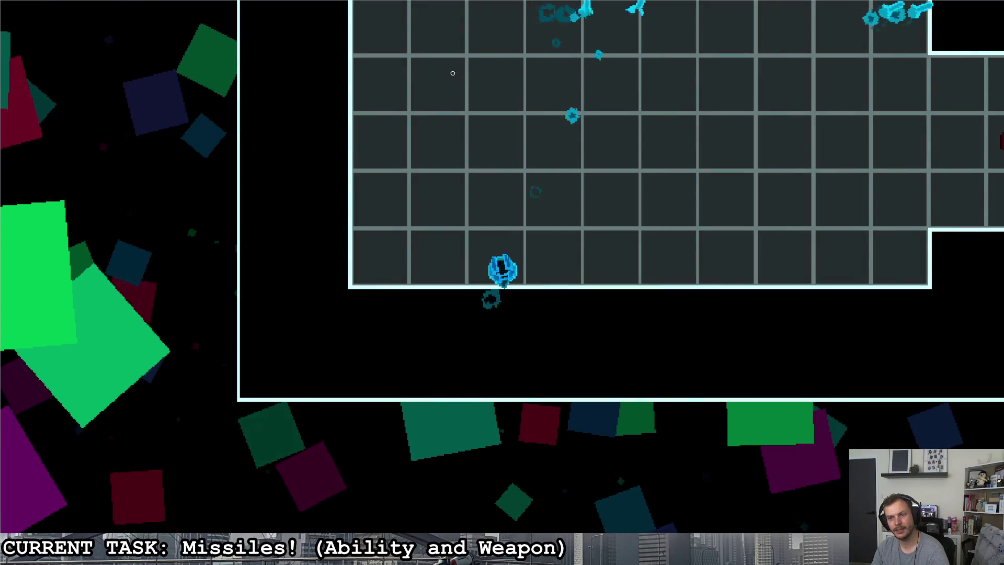
key(Escape)
key(d)
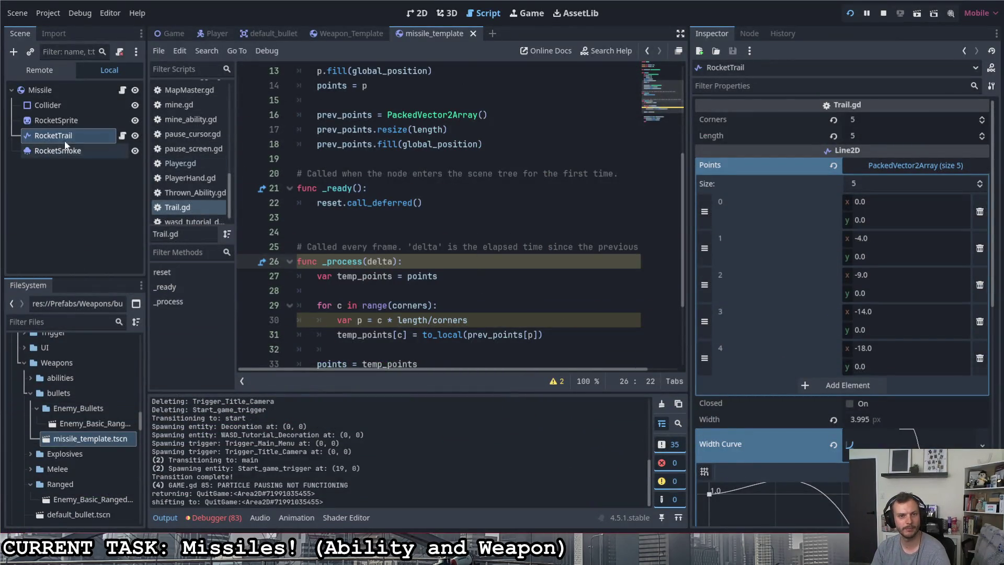
- Lower the RocketTrail Width Curve's first point to about (0.00, 0.76), then save and run the game
scroll(775, 357, down, 5)
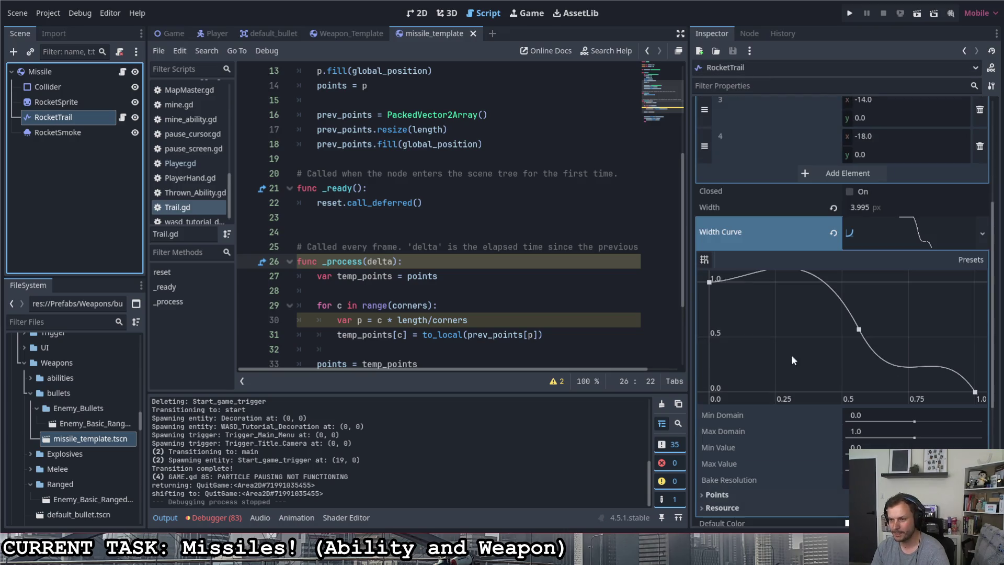
mouse_move(710, 281)
mouse_down()
mouse_move(695, 370)
mouse_move(737, 340)
mouse_move(741, 252)
mouse_up()
click(430, 16)
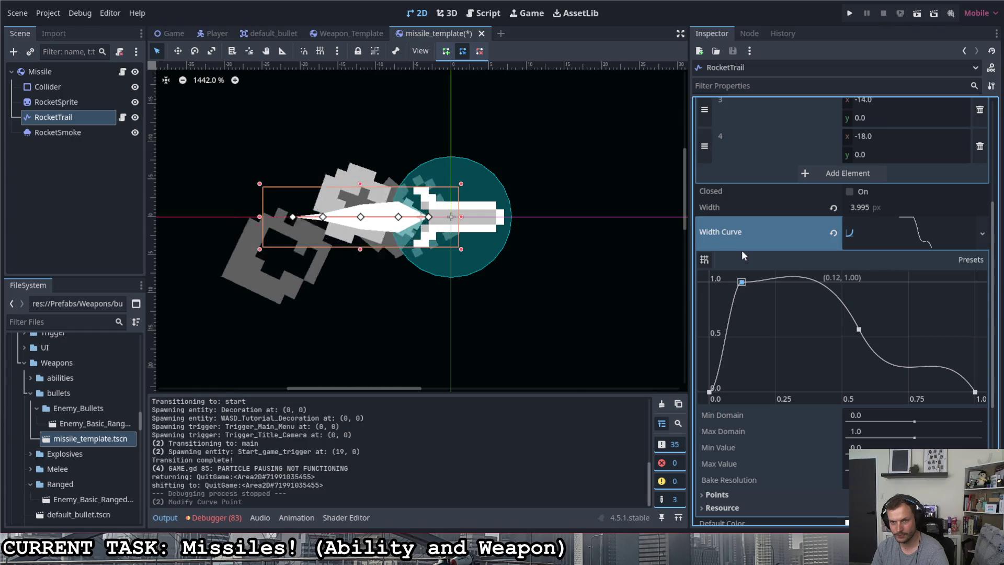
key(ctrl+z)
key(ctrl+z)
key(ctrl+z)
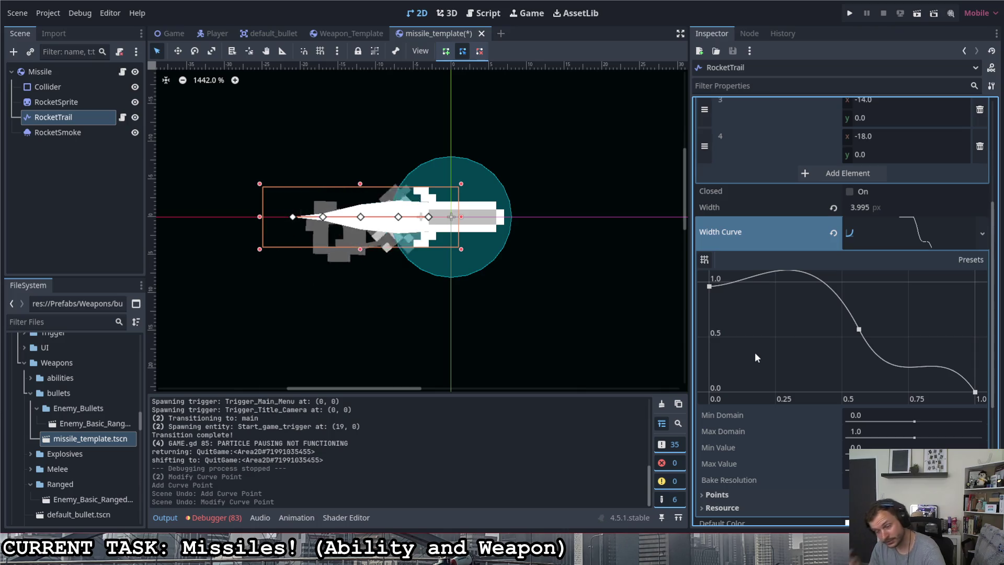
drag(710, 287, 705, 307)
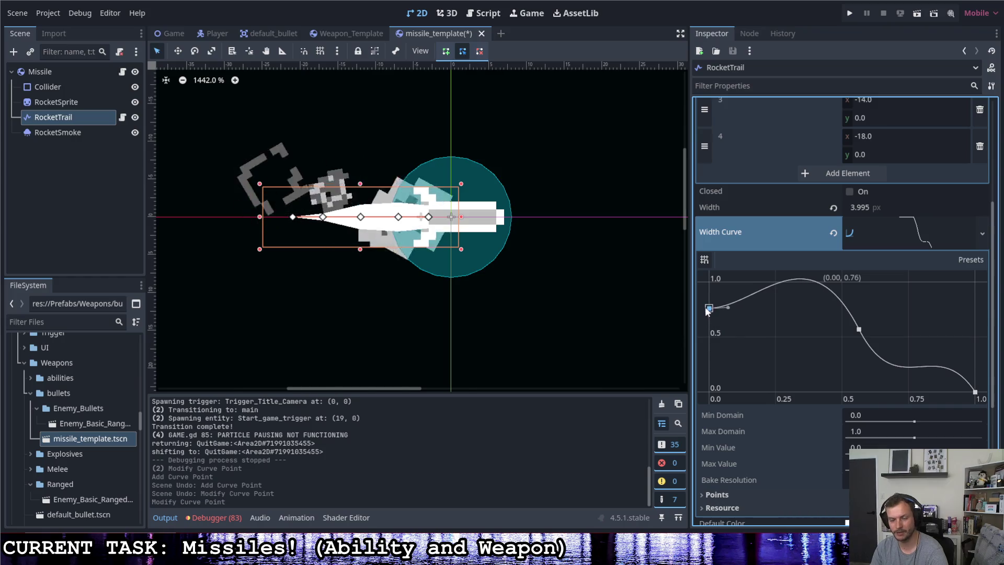
click(850, 13)
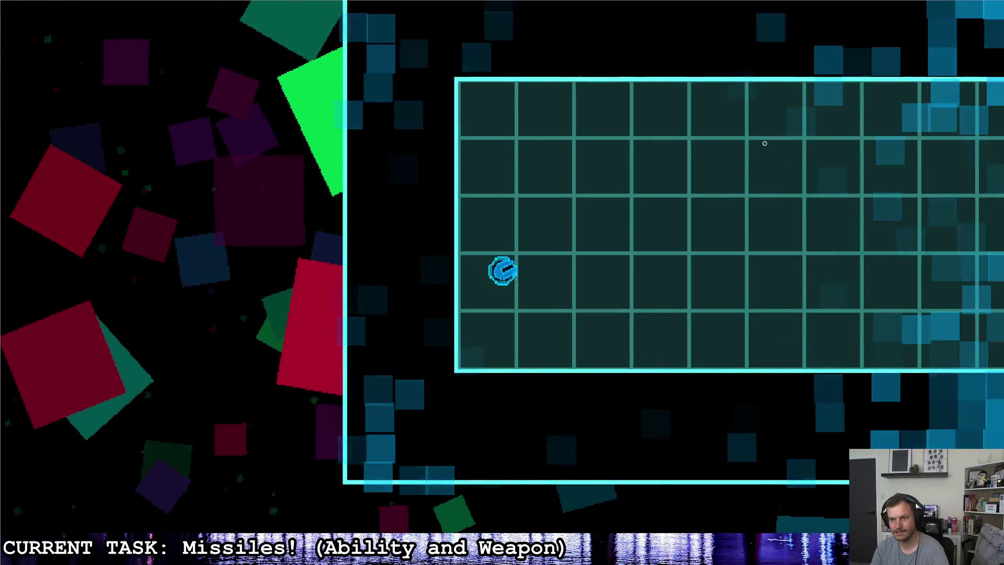
- Fire four test missiles in different directions while moving the player right and up
click(764, 141)
key(d)
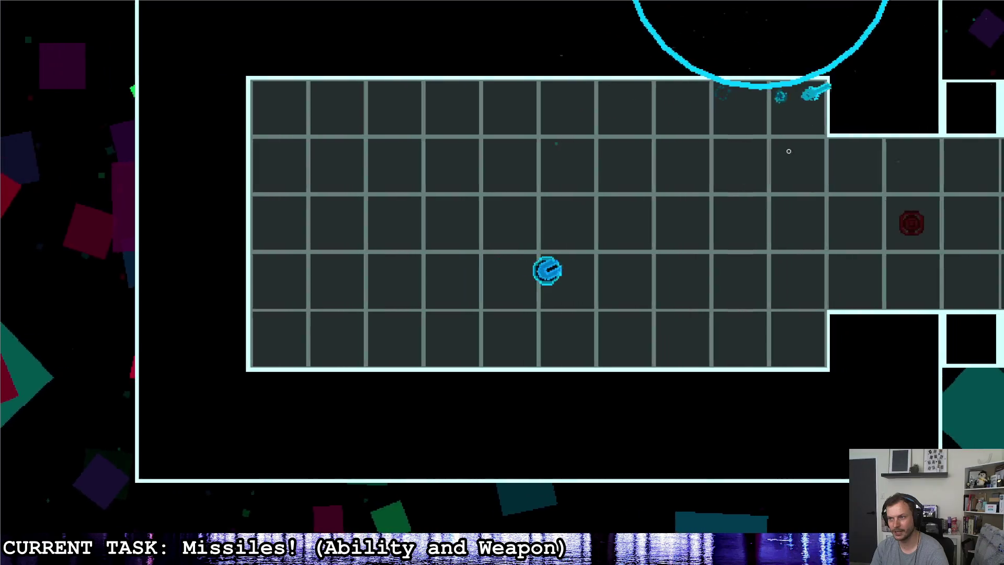
click(767, 118)
key(a)
click(335, 117)
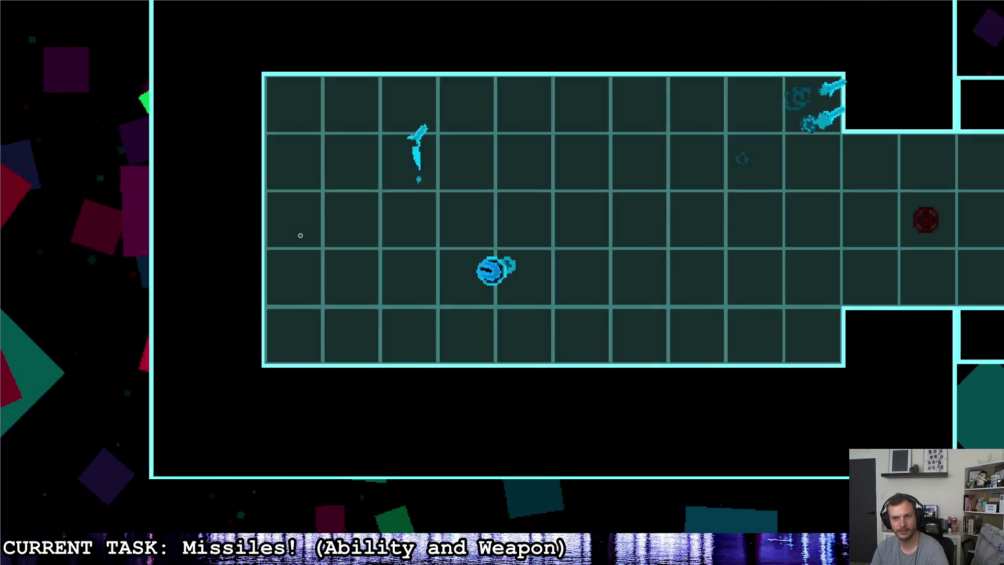
key(w)
key(d)
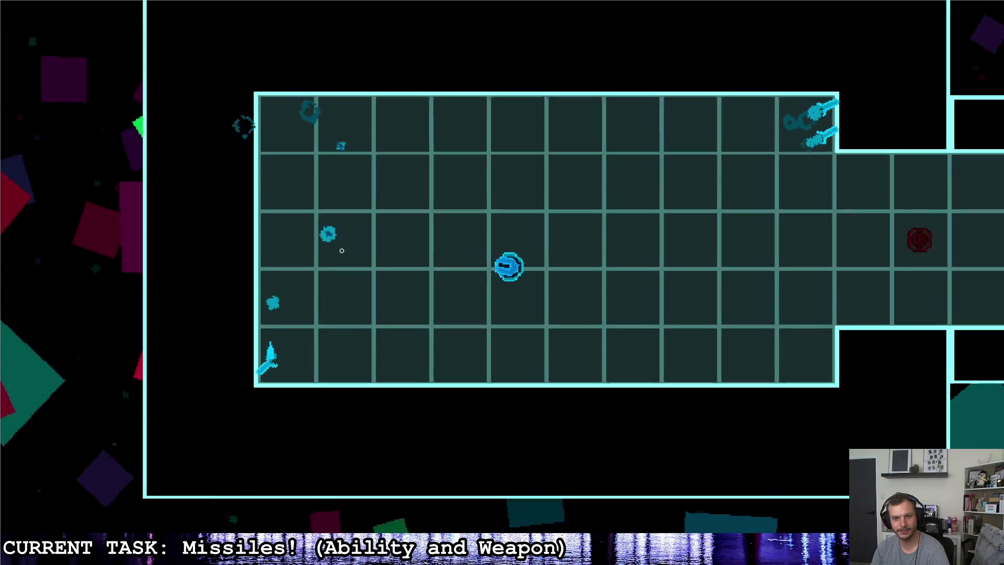
click(300, 242)
- Move the player around the arena to watch the trails, then stop the game with F8
key(a)
key(w)
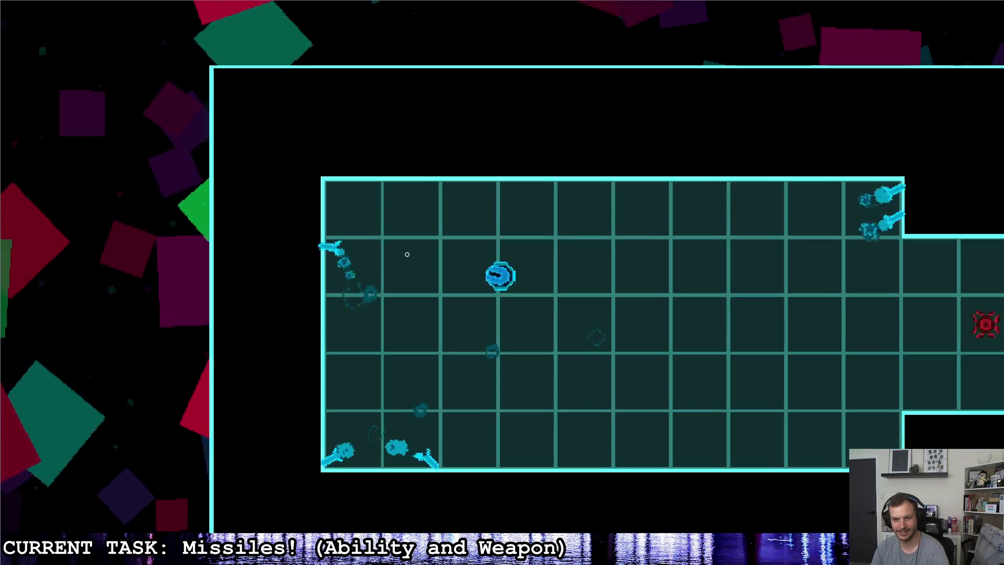
key(s)
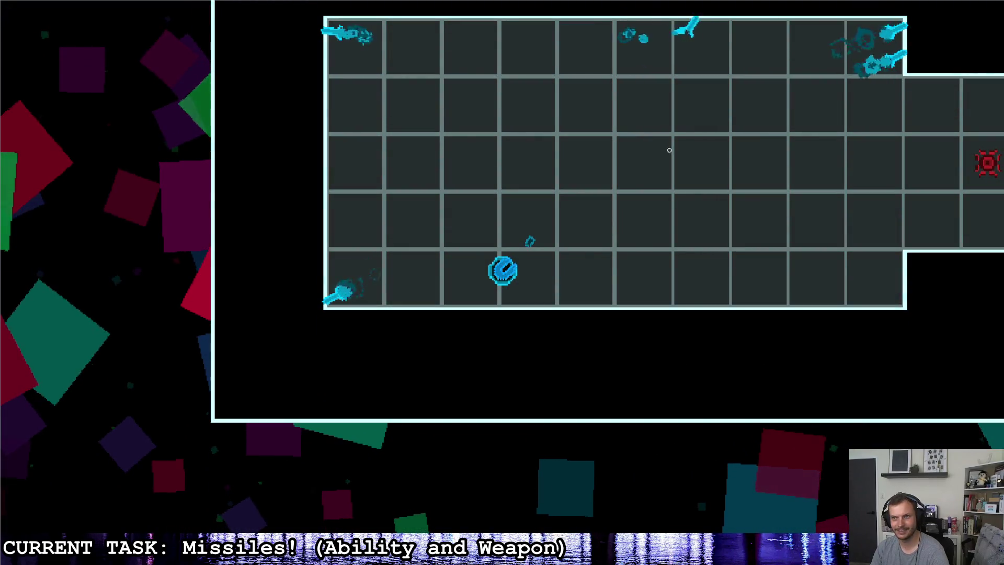
key(w)
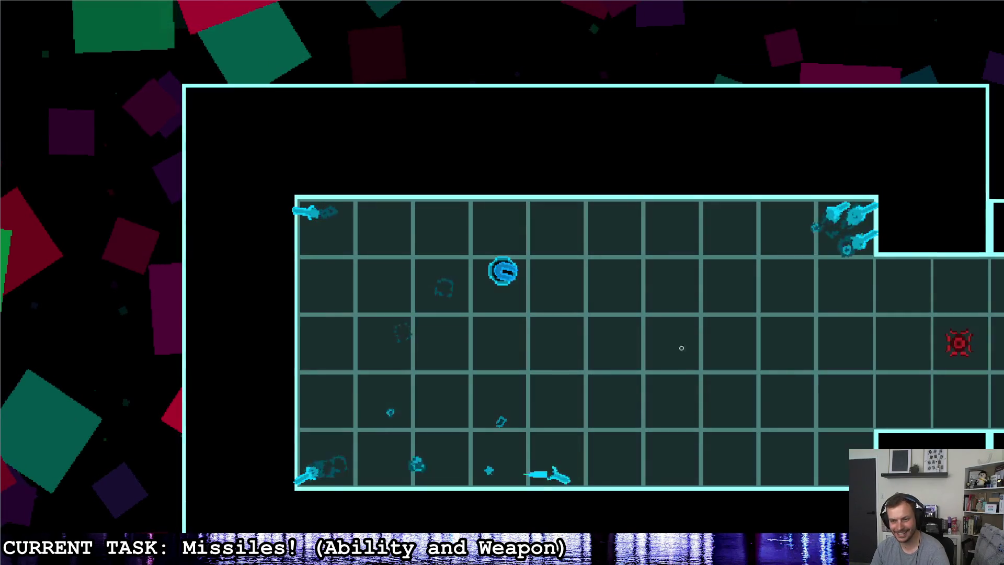
key(s)
key(d)
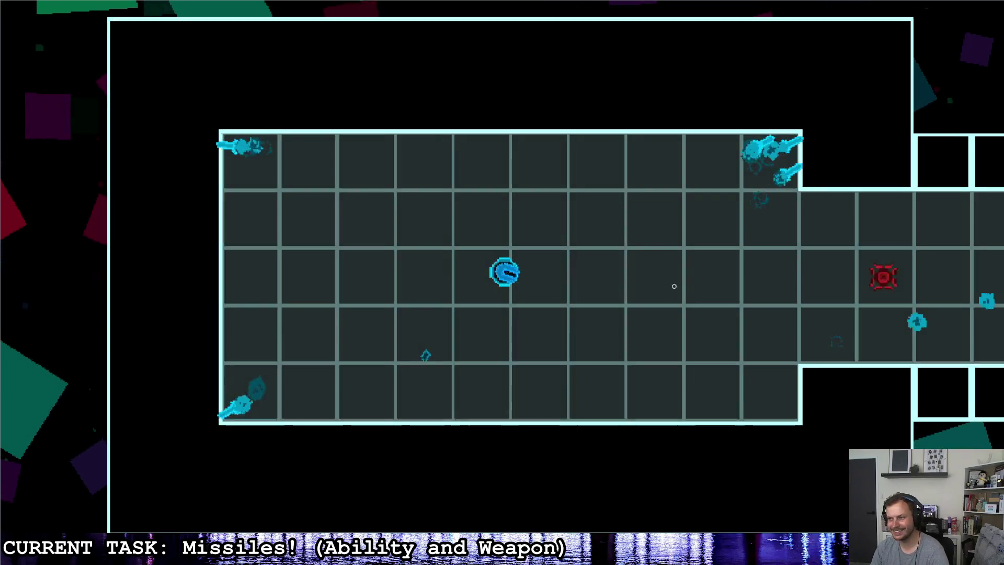
key(w)
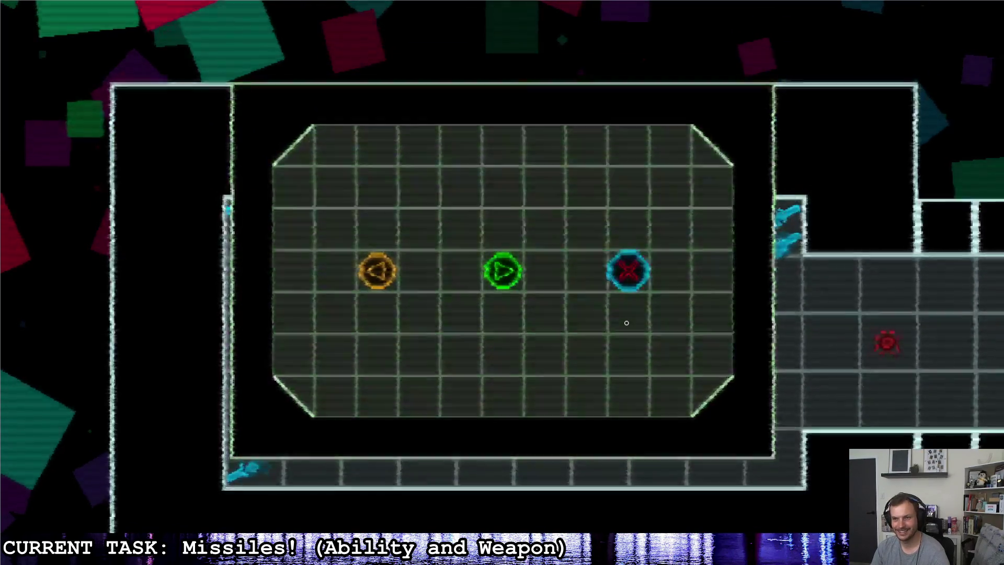
key(F8)
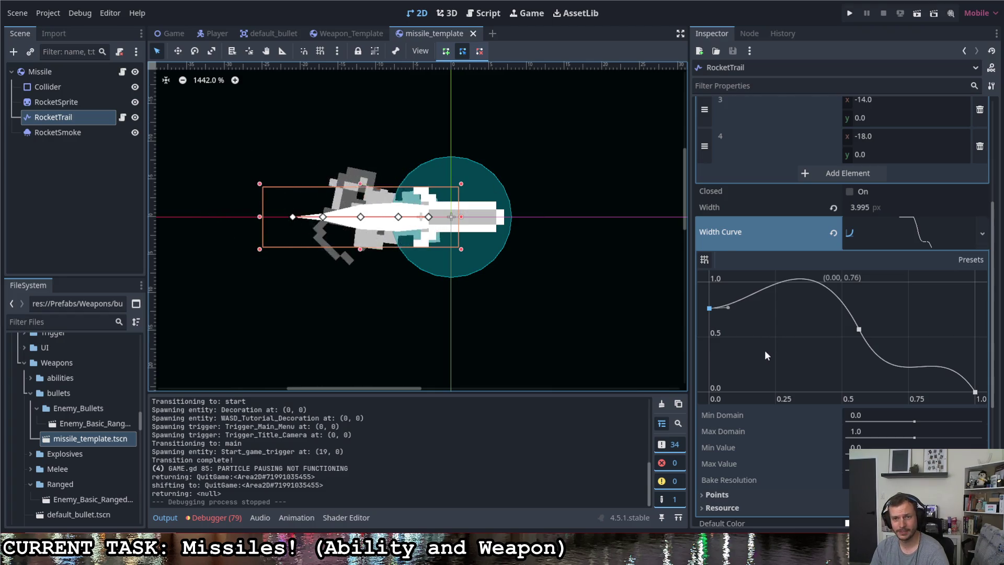
- Nudge RocketSprite with the arrow keys until it sits at x 2
click(67, 100)
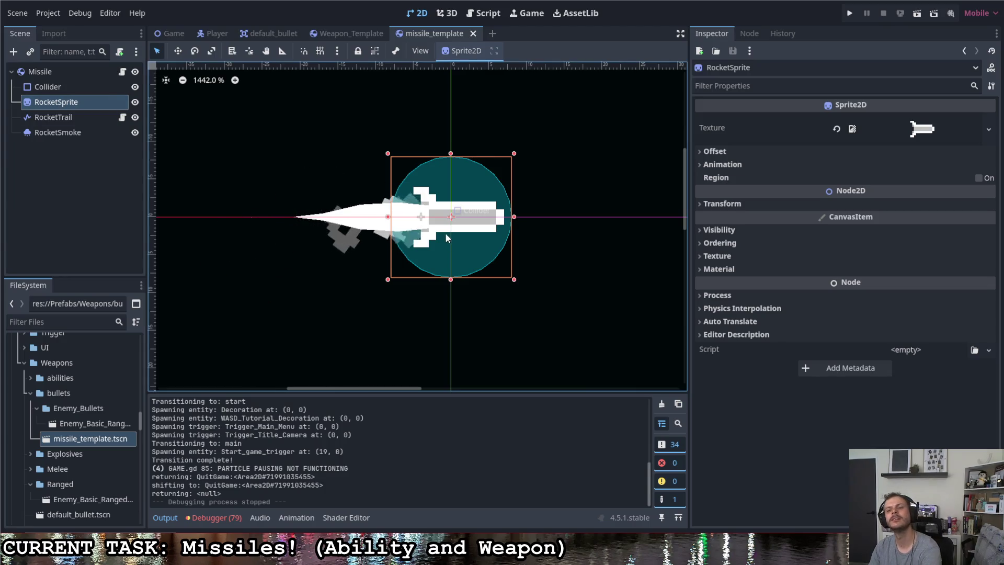
key(Left)
key(Left)
key(Left)
key(Right)
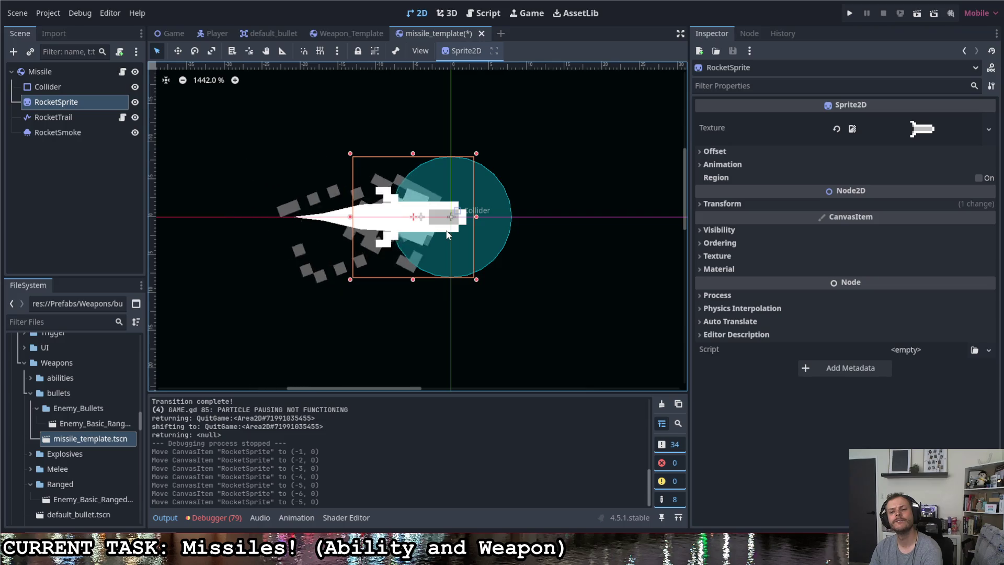
key(shift+Right)
key(Right)
key(Left)
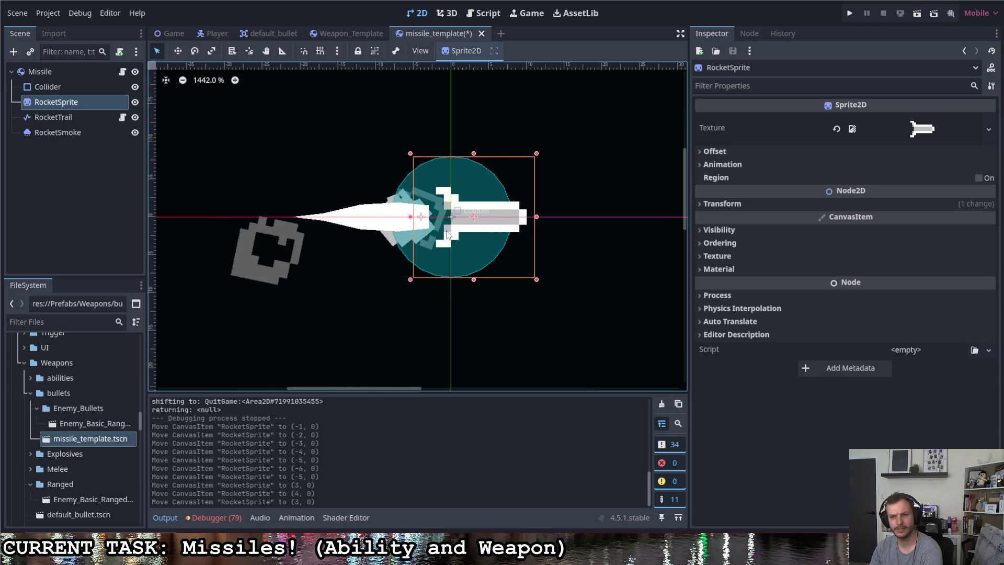
key(Left)
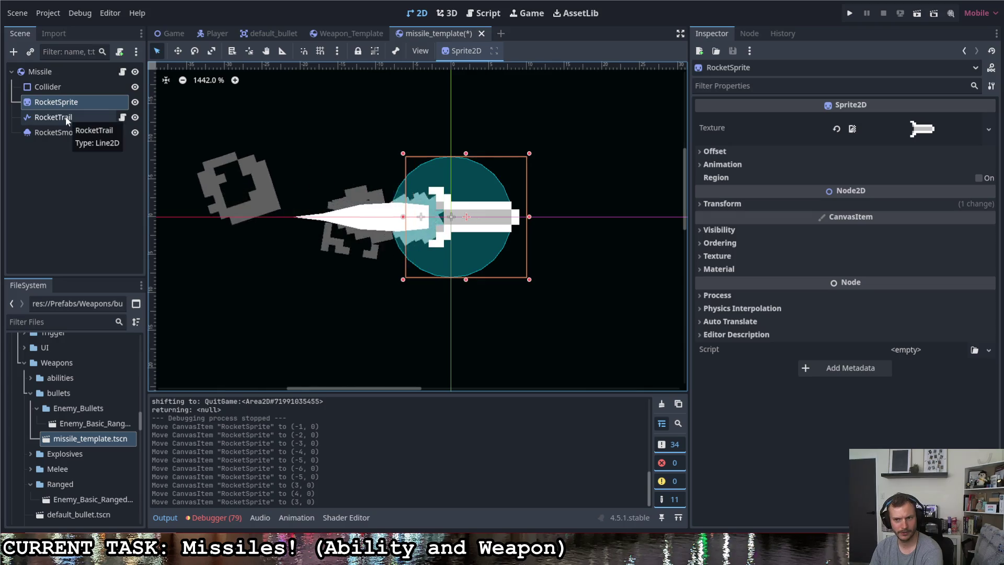
- Reset RocketTrail's Transform Position to 0, 0
click(65, 117)
key(Down)
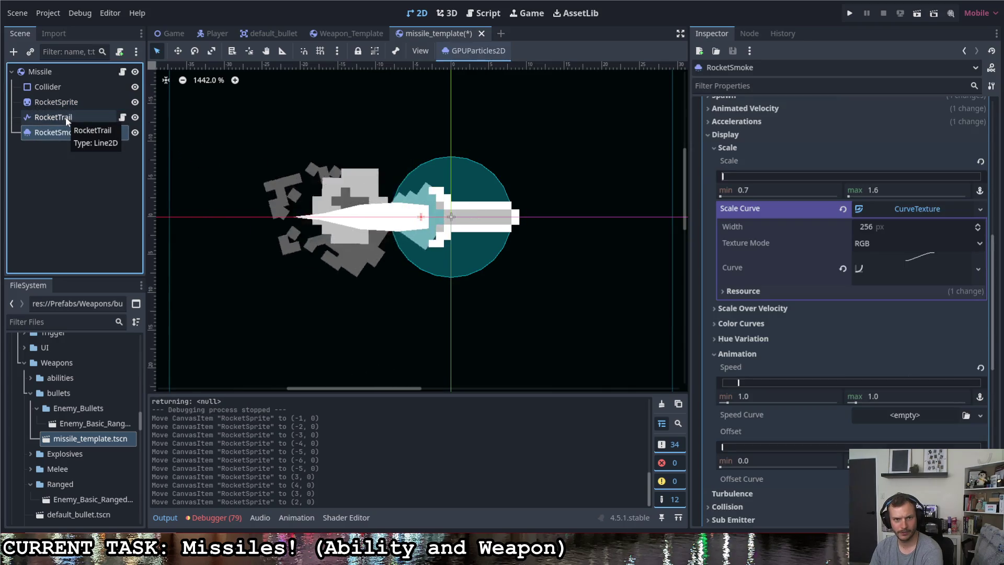
key(Up)
key(Down)
key(Up)
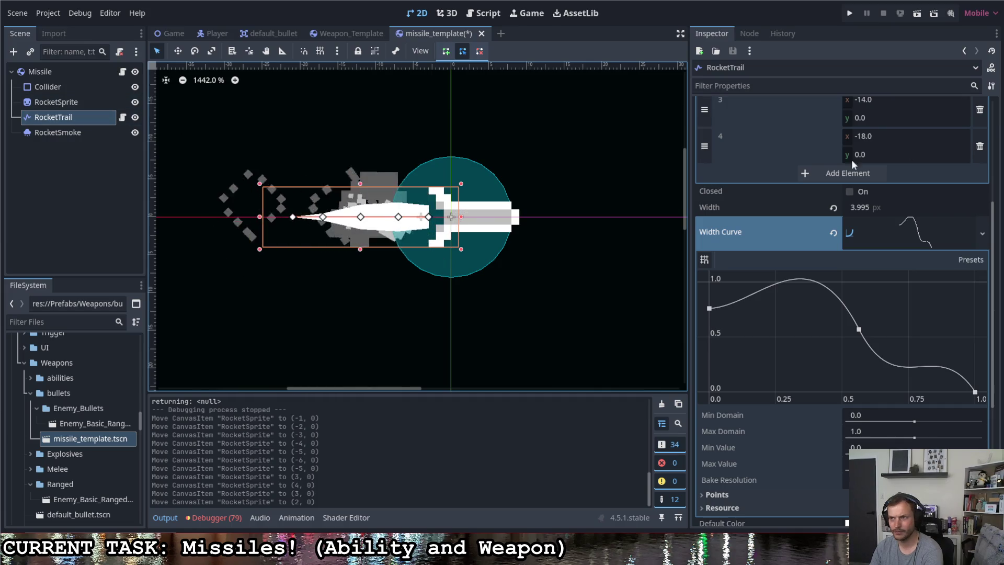
scroll(776, 215, up, 5)
scroll(770, 202, down, 10)
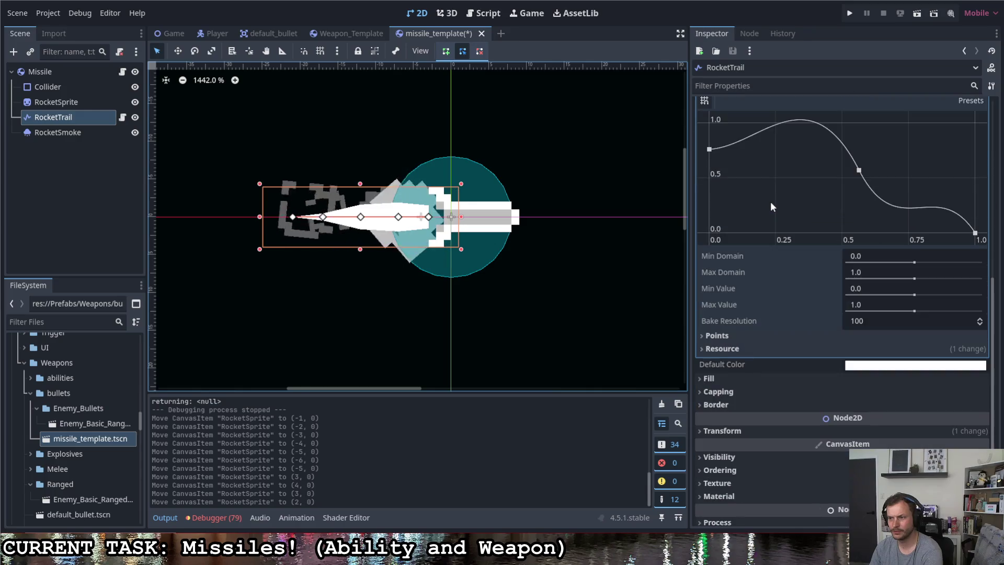
click(713, 351)
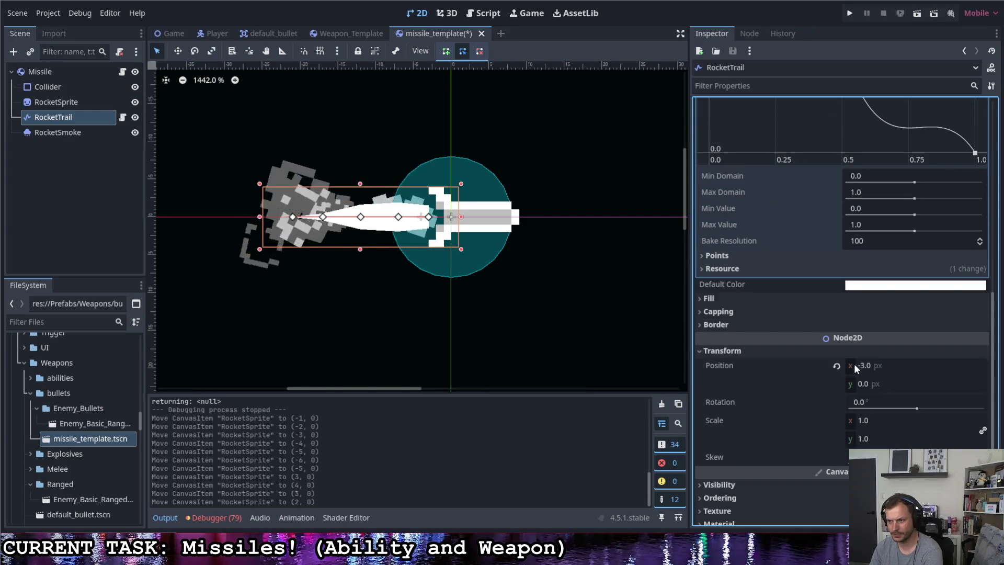
click(838, 366)
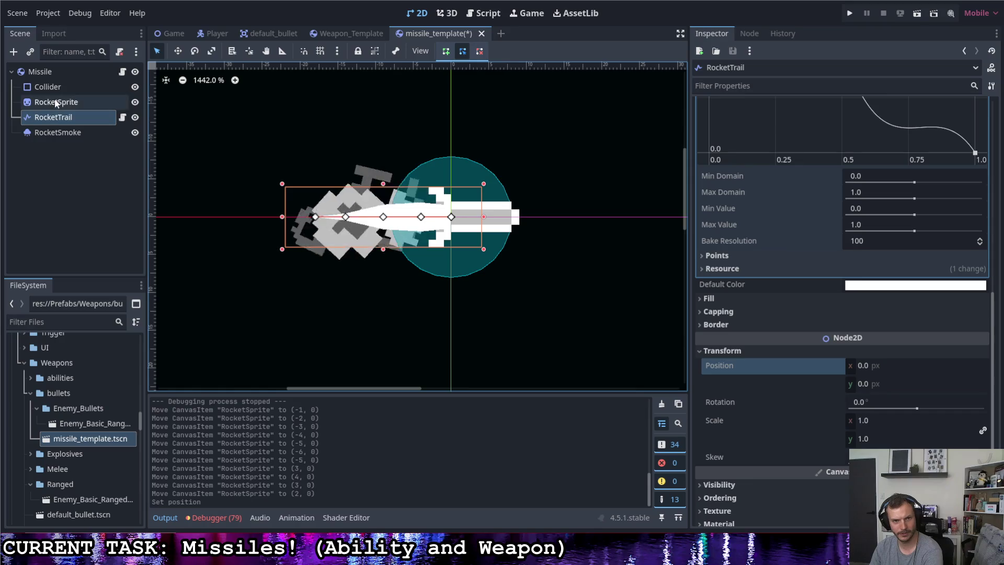
- Nudge RocketSmoke right toward the missile body, then save and run with F5
click(59, 133)
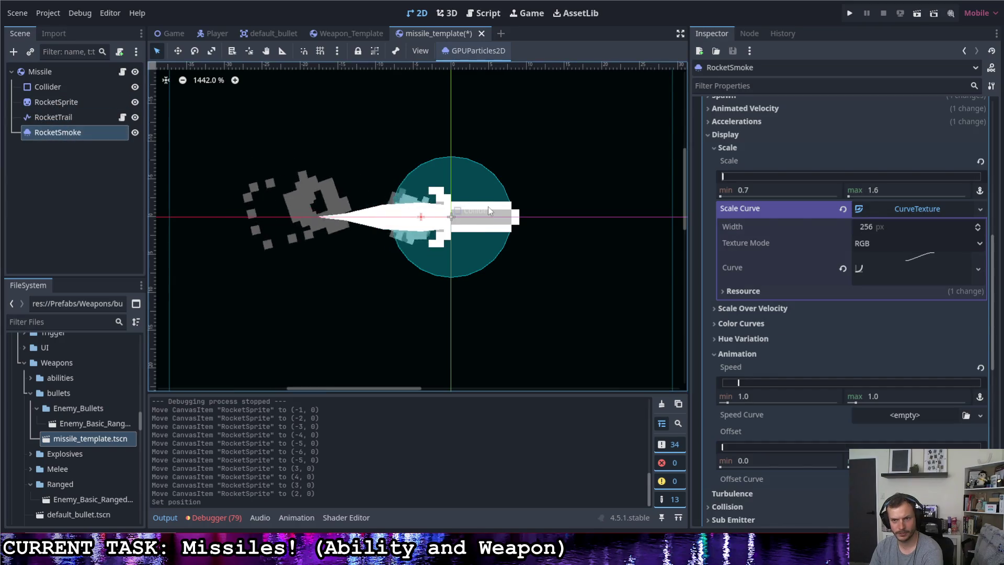
key(Right)
key(Right)
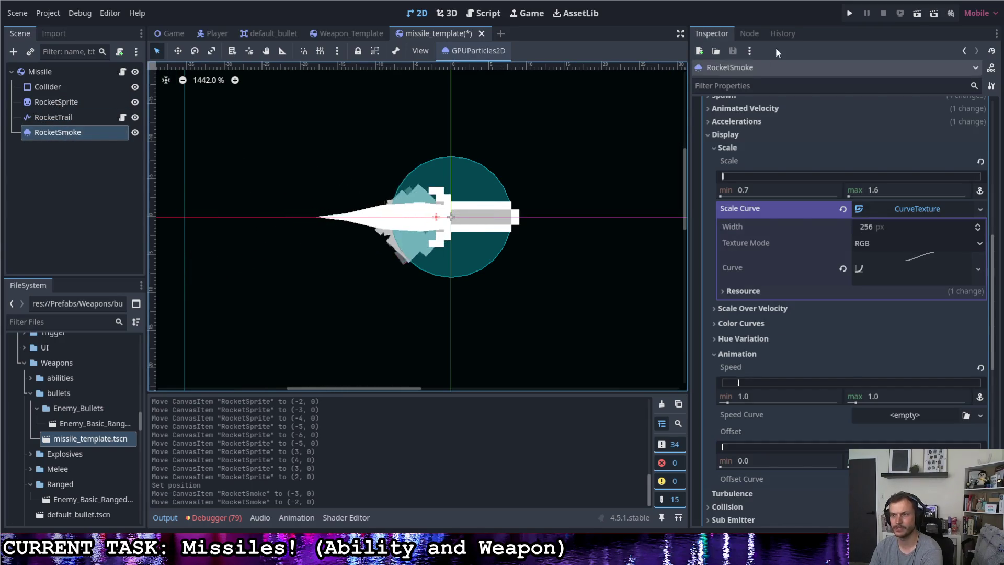
key(F5)
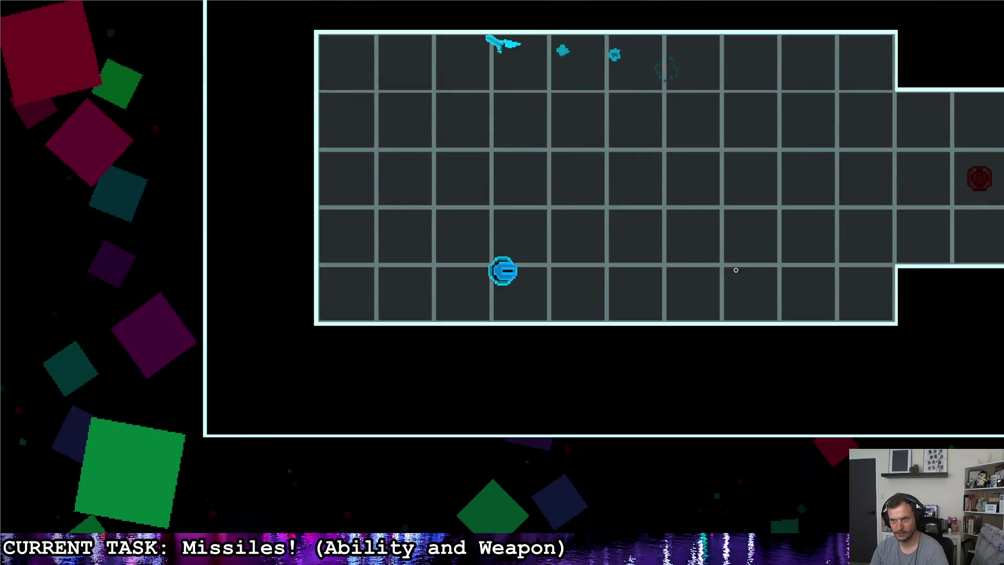
- Fire missiles at the aim point and the red target while strafing left and right
click(736, 270)
click(734, 268)
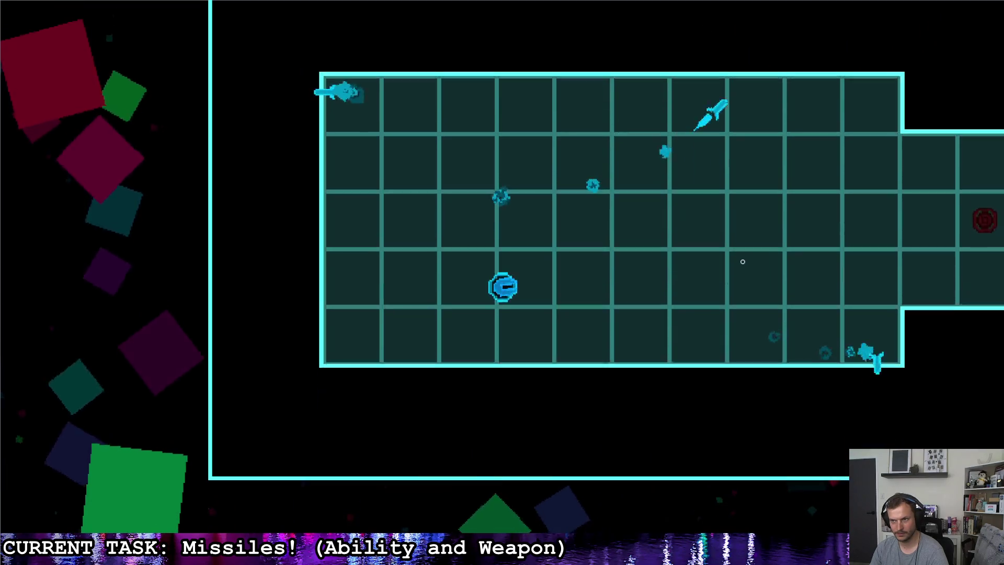
key(d)
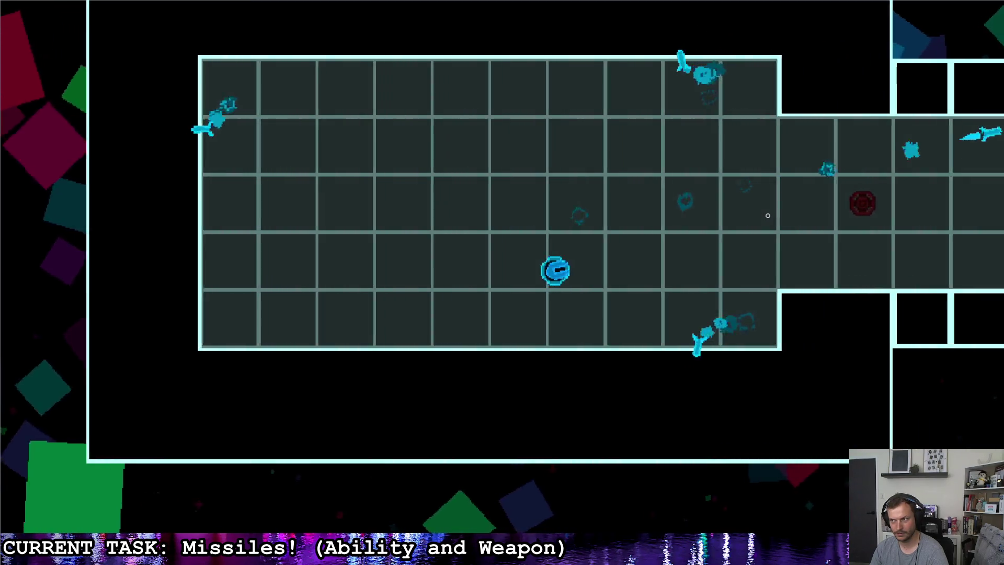
click(293, 138)
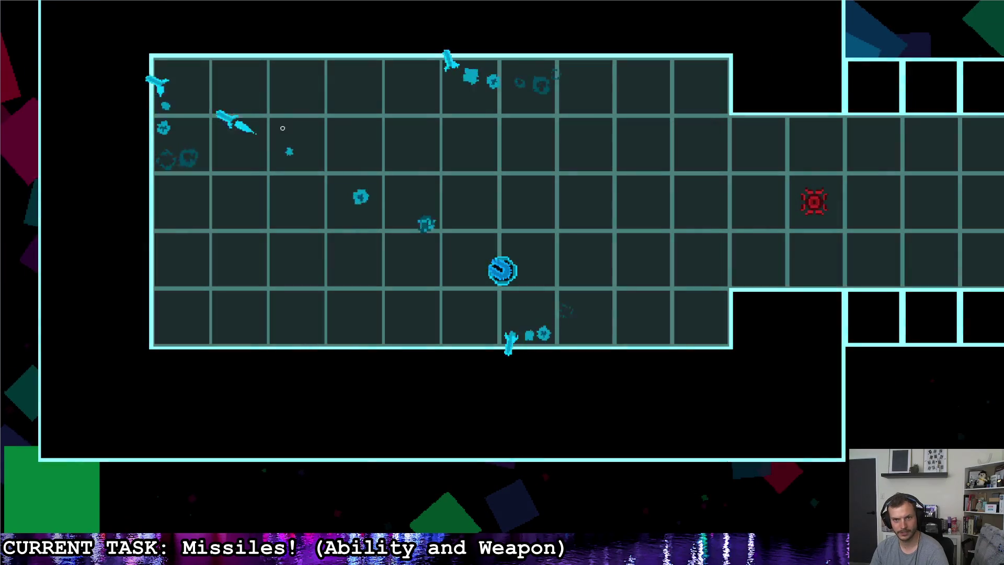
key(a)
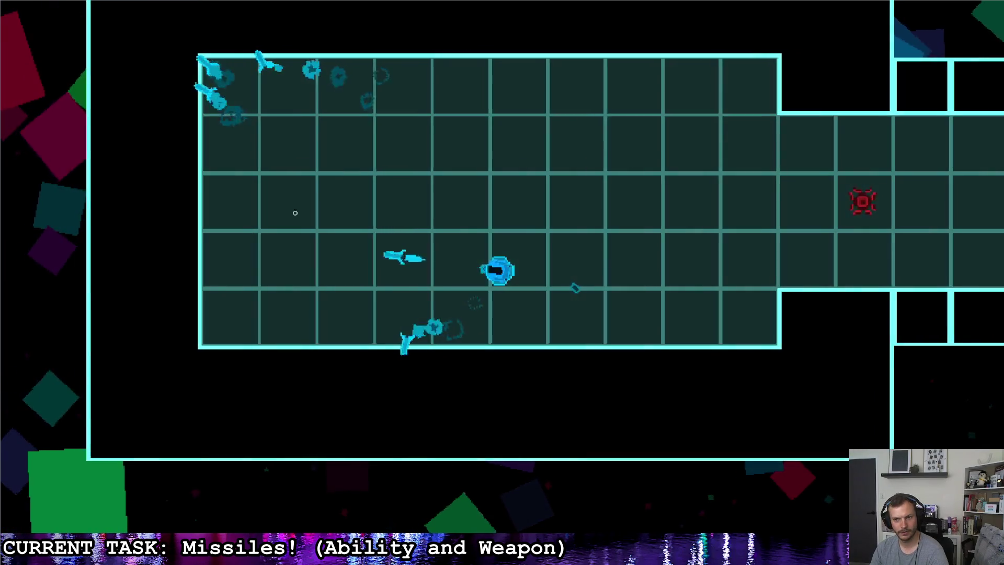
click(402, 299)
click(772, 212)
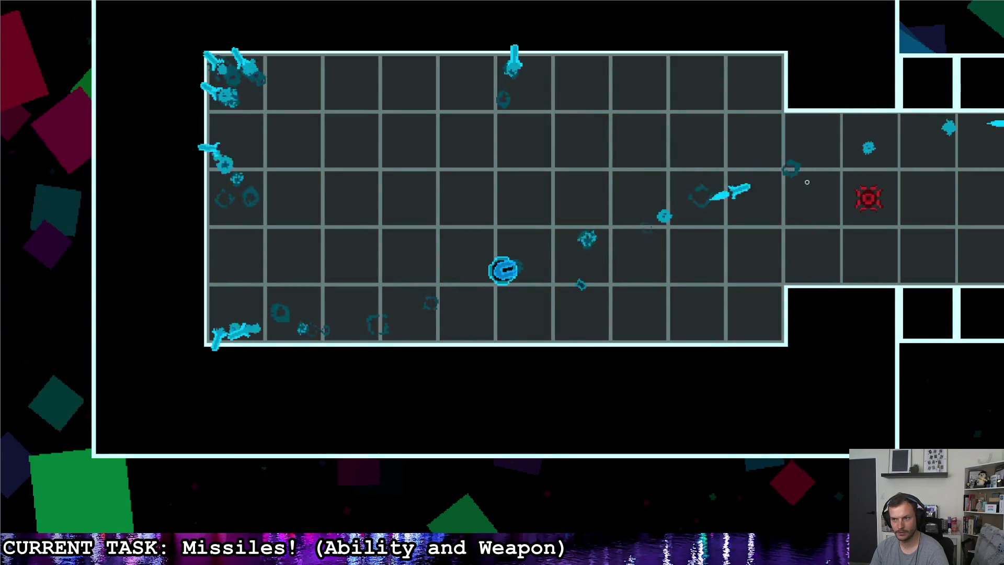
key(d)
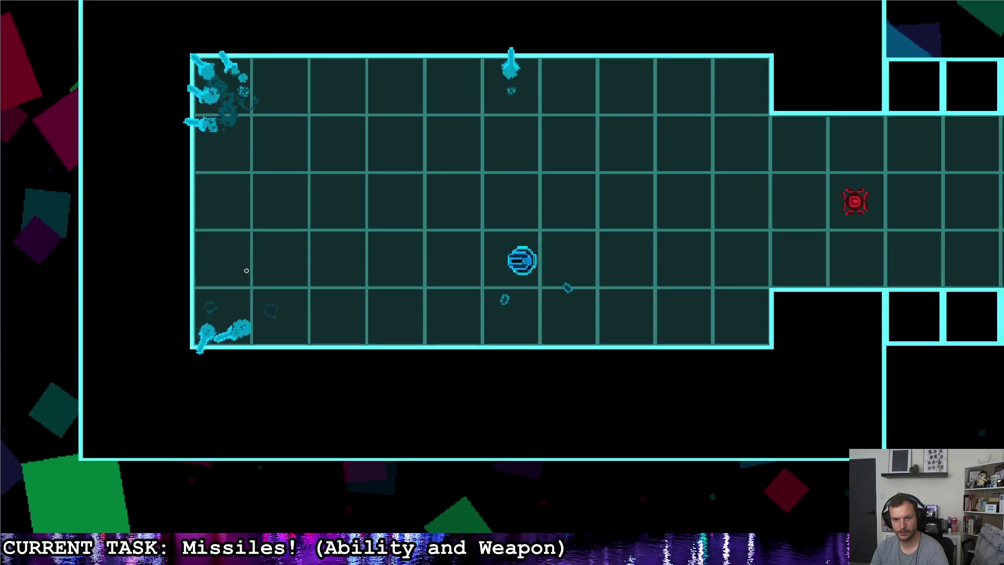
click(240, 228)
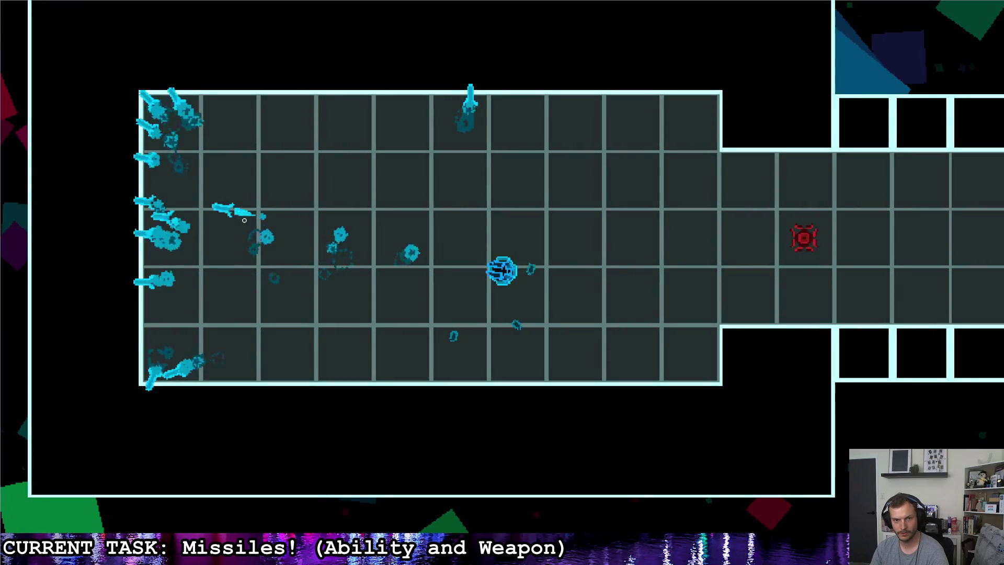
click(251, 211)
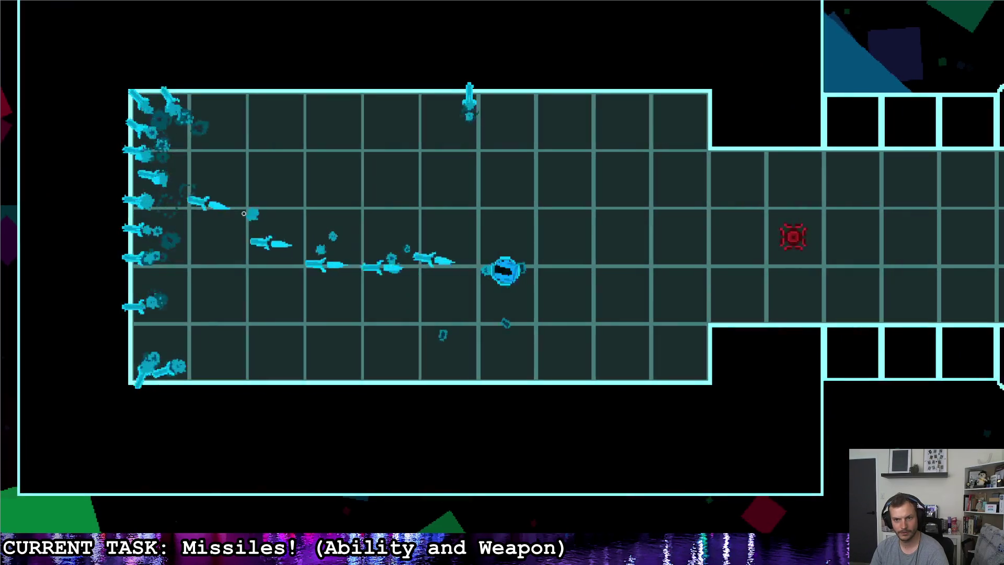
click(254, 220)
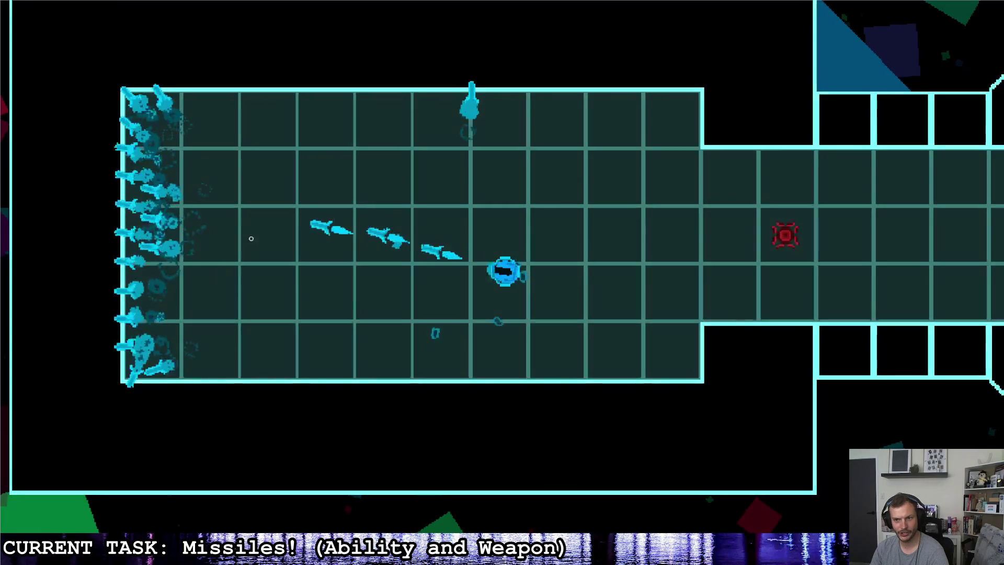
click(279, 237)
- Fire more volleys toward the left side of the arena, then quit back to the editor
key(a)
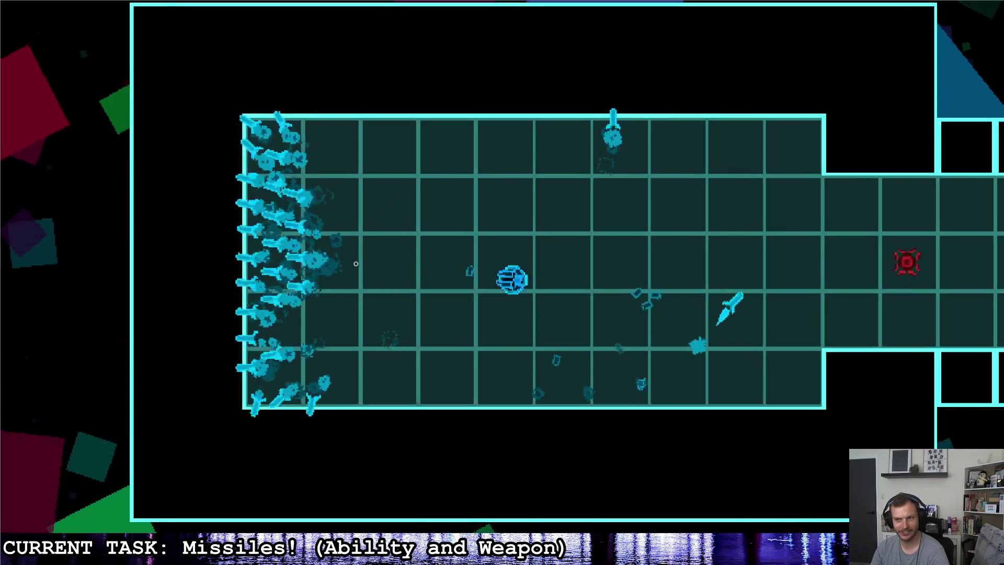
click(356, 264)
key(d)
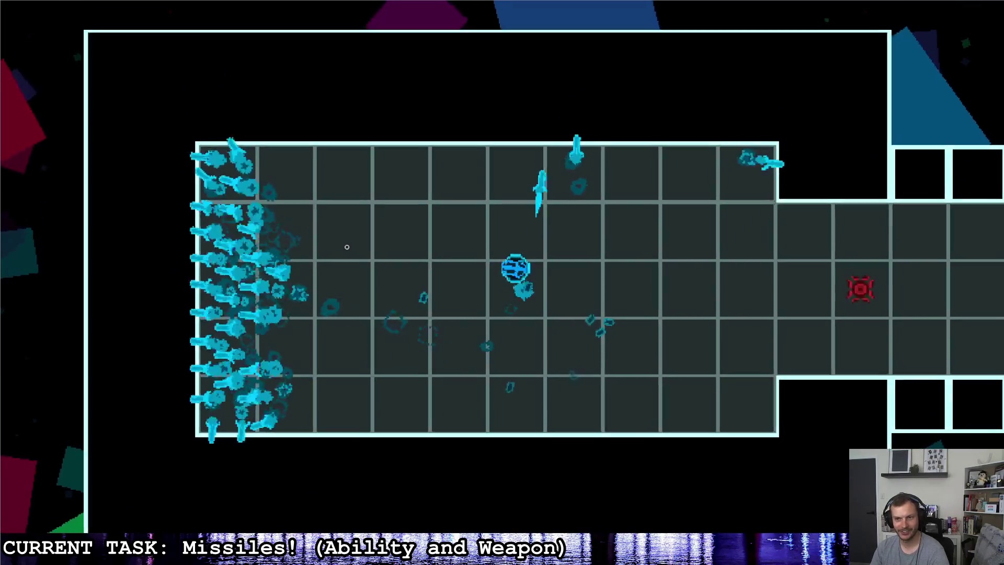
key(s)
click(356, 255)
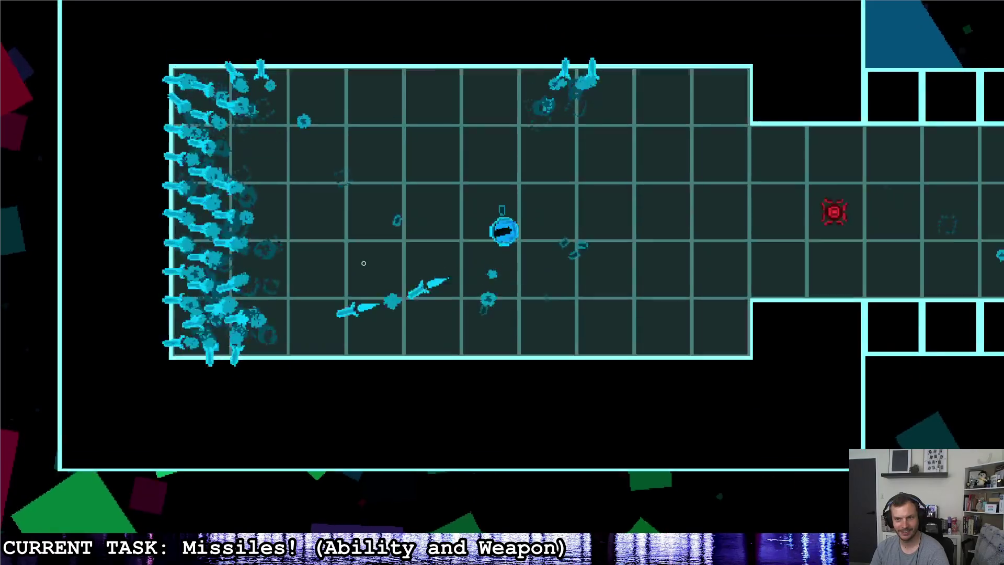
click(363, 264)
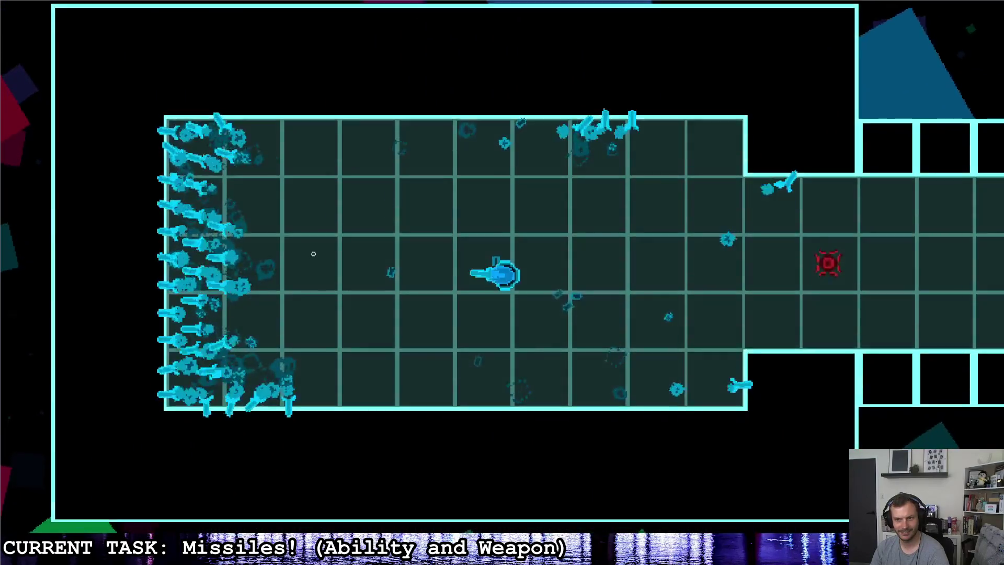
click(314, 254)
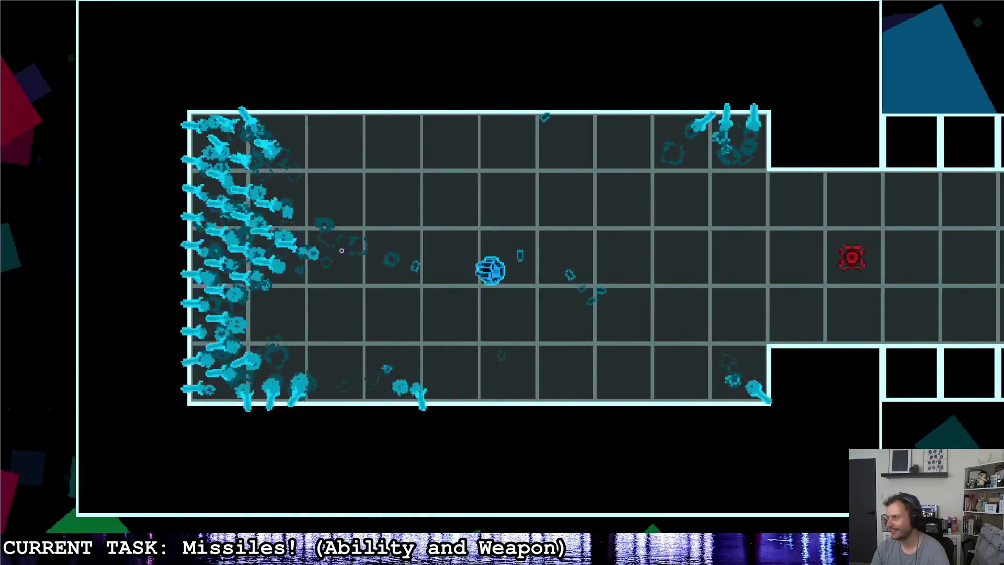
click(332, 277)
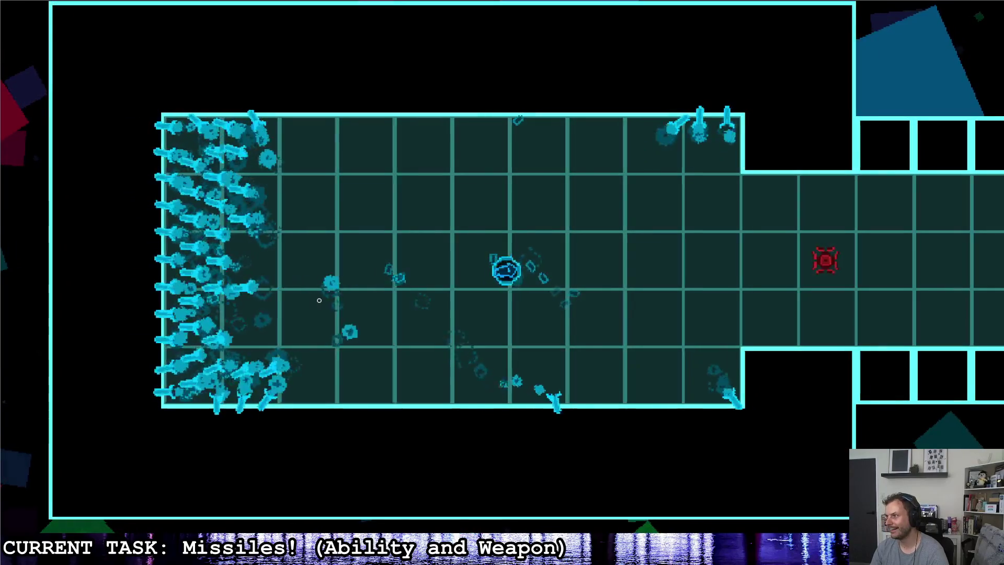
click(278, 251)
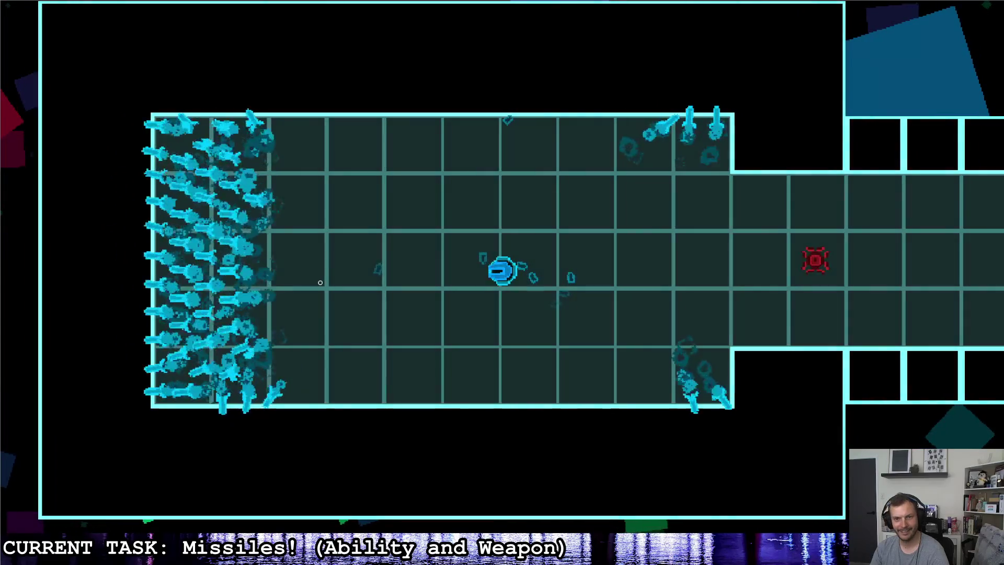
click(311, 280)
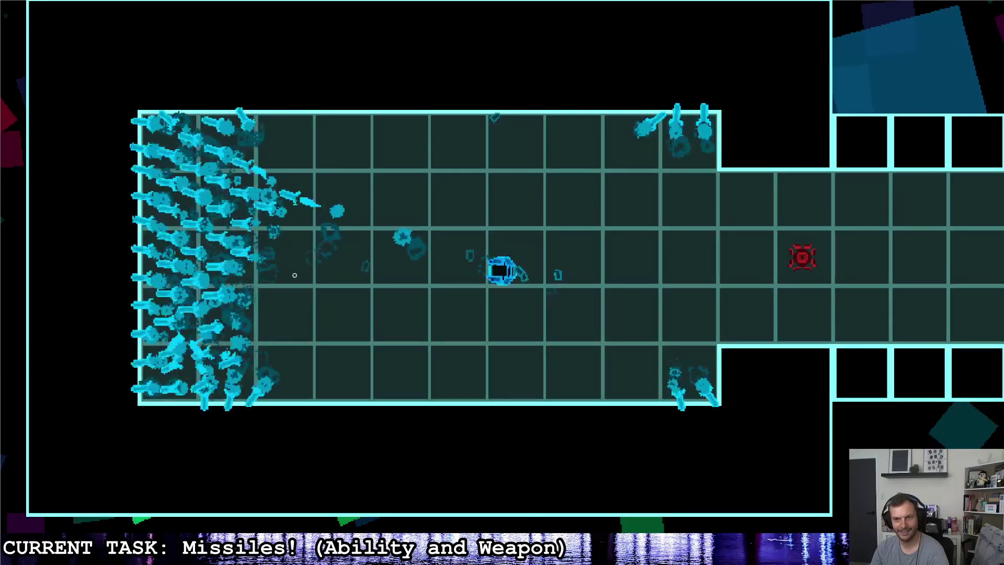
key(Escape)
key(d)
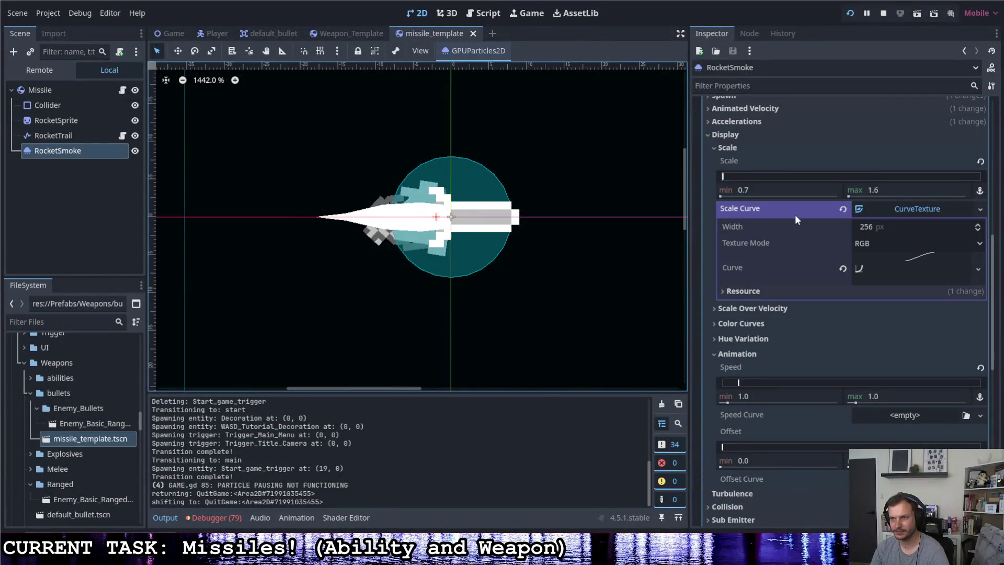
- Set RocketSmoke's Amount to 16
scroll(801, 159, up, 10)
click(867, 135)
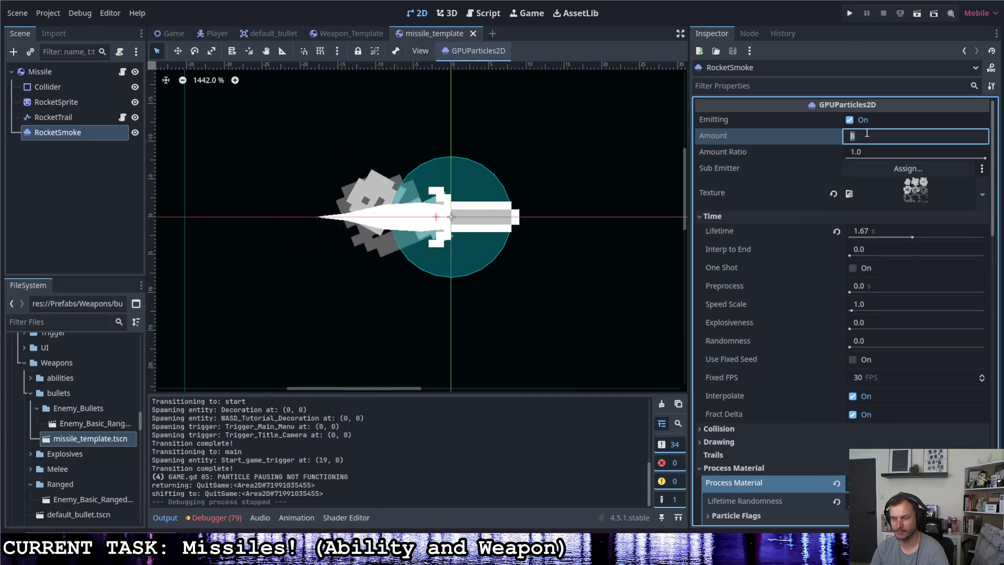
key(Return)
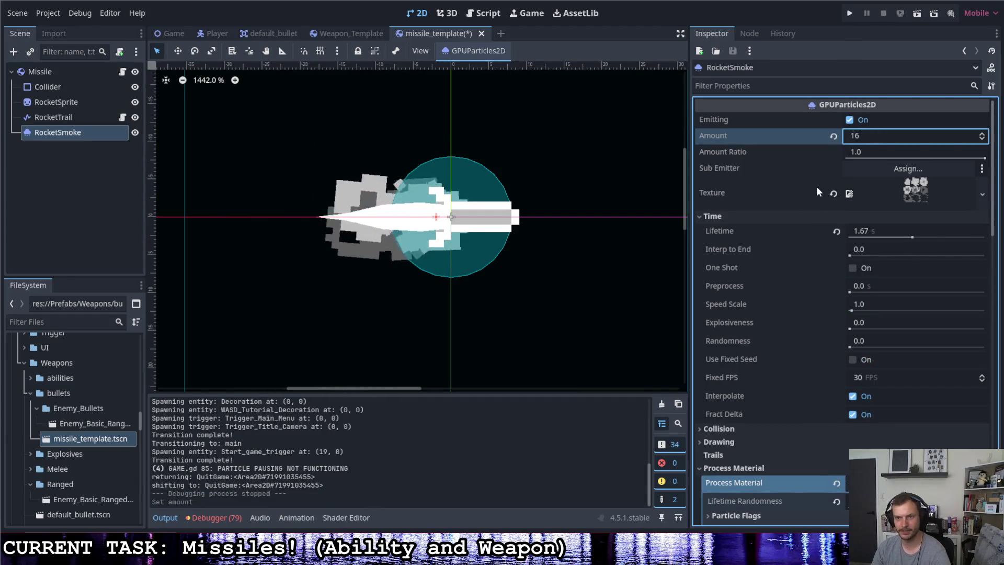
- Try lowering RocketSmoke's Amount Ratio, then drag it back to 1.0
mouse_move(780, 175)
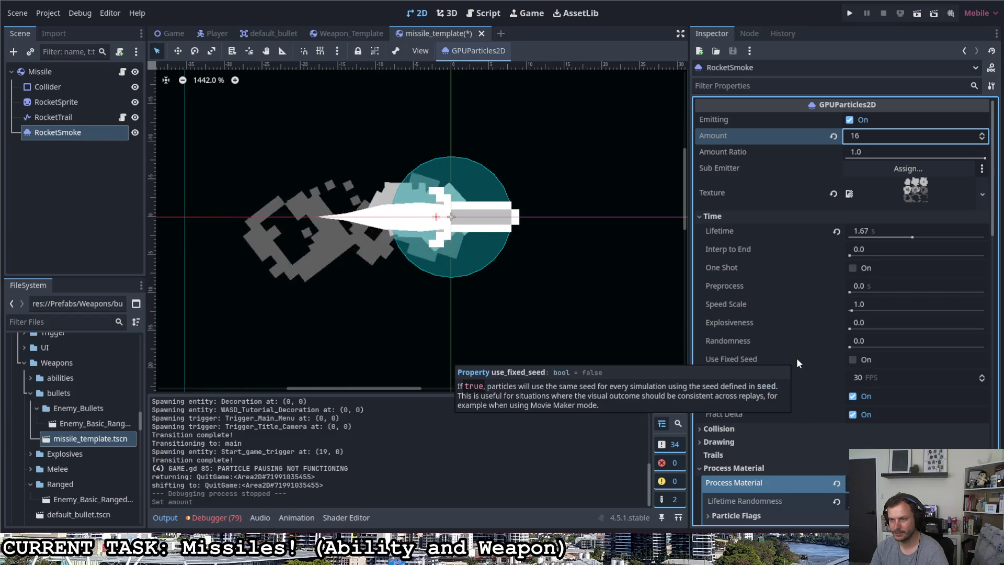
mouse_move(725, 149)
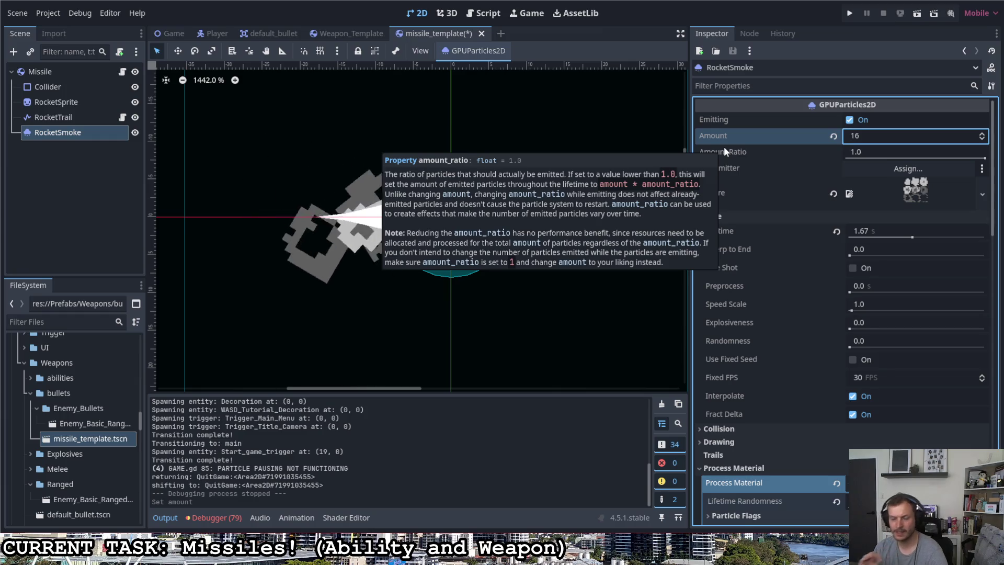
mouse_move(912, 153)
mouse_down()
mouse_move(889, 153)
mouse_move(912, 158)
mouse_up()
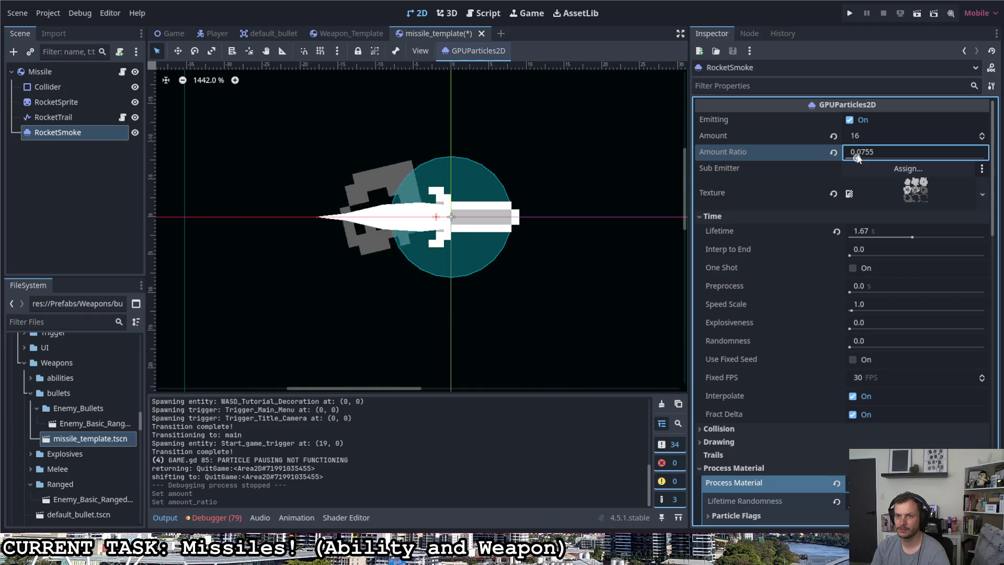
drag(910, 160, 986, 158)
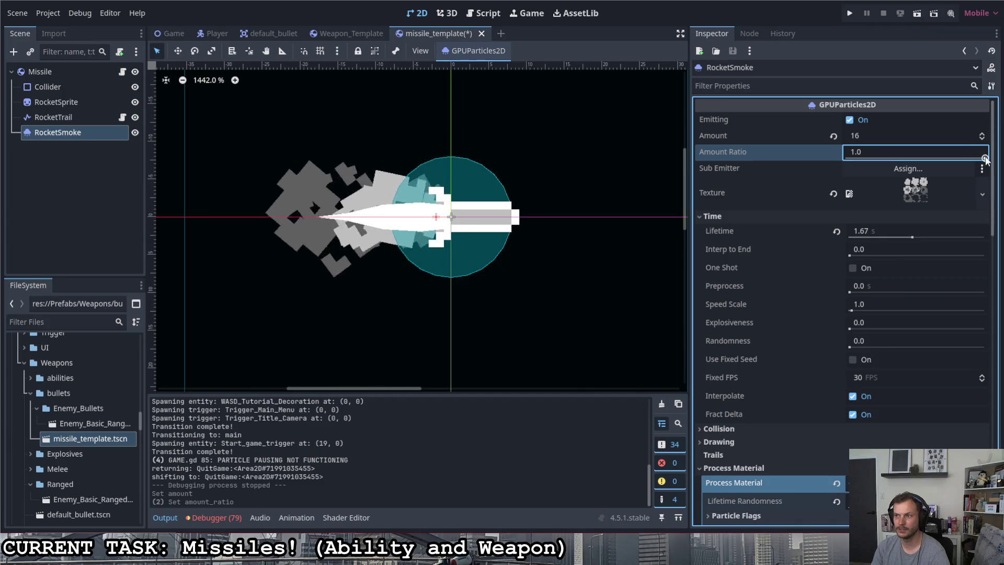
drag(846, 157, 986, 158)
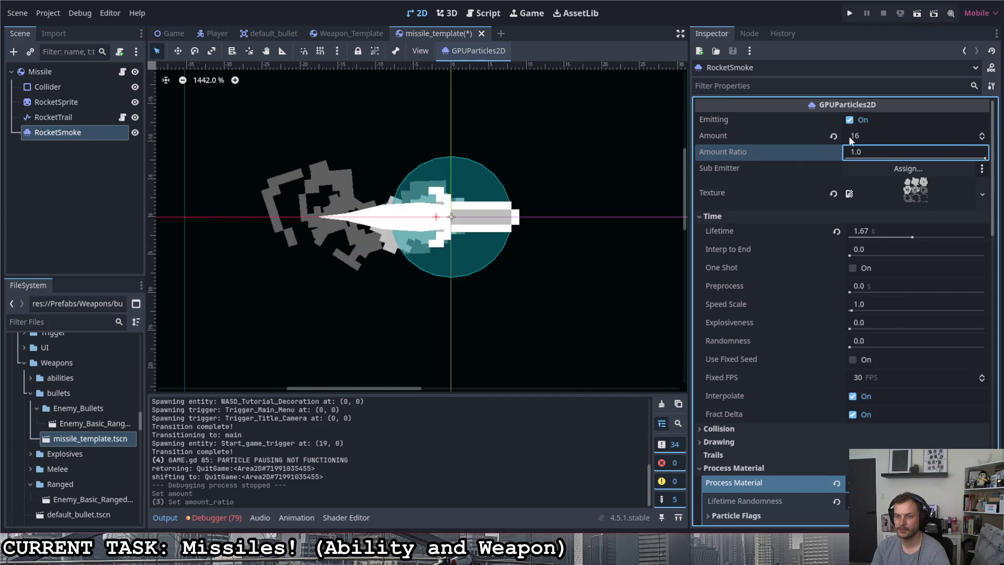
- Try an Amount of 24, settle back on 16, and run the game to test the smoke
click(867, 136)
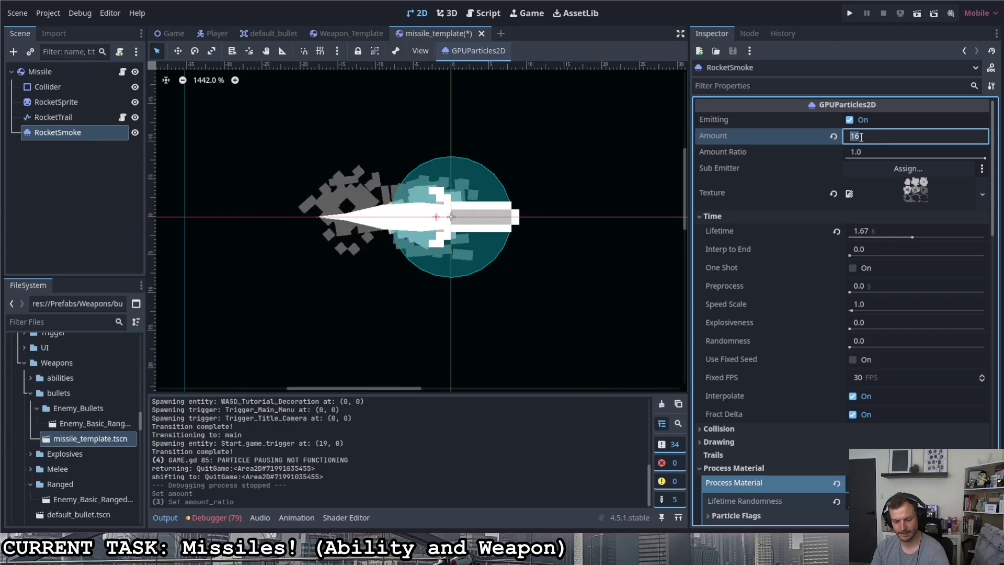
key(Return)
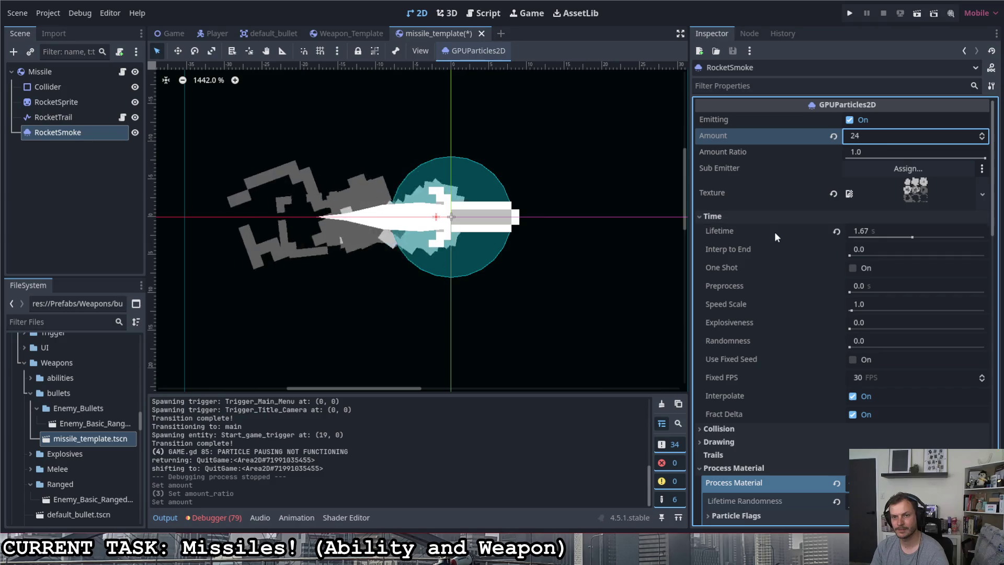
click(871, 137)
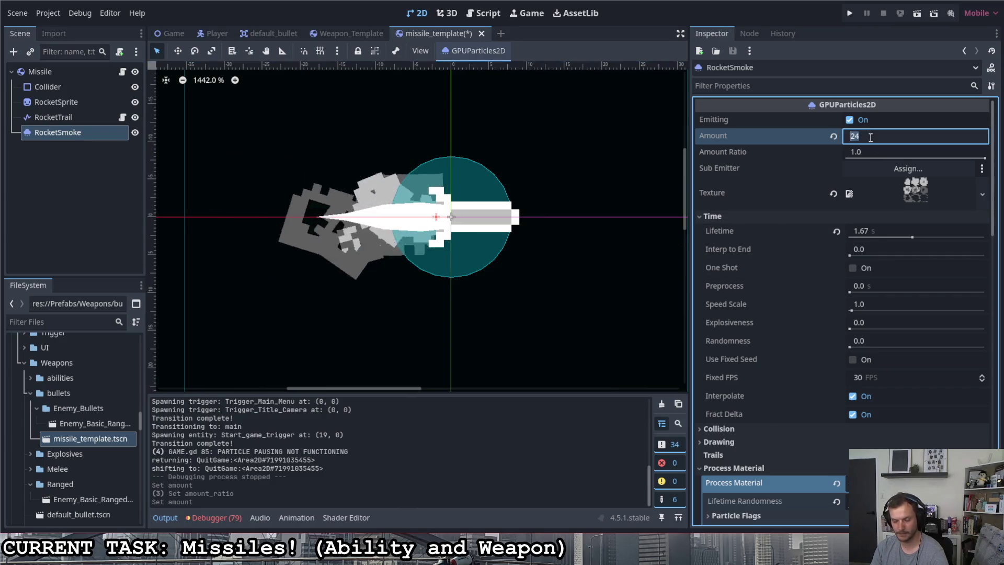
click(851, 17)
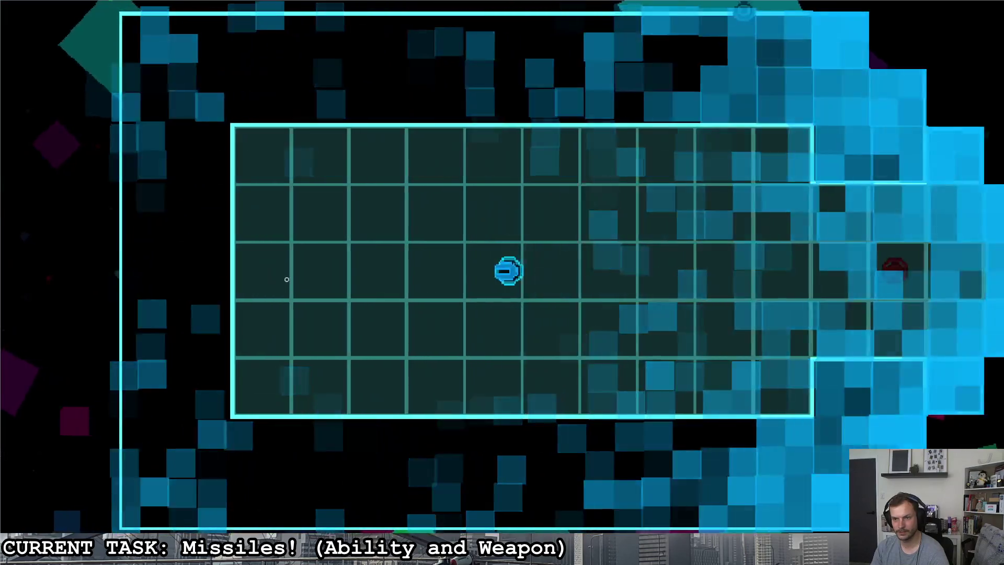
- Fire missile volleys left and right while moving the player right, then pause with Esc
click(278, 269)
click(274, 204)
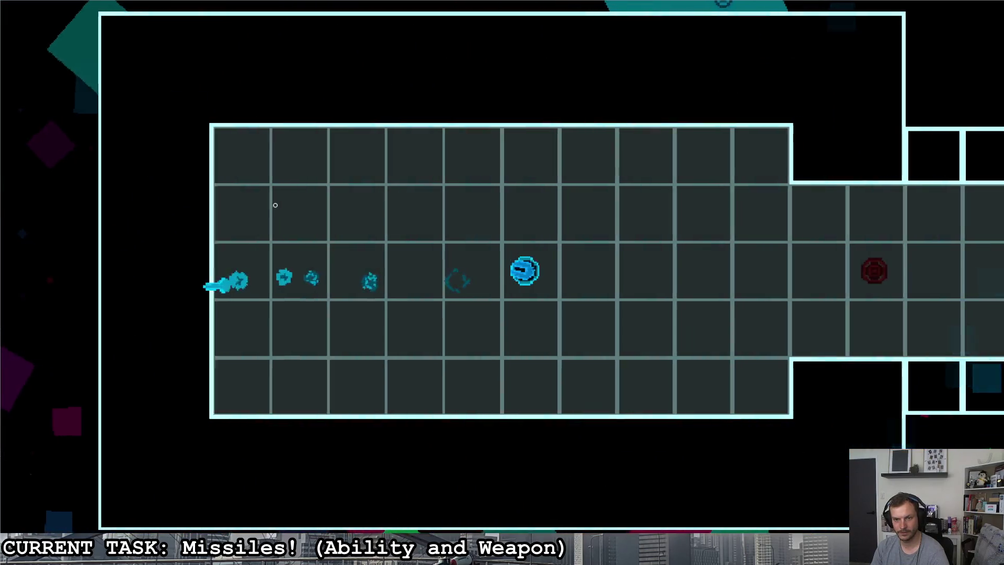
key(d)
click(244, 368)
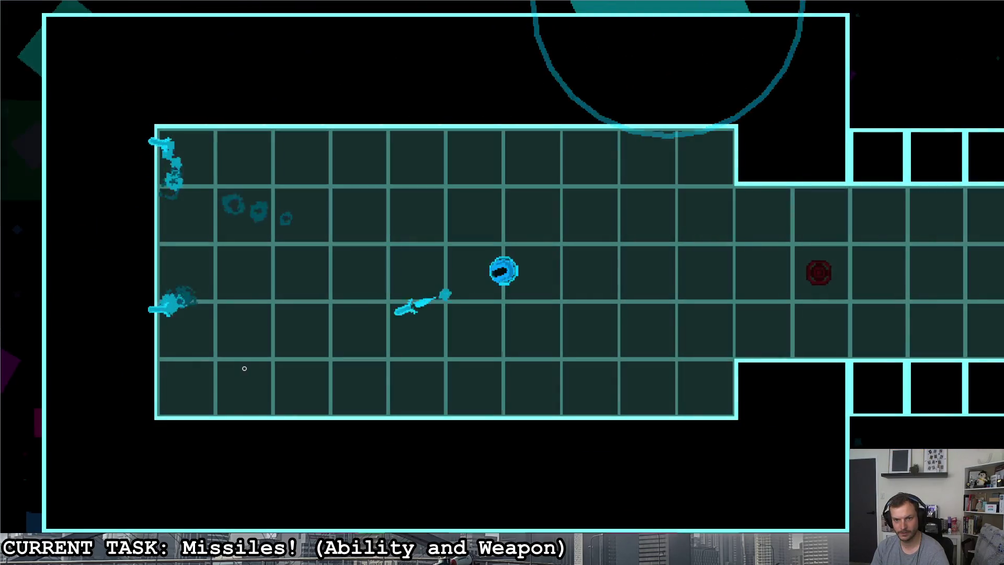
click(552, 230)
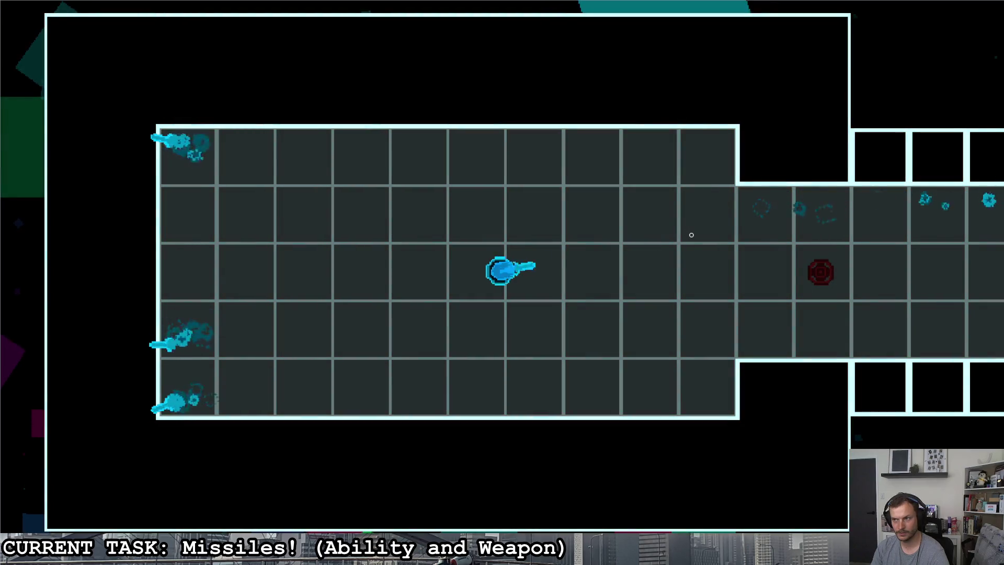
click(691, 233)
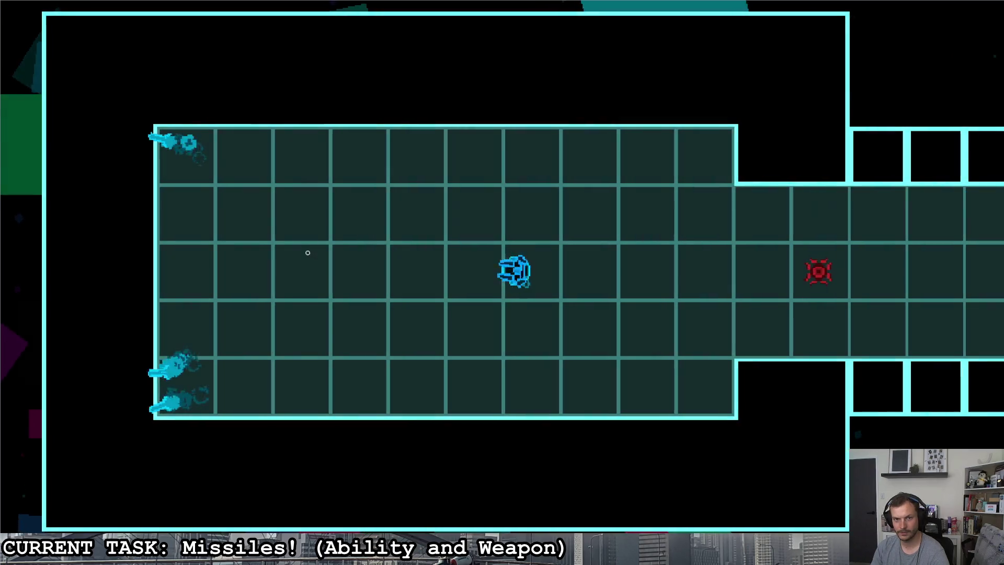
key(d)
click(293, 264)
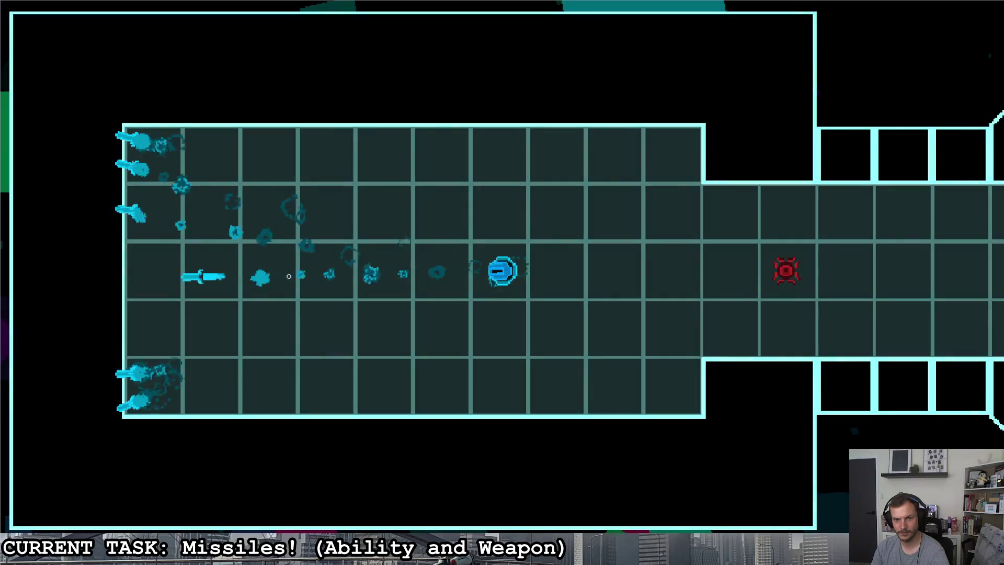
key(Escape)
key(Escape)
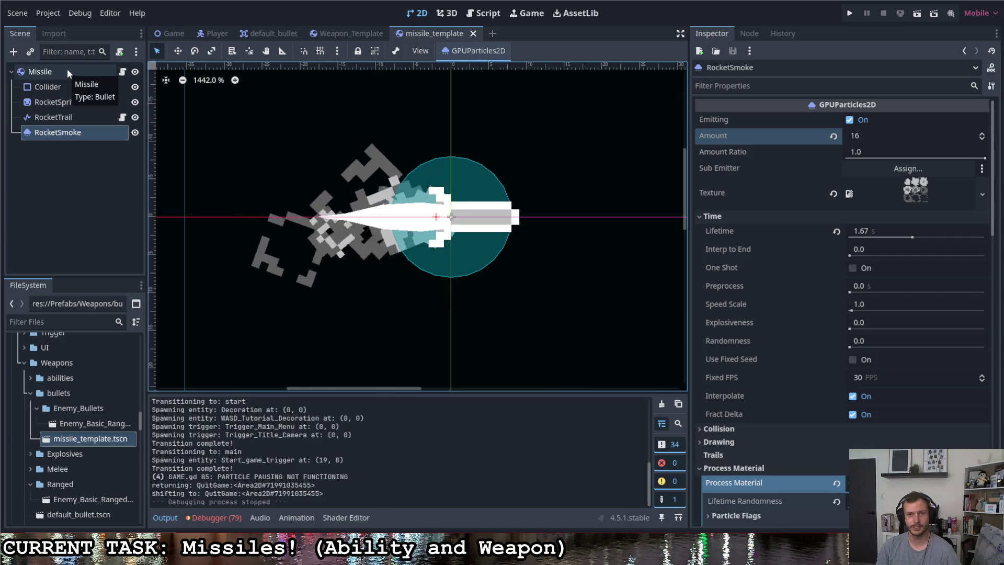
- Switch the editor to the Weapon_Template scene tab
click(350, 33)
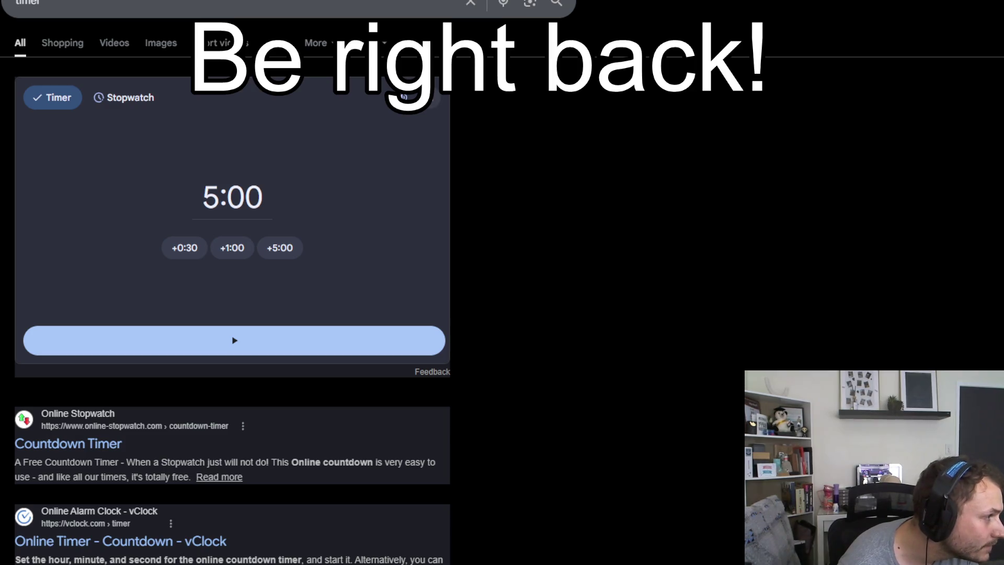
- Make the timer fullscreen, change it from 5:00 to 20:00, and start the countdown
click(434, 98)
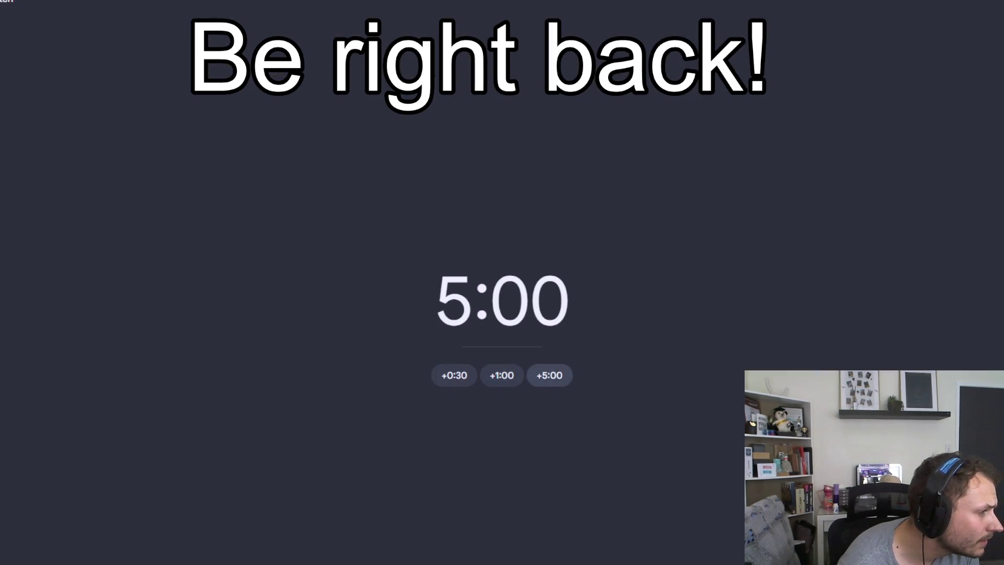
click(550, 375)
click(550, 375)
click(549, 375)
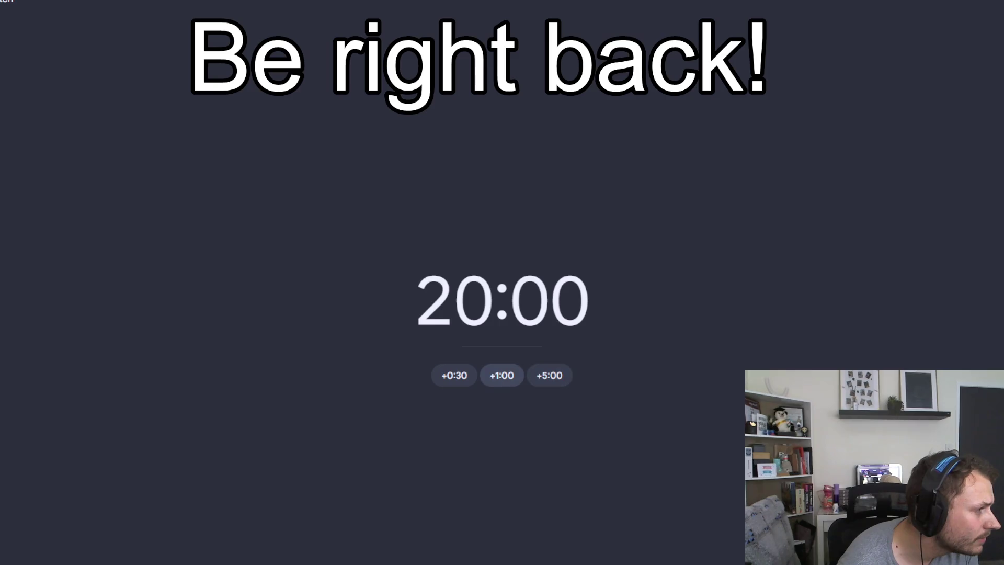
click(502, 301)
double_click(502, 301)
click(638, 301)
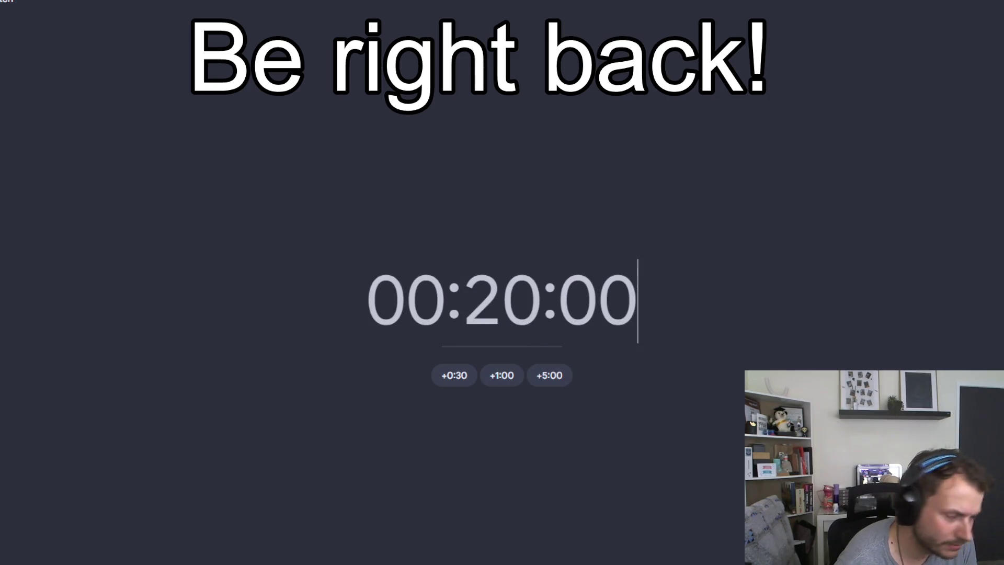
key(Return)
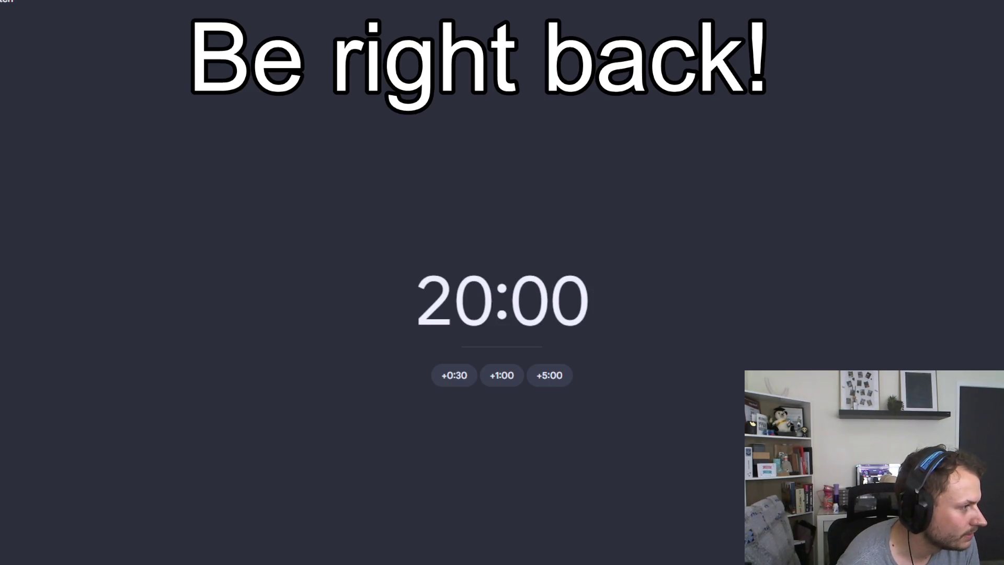
double_click(550, 375)
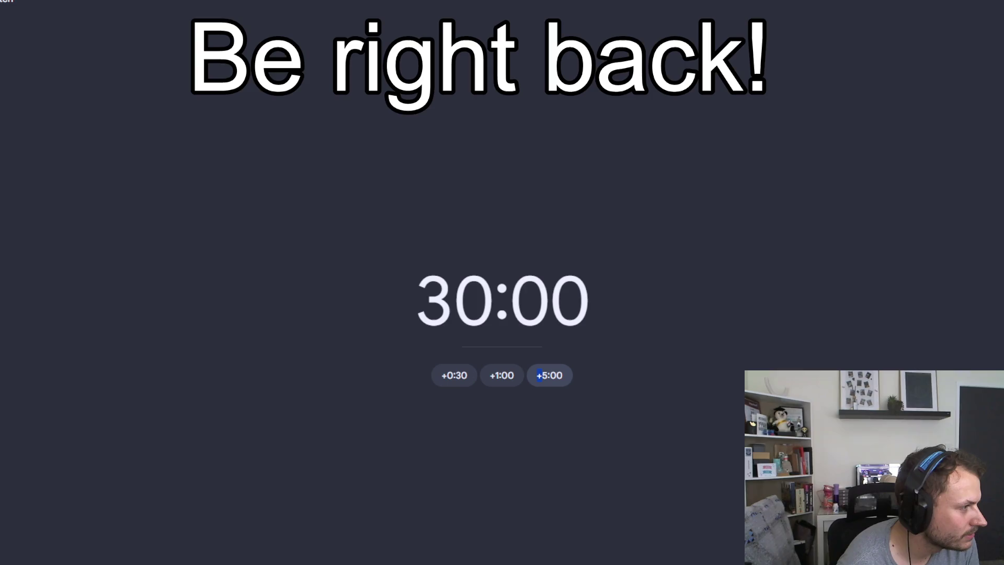
click(638, 301)
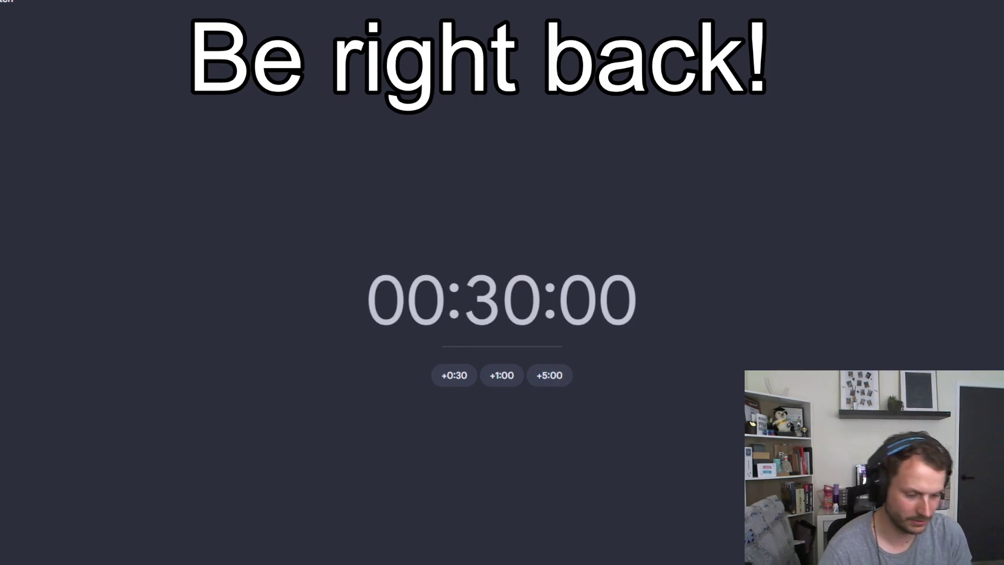
text(2000)
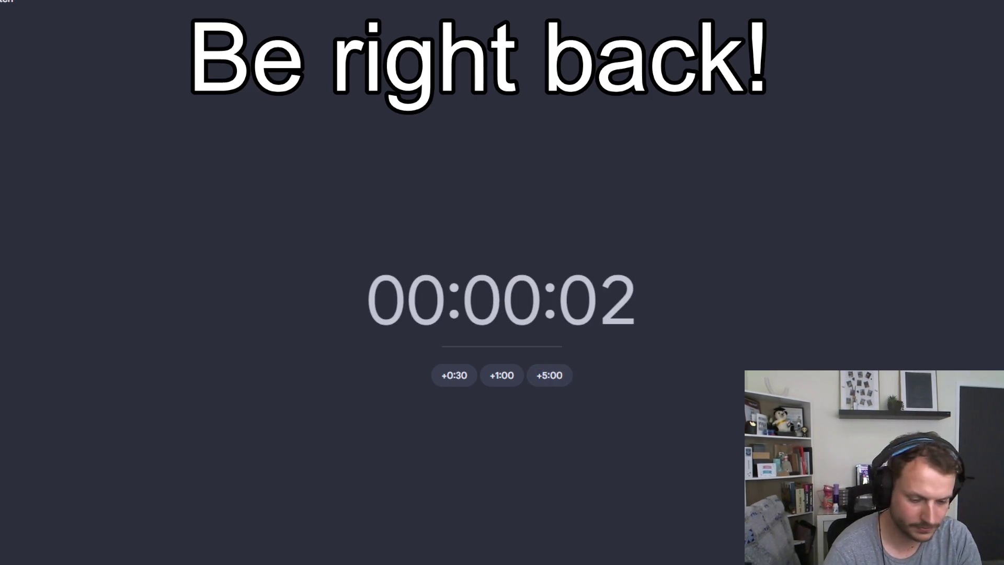
key(Return)
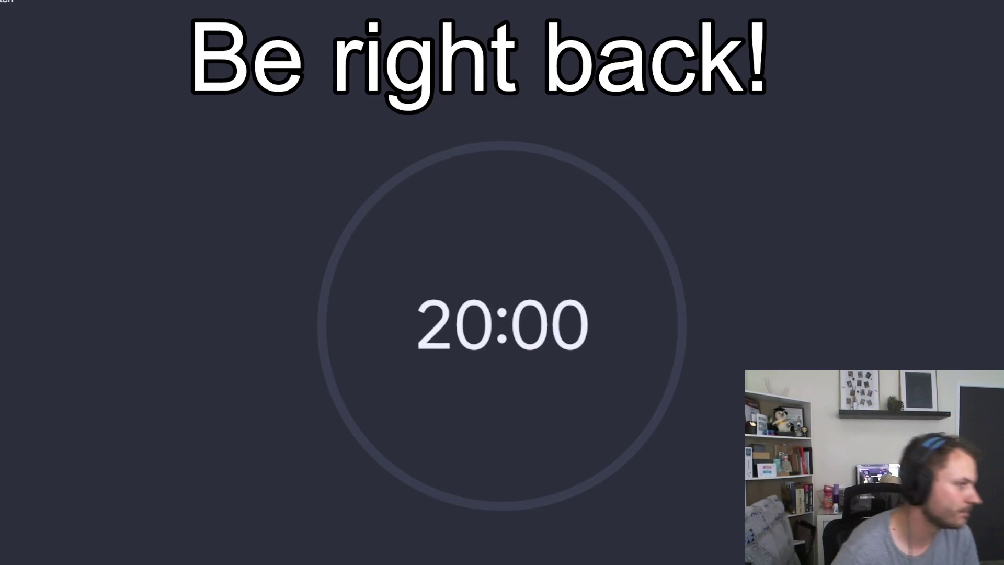